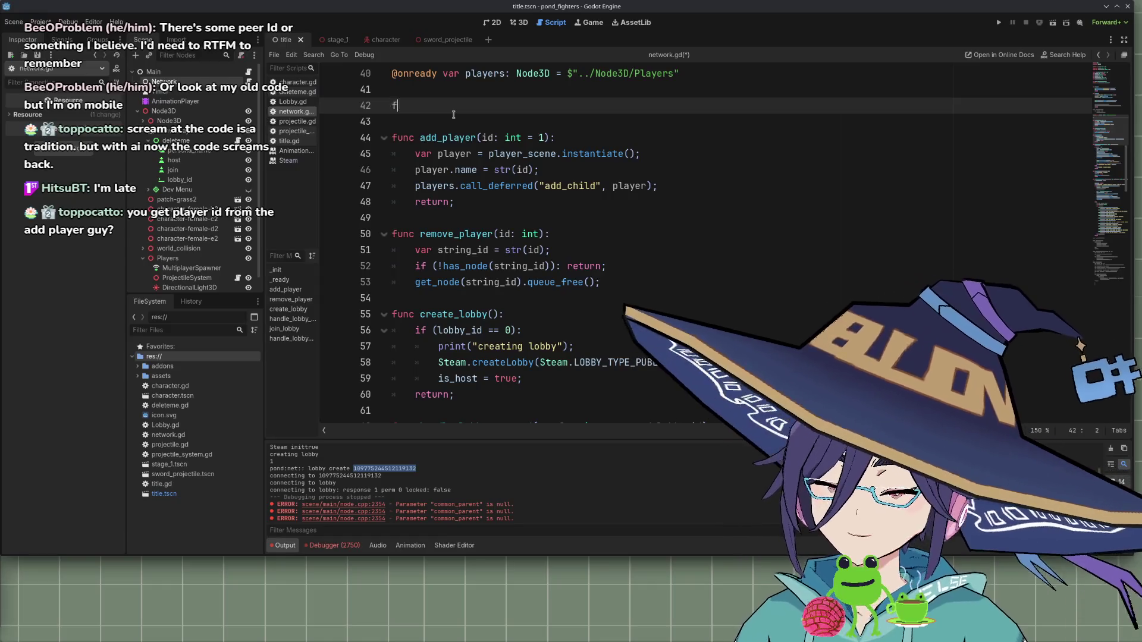
# Add a handle_peer_connected(peer_id: int): stub whose body is return; on line 42, above add_player
pyautogui.write('pee')
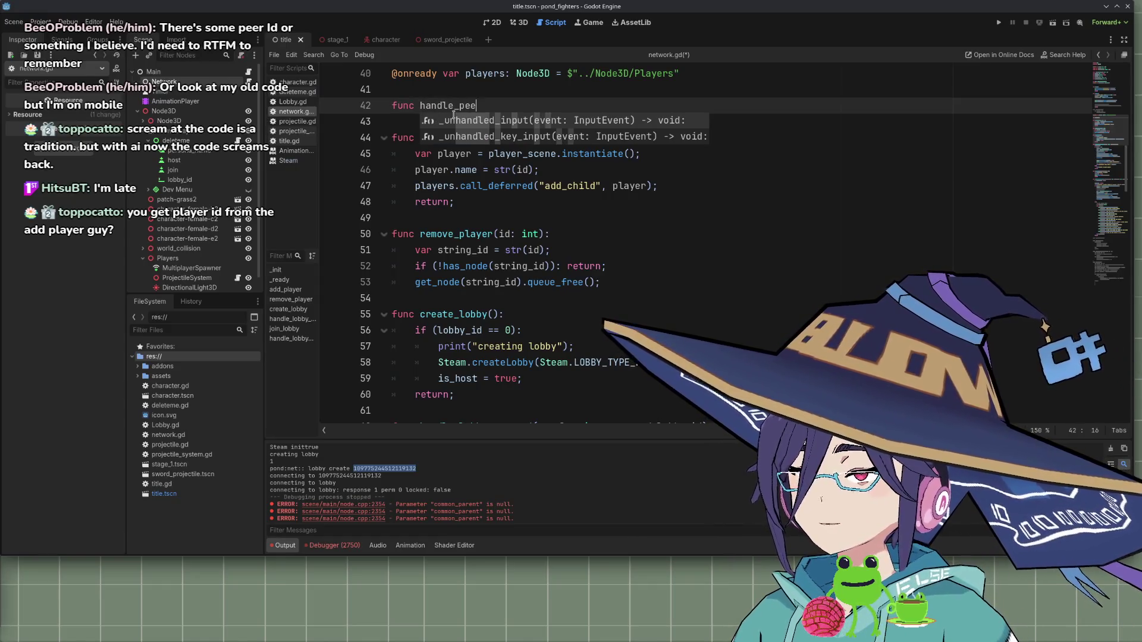
pyautogui.write('r_connected')
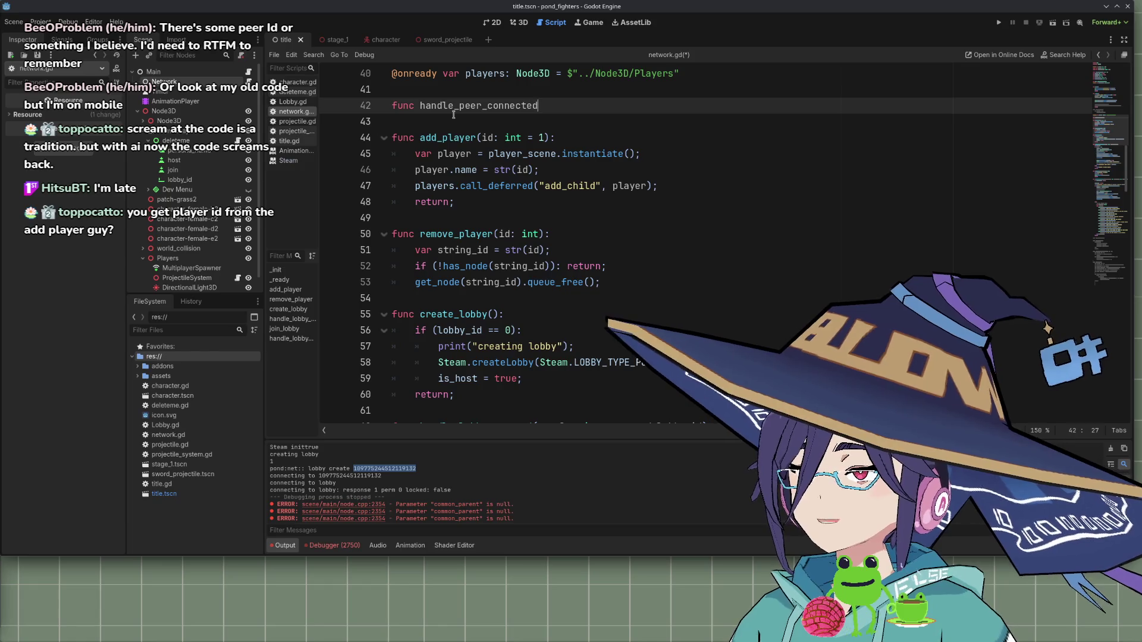
pyautogui.write('(peer+')
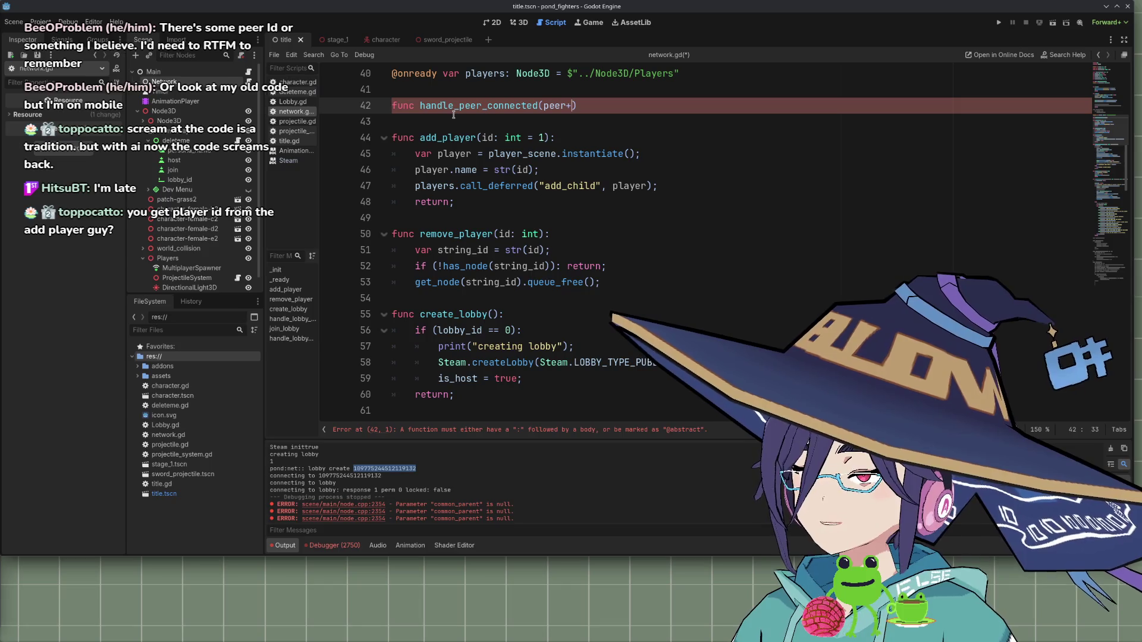
pyautogui.write('id: int')
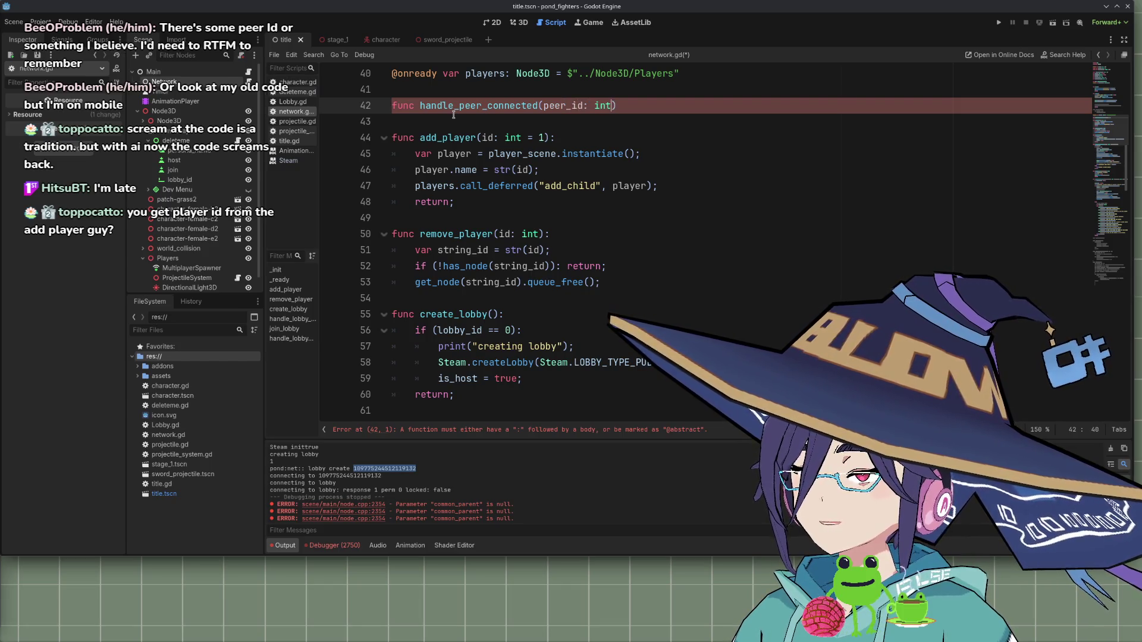
pyautogui.write(');')
pyautogui.press('BackSpace')
pyautogui.press('Return')
pyautogui.write('return;')
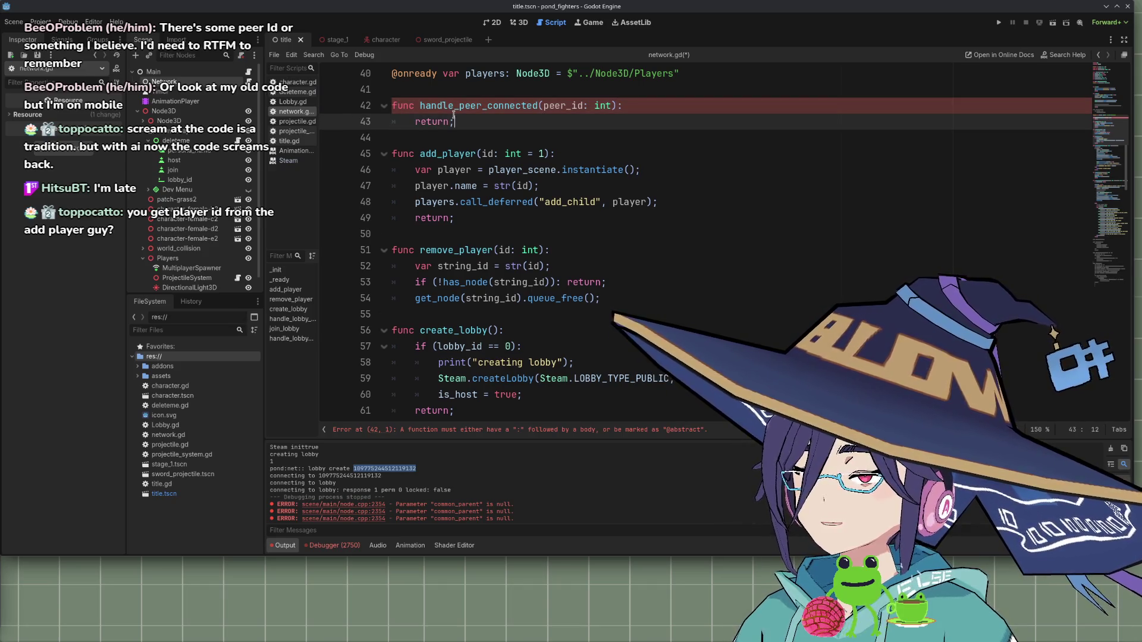
pyautogui.doubleClick(466, 154)
pyautogui.scroll(-3, 634, 236)
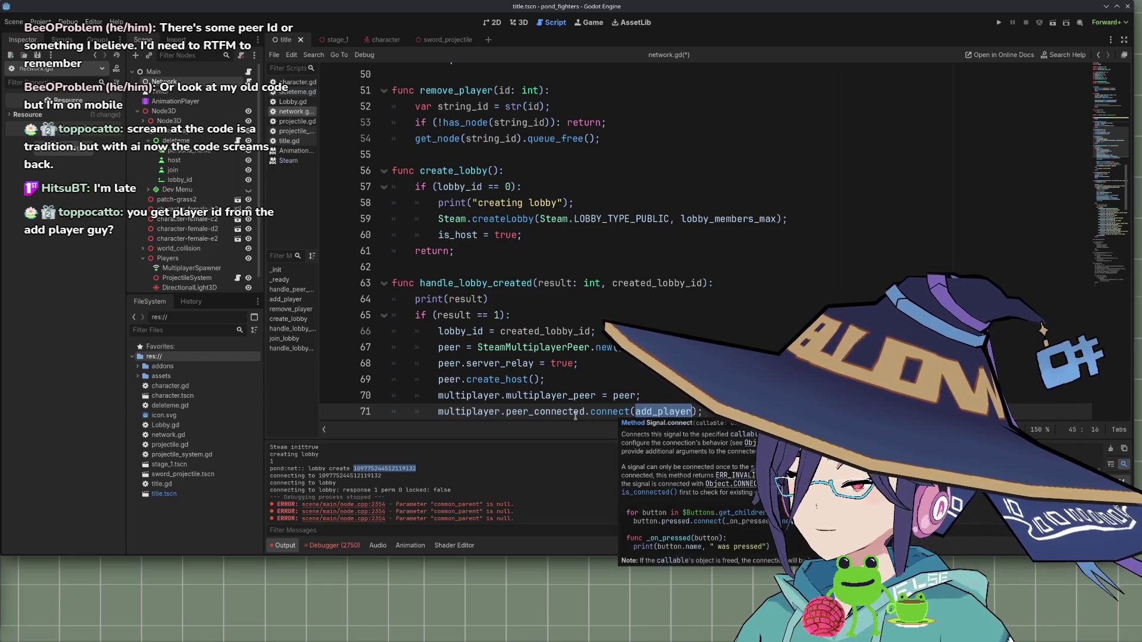
pyautogui.moveTo(576, 416)
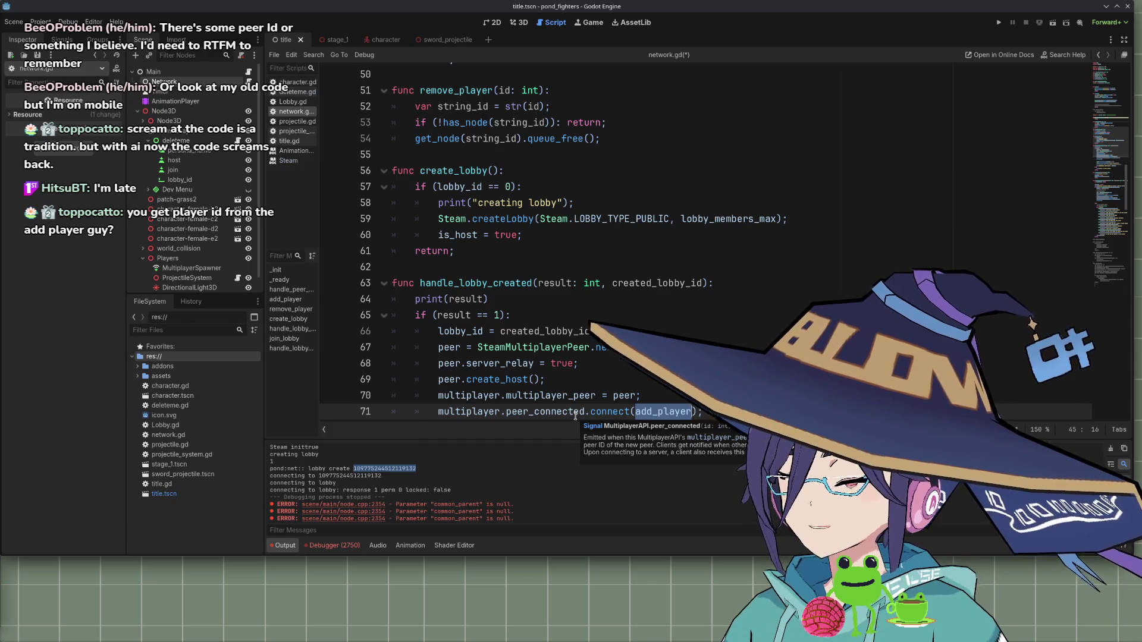
pyautogui.scroll(-2, 562, 381)
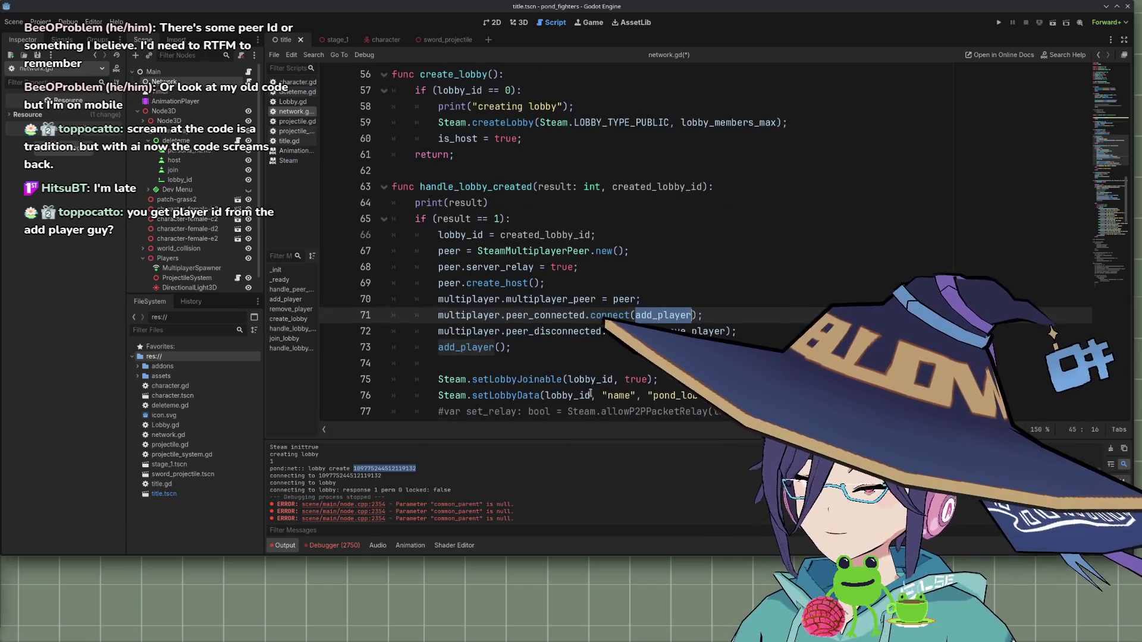
pyautogui.click(551, 351)
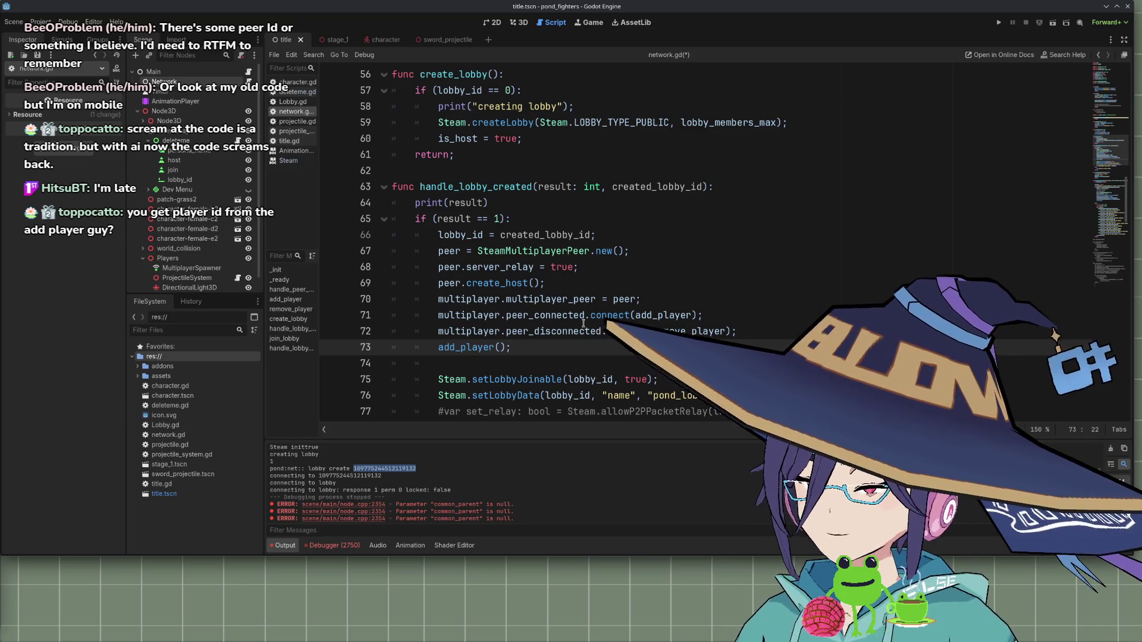
pyautogui.moveTo(602, 316)
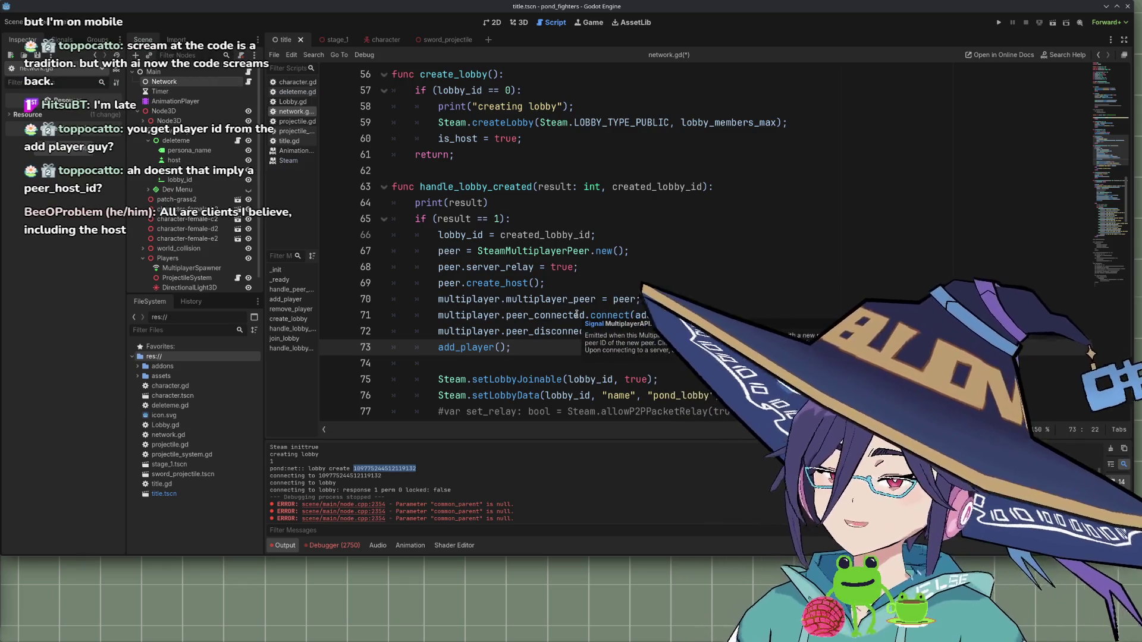
pyautogui.scroll(-2, 638, 298)
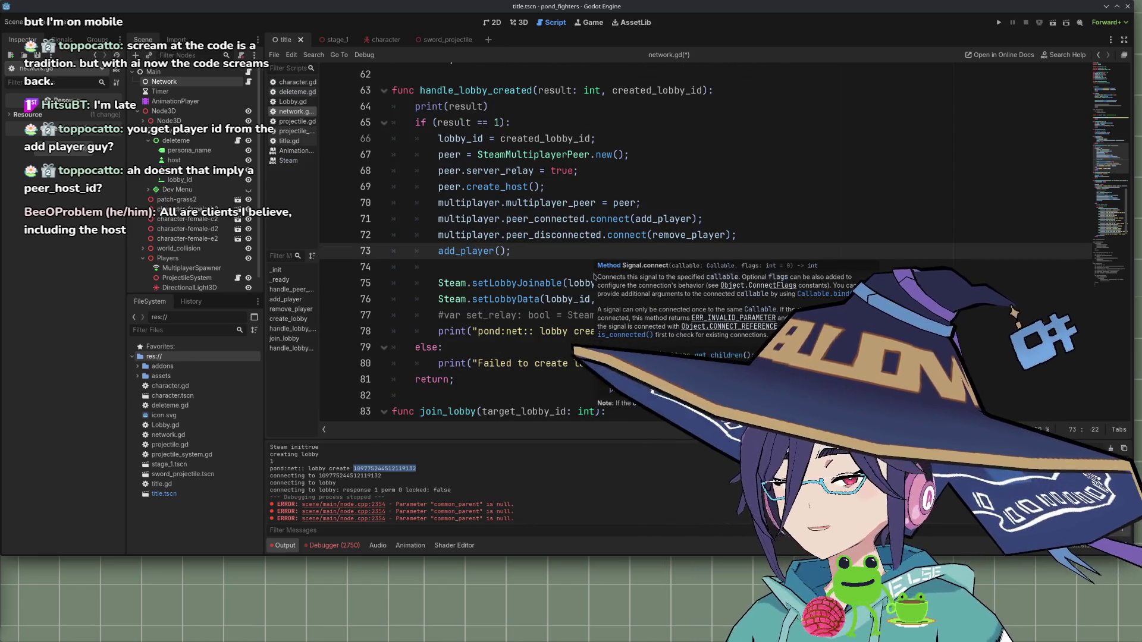
pyautogui.scroll(-2, 586, 271)
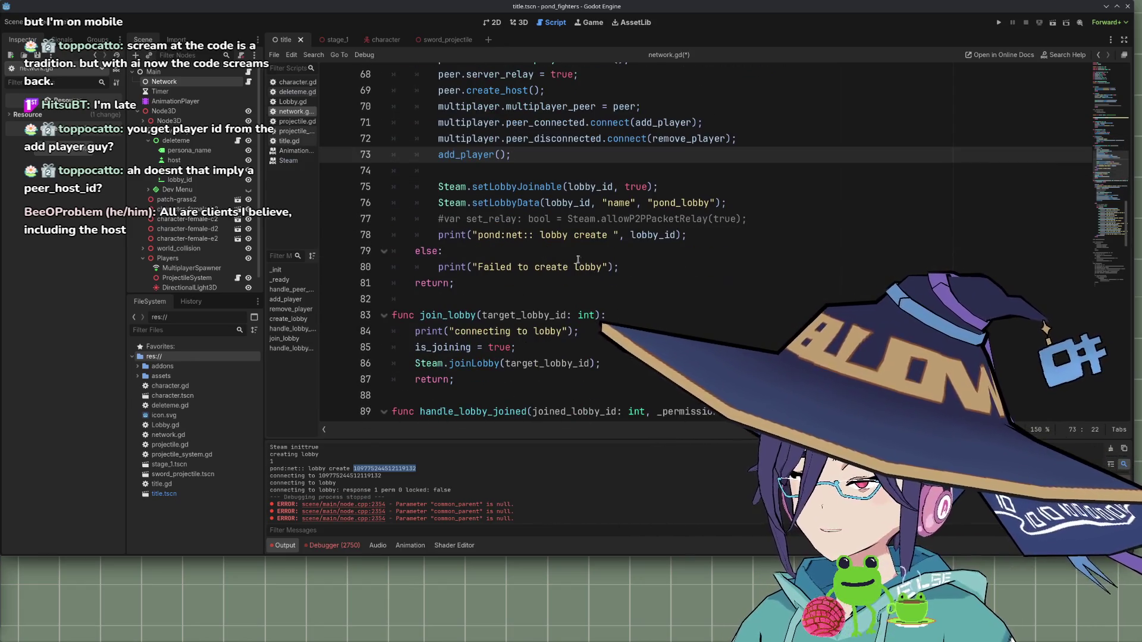
pyautogui.scroll(-4, 543, 255)
pyautogui.scroll(2, 541, 257)
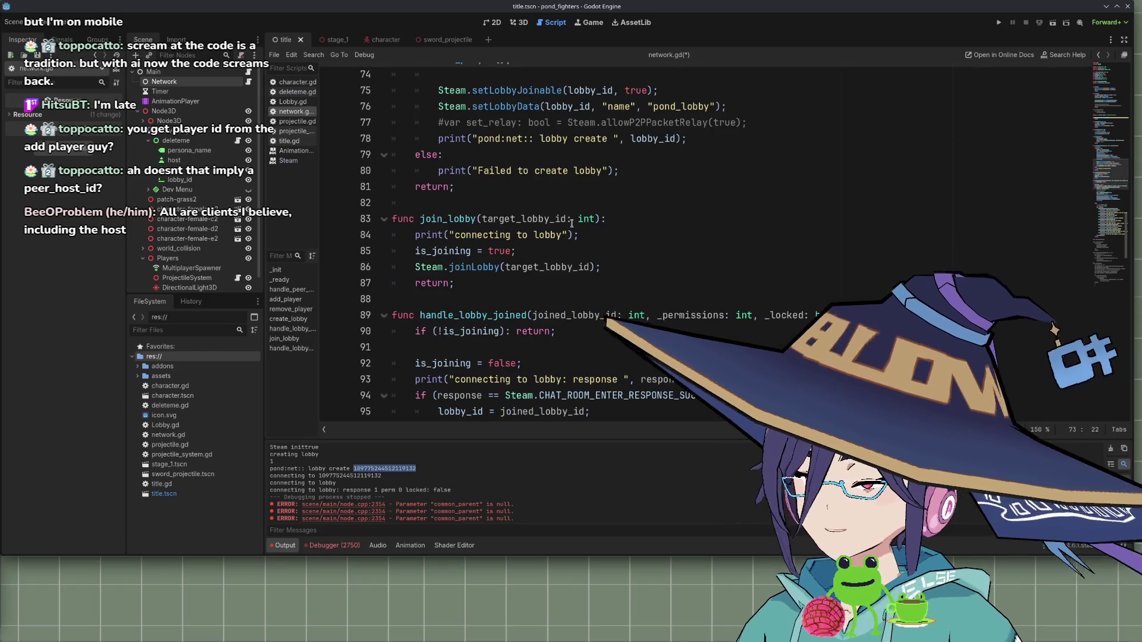
pyautogui.scroll(-4, 577, 236)
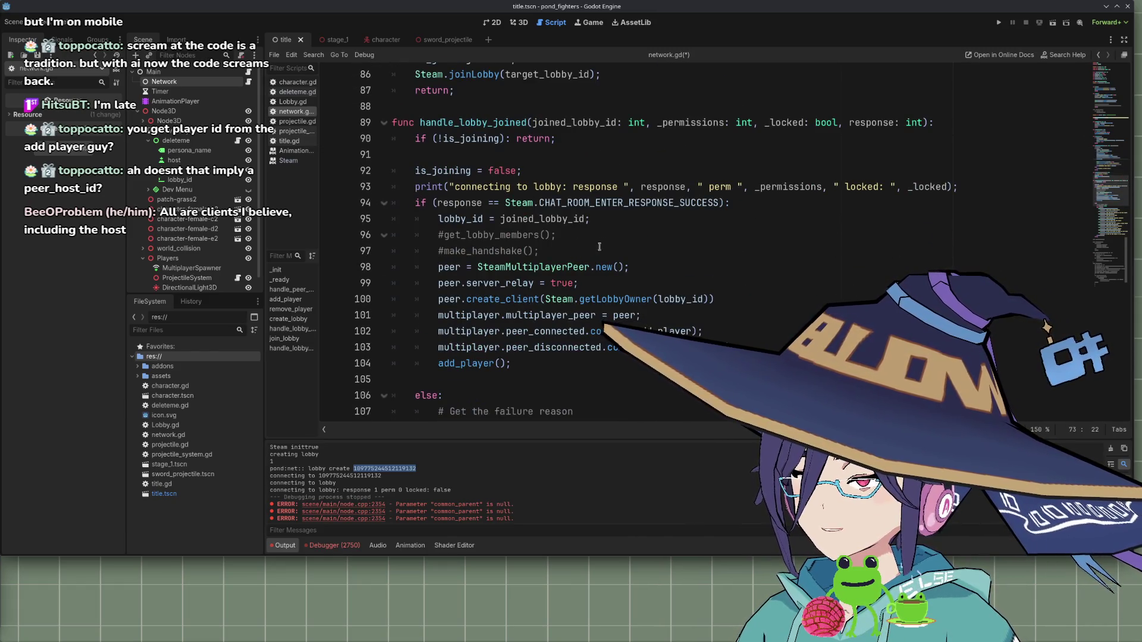
pyautogui.scroll(-10, 598, 244)
pyautogui.scroll(20, 579, 262)
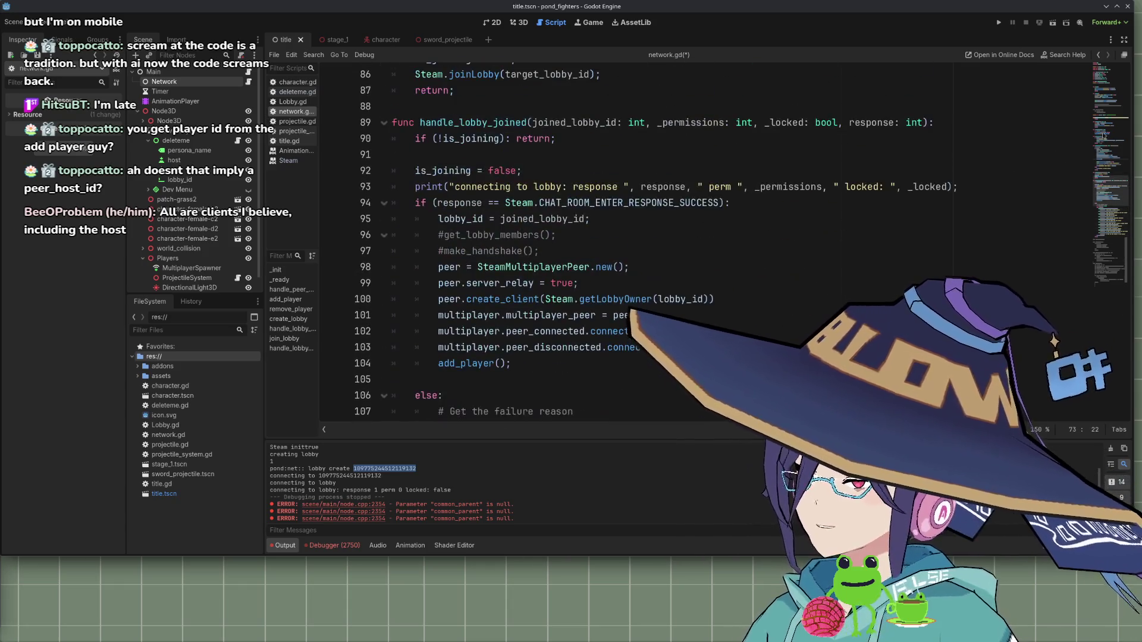
pyautogui.scroll(-3, 661, 202)
pyautogui.click(661, 202)
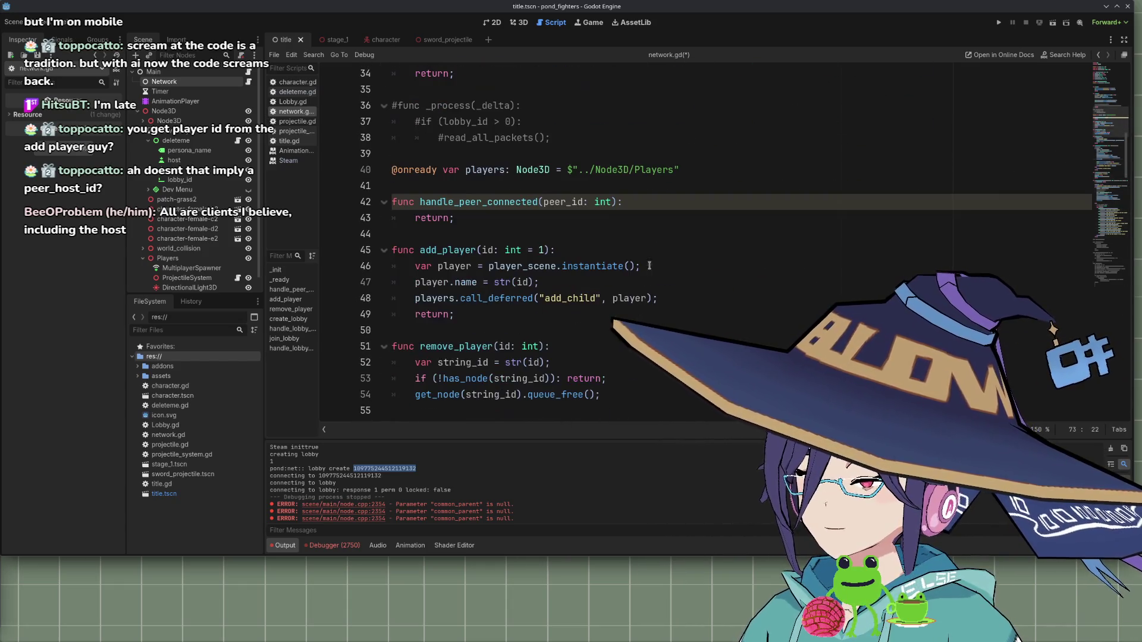
# Insert print("PEER CONNECTED") before the return in handle_peer_connected
pyautogui.press('Return')
pyautogui.write('print')
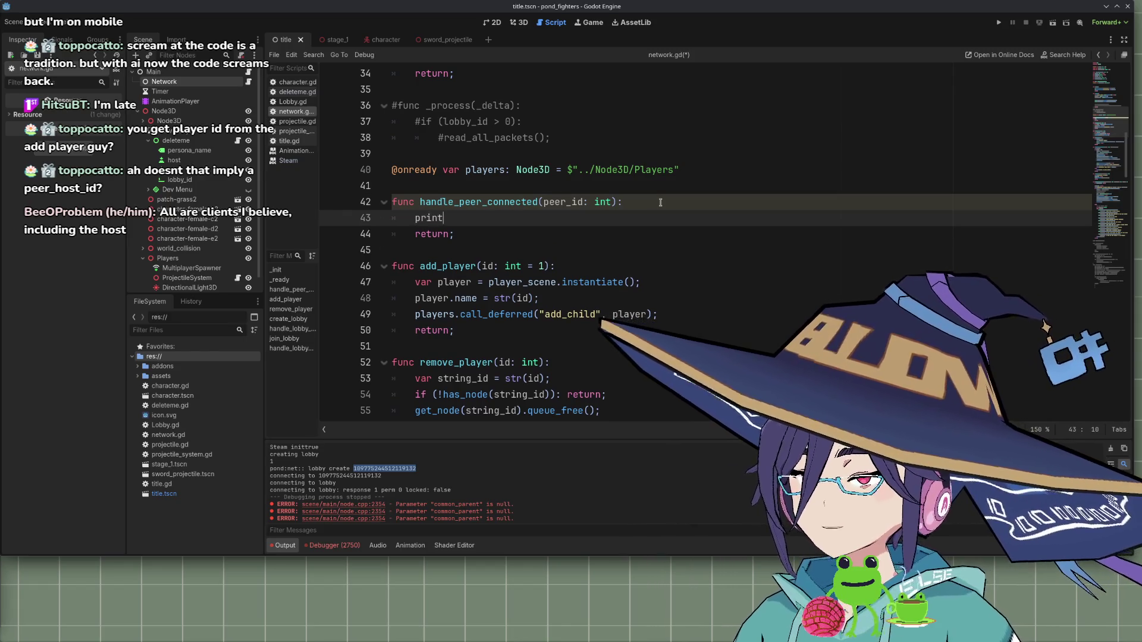
pyautogui.write('("PEER CONNEC')
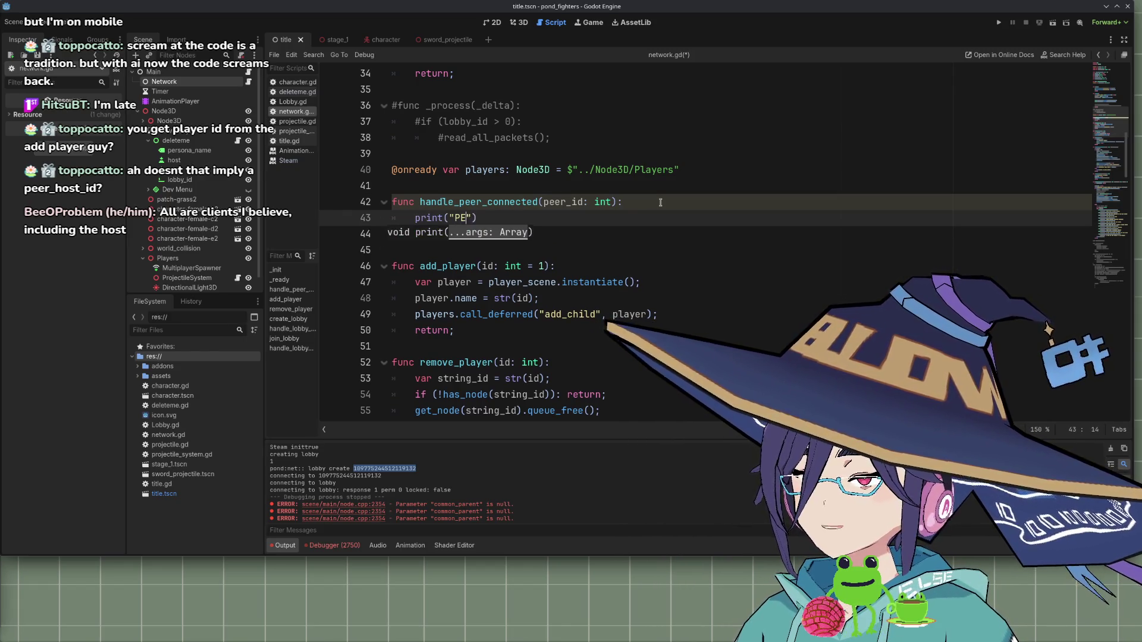
pyautogui.write('TED')
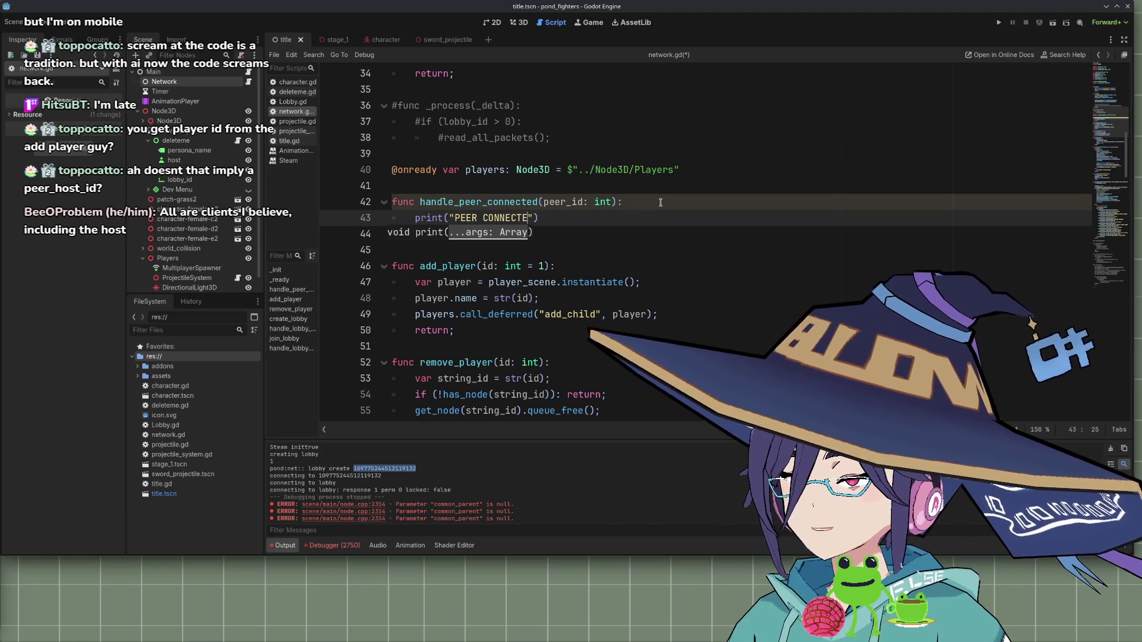
pyautogui.hotkey('ctrl', 'Left')
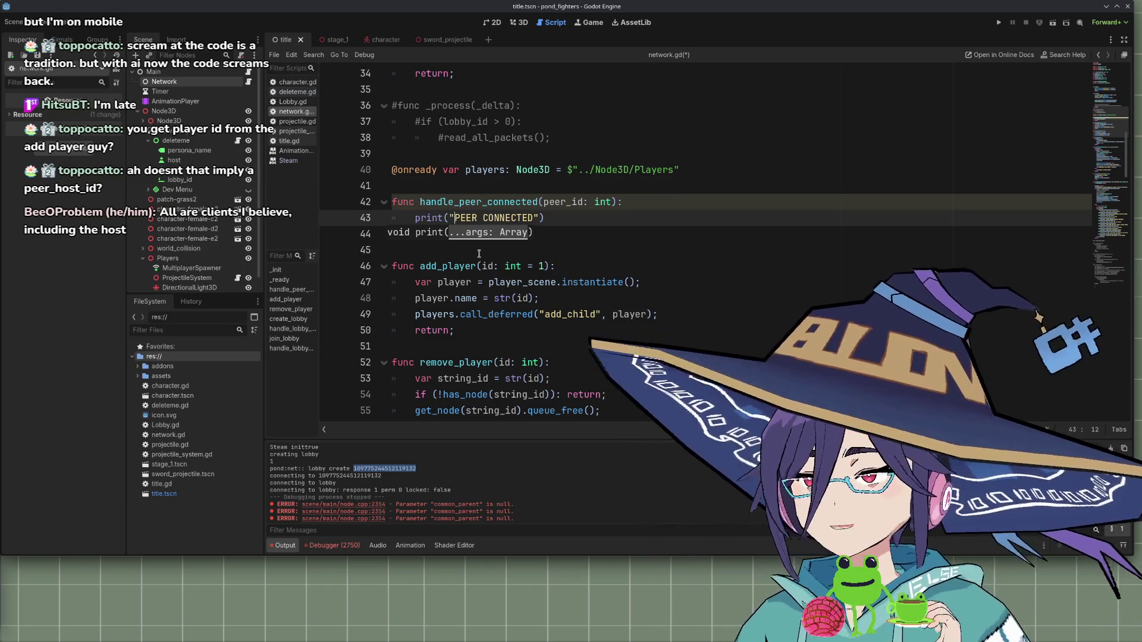
pyautogui.scroll(10, 447, 278)
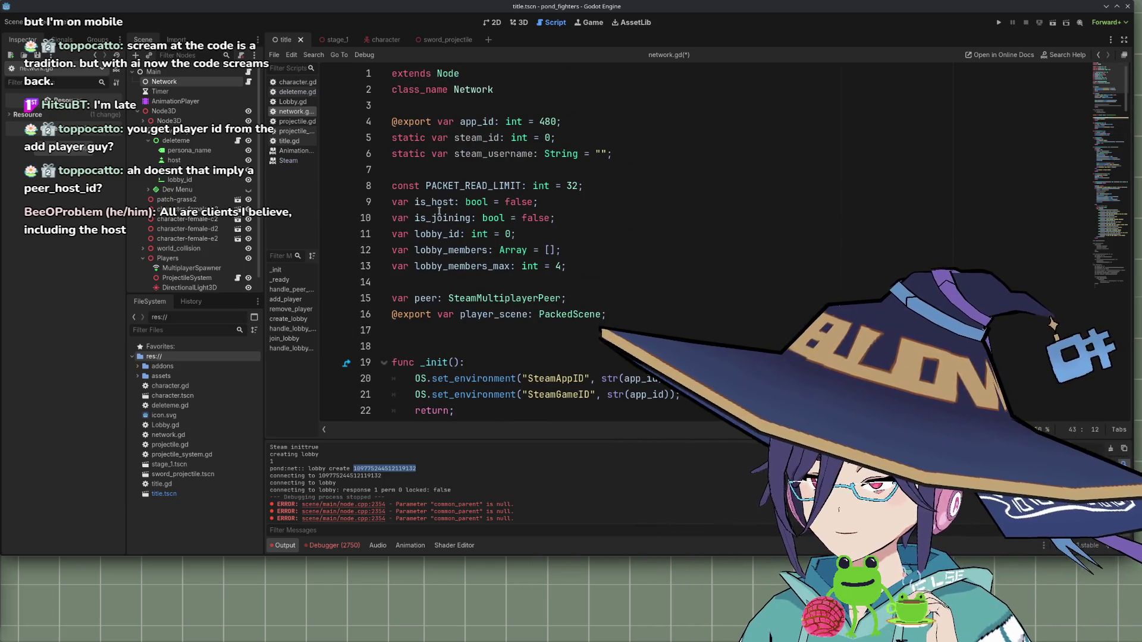
pyautogui.doubleClick(437, 203)
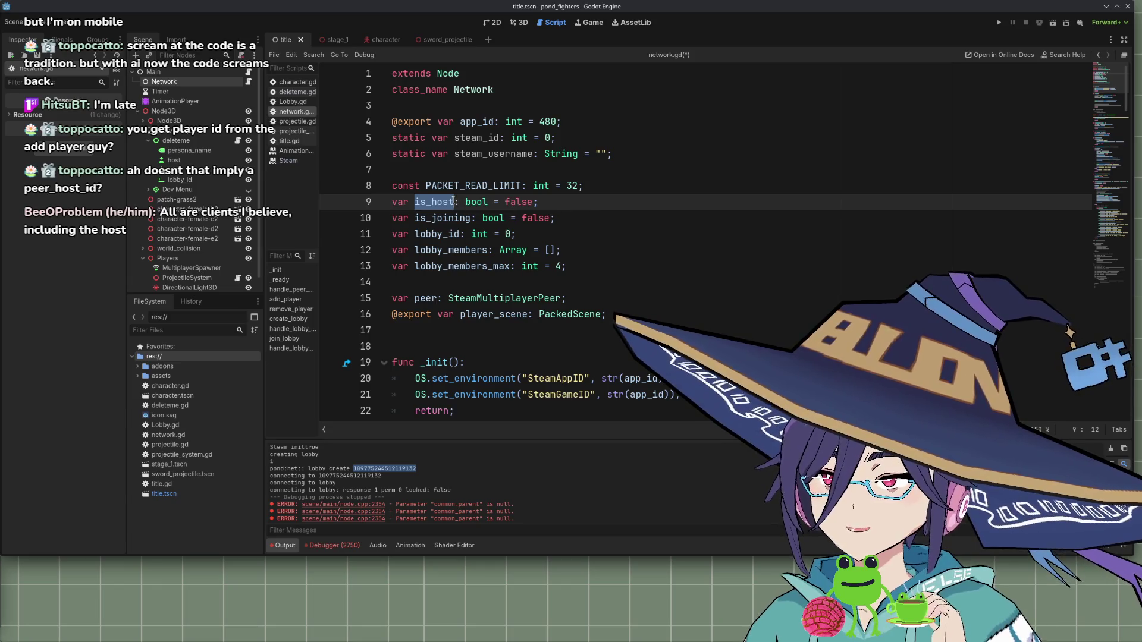
pyautogui.click(624, 328)
pyautogui.press('Return')
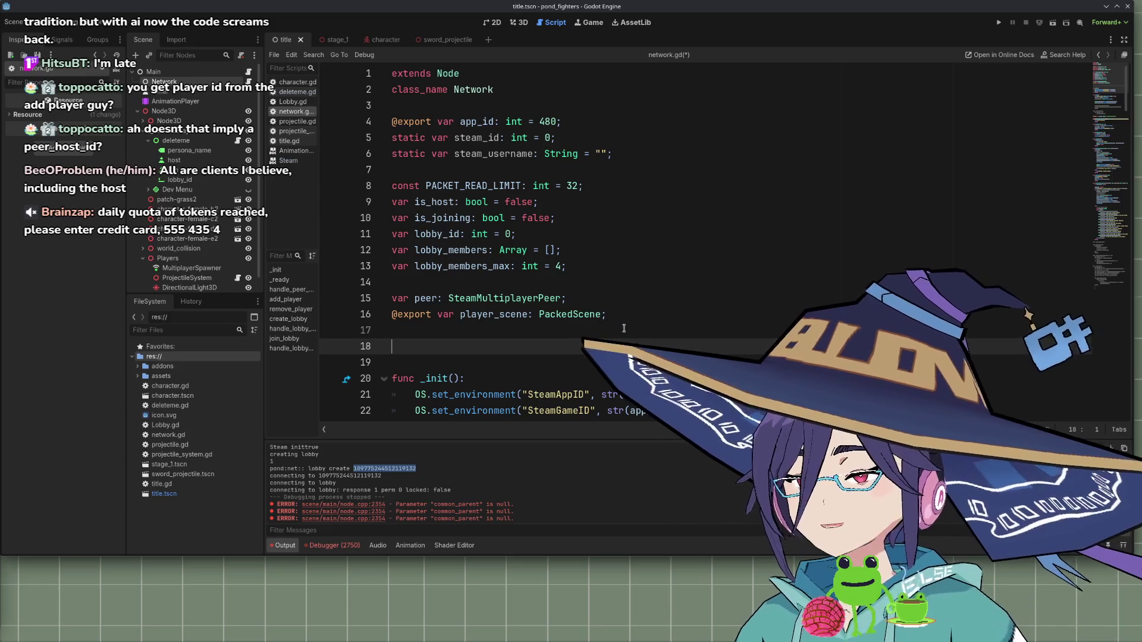
pyautogui.write('func prin')
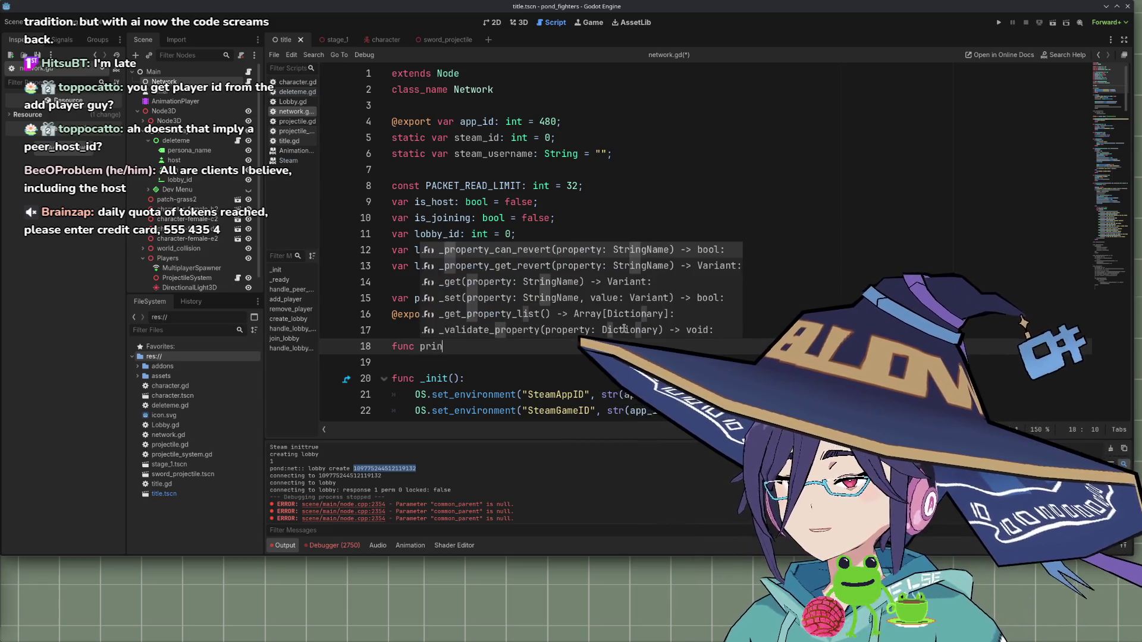
pyautogui.press('BackSpace')
pyautogui.press('BackSpace')
pyautogui.press('BackSpace')
pyautogui.press('BackSpace')
pyautogui.write('log():')
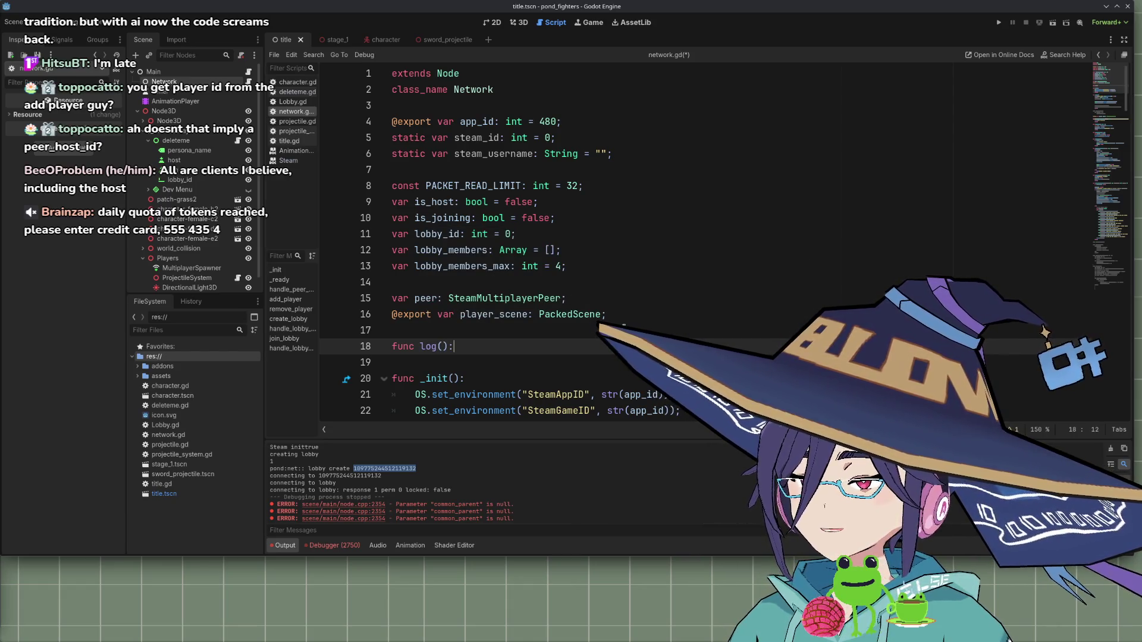
pyautogui.press('Return')
pyautogui.press('Up')
pyautogui.press('Right')
pyautogui.press('Right')
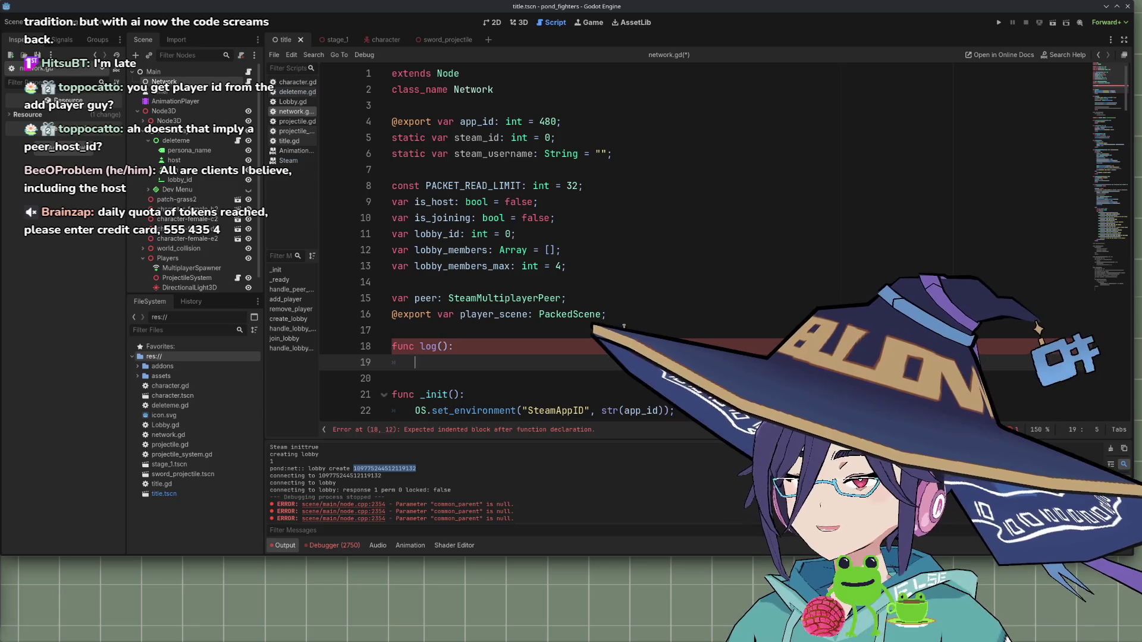
pyautogui.write('string')
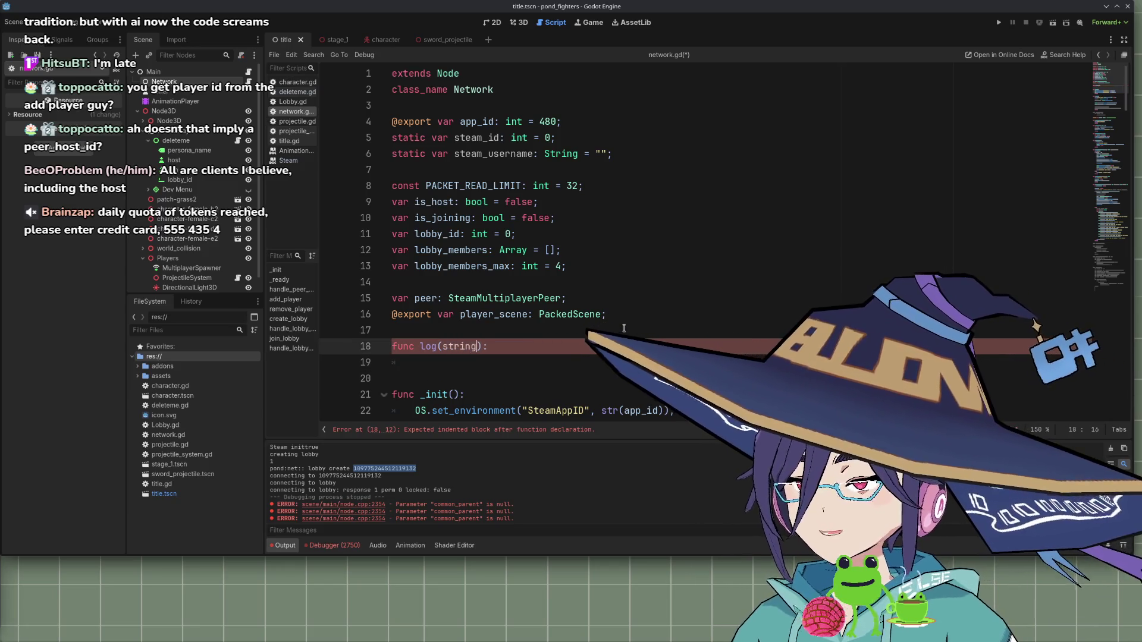
pyautogui.press('BackSpace')
pyautogui.press('BackSpace')
pyautogui.press('BackSpace')
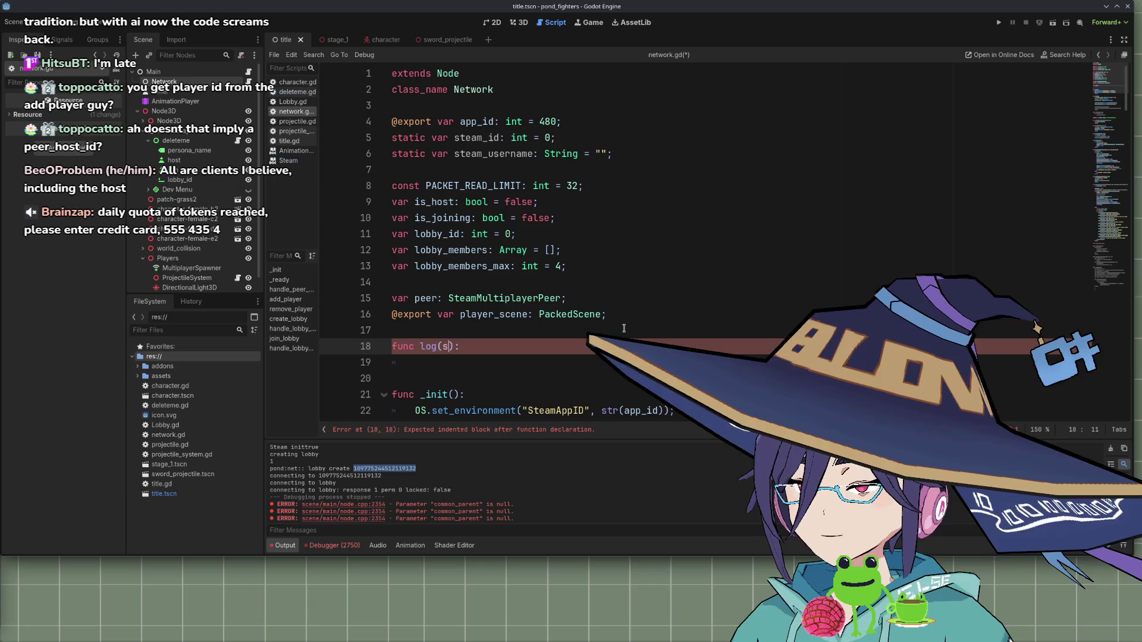
pyautogui.hotkey('shift', 'Home')
pyautogui.press('BackSpace')
pyautogui.press('BackSpace')
pyautogui.scroll(-3, 624, 328)
pyautogui.scroll(3, 595, 333)
pyautogui.press('BackSpace')
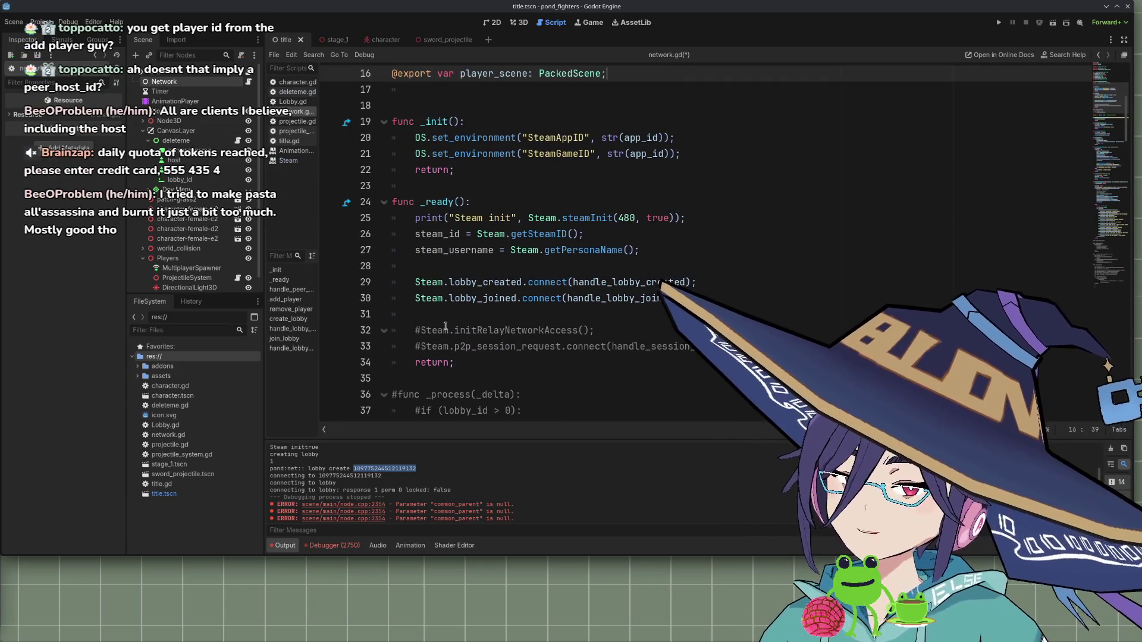
pyautogui.scroll(-9, 536, 315)
pyautogui.scroll(2, 509, 299)
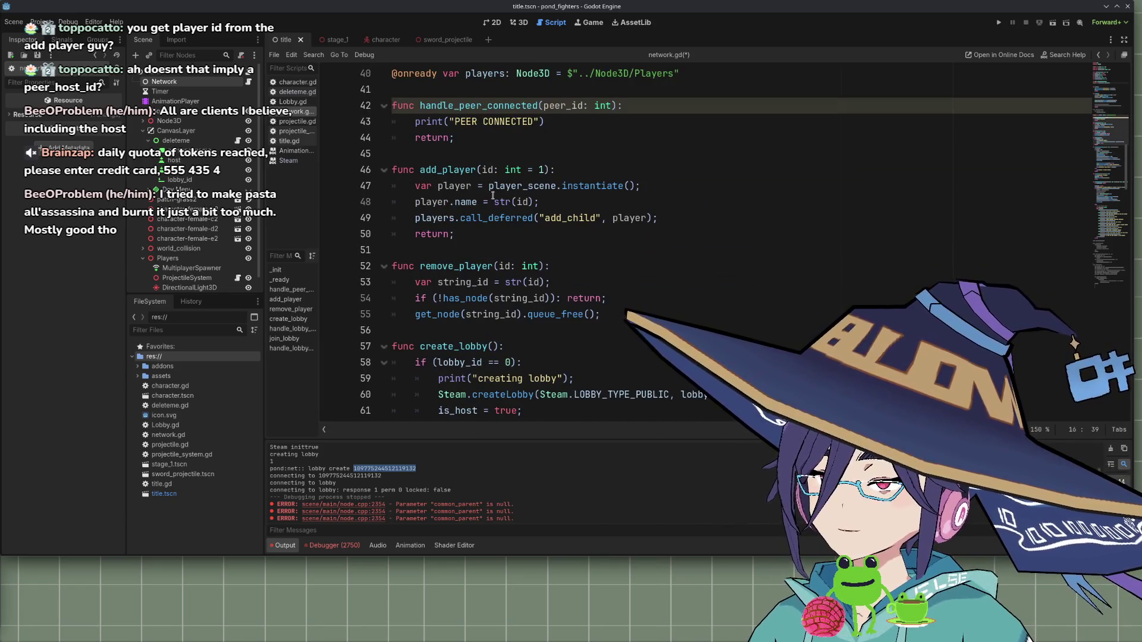
pyautogui.click(457, 123)
pyautogui.scroll(2, 558, 203)
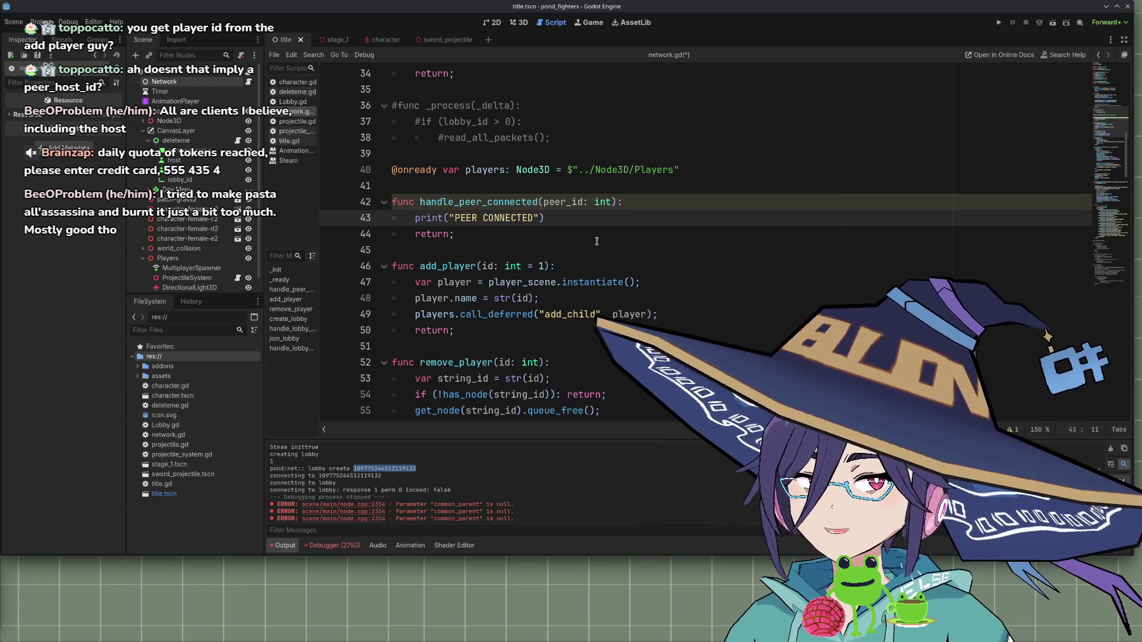
pyautogui.scroll(7, 520, 220)
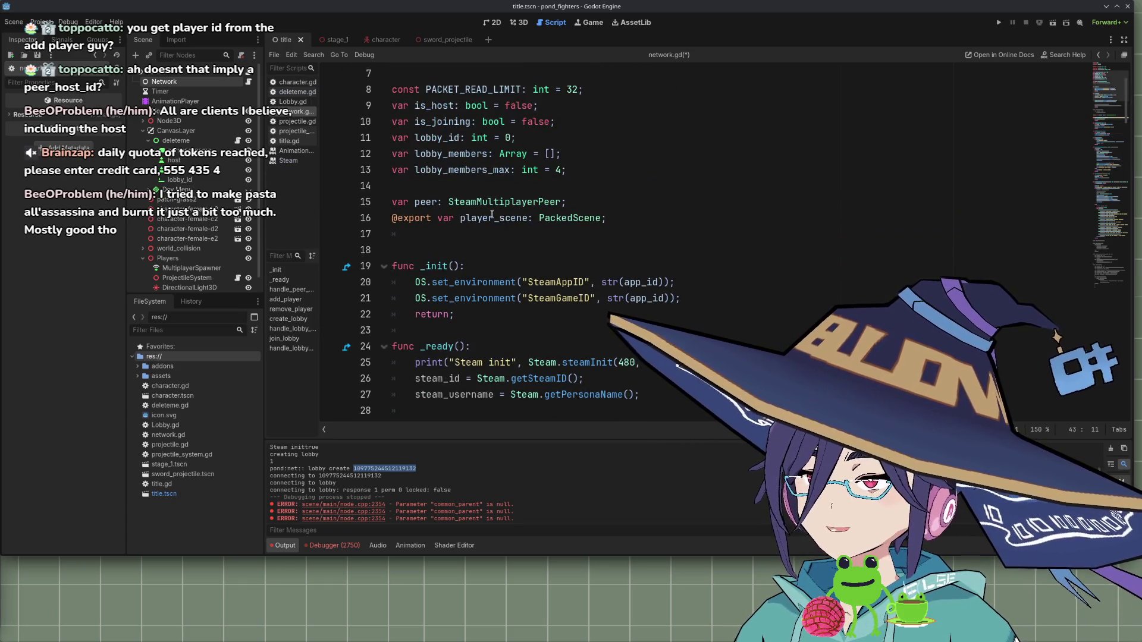
pyautogui.scroll(2, 502, 215)
pyautogui.scroll(-5, 523, 185)
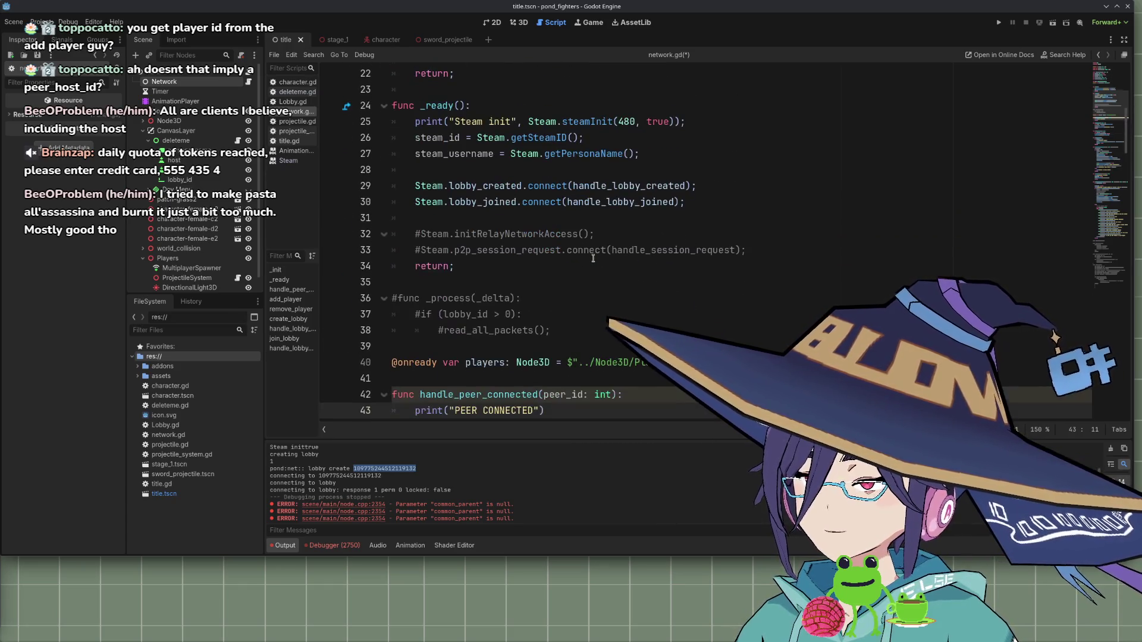
pyautogui.scroll(-6, 557, 229)
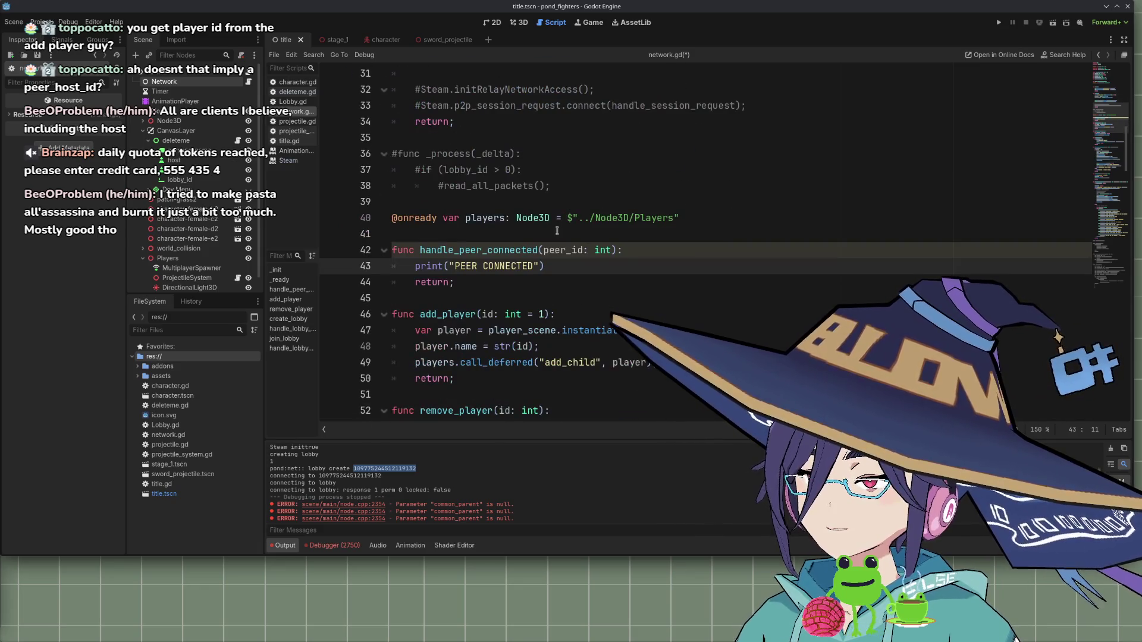
pyautogui.scroll(-9, 511, 242)
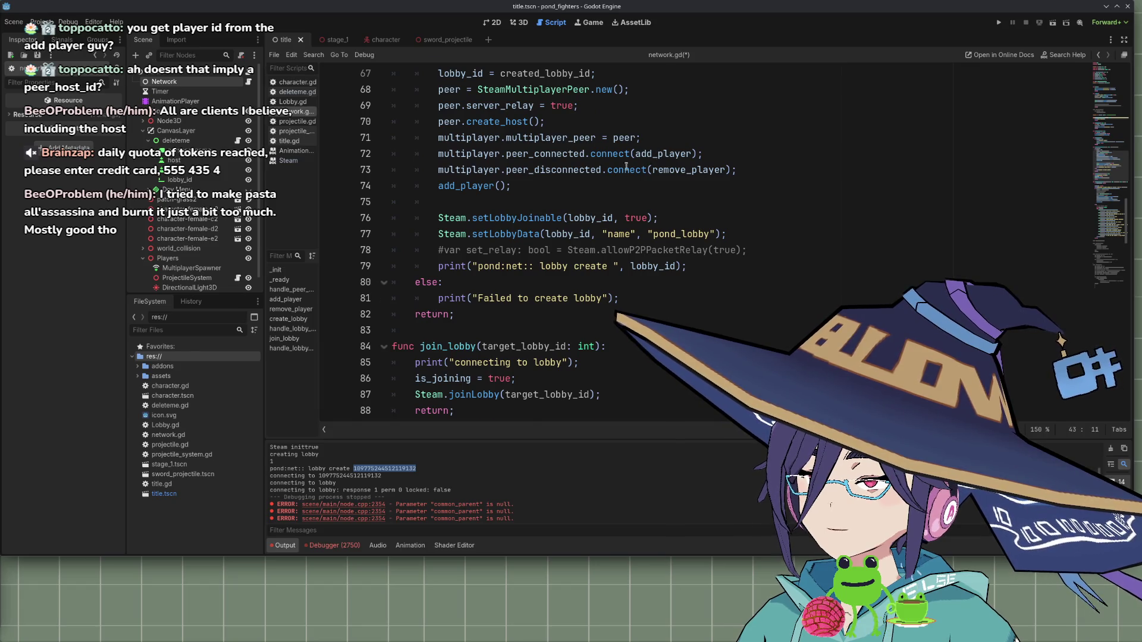
pyautogui.scroll(1, 629, 166)
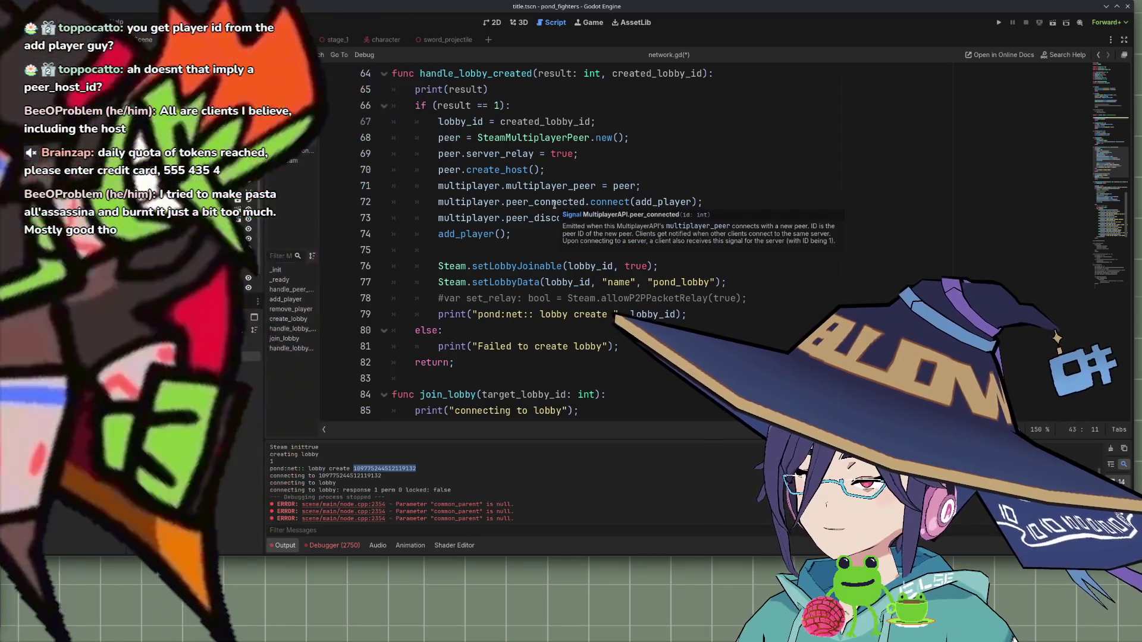
pyautogui.scroll(10, 523, 208)
pyautogui.scroll(10, 494, 210)
pyautogui.scroll(-8, 515, 263)
pyautogui.scroll(-7, 515, 263)
pyautogui.scroll(14, 524, 253)
pyautogui.click(531, 245)
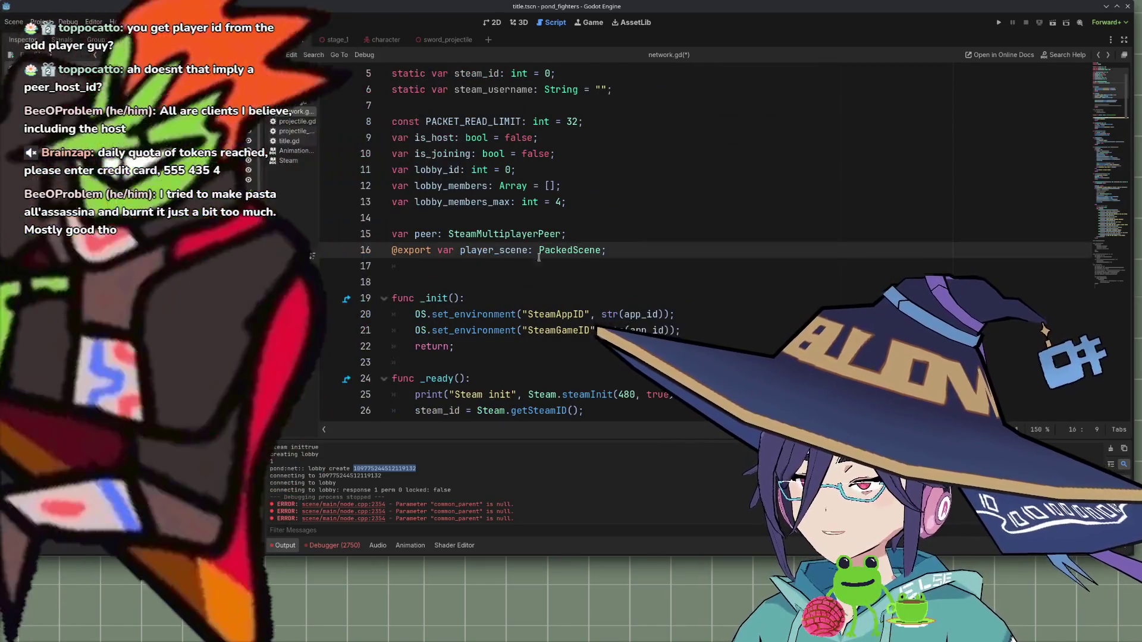
pyautogui.scroll(-5, 531, 245)
pyautogui.scroll(-4, 533, 246)
pyautogui.click(536, 247)
pyautogui.click(577, 247)
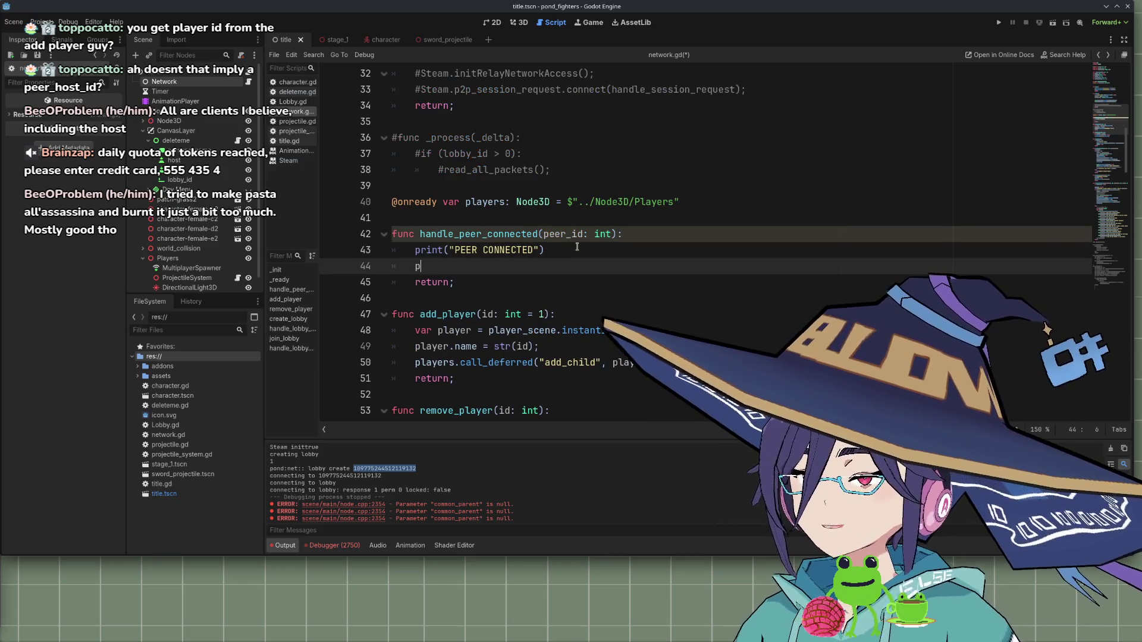
# Type peer.id on a new line after the print, then erase it
pyautogui.press('Return')
pyautogui.write('peer.')
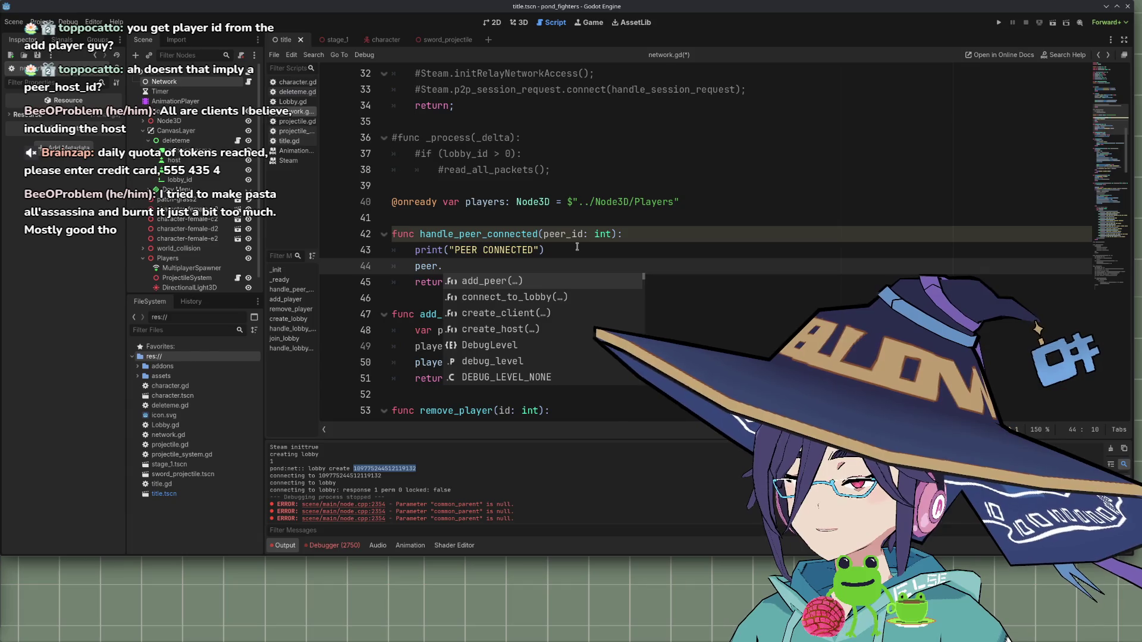
pyautogui.write('id')
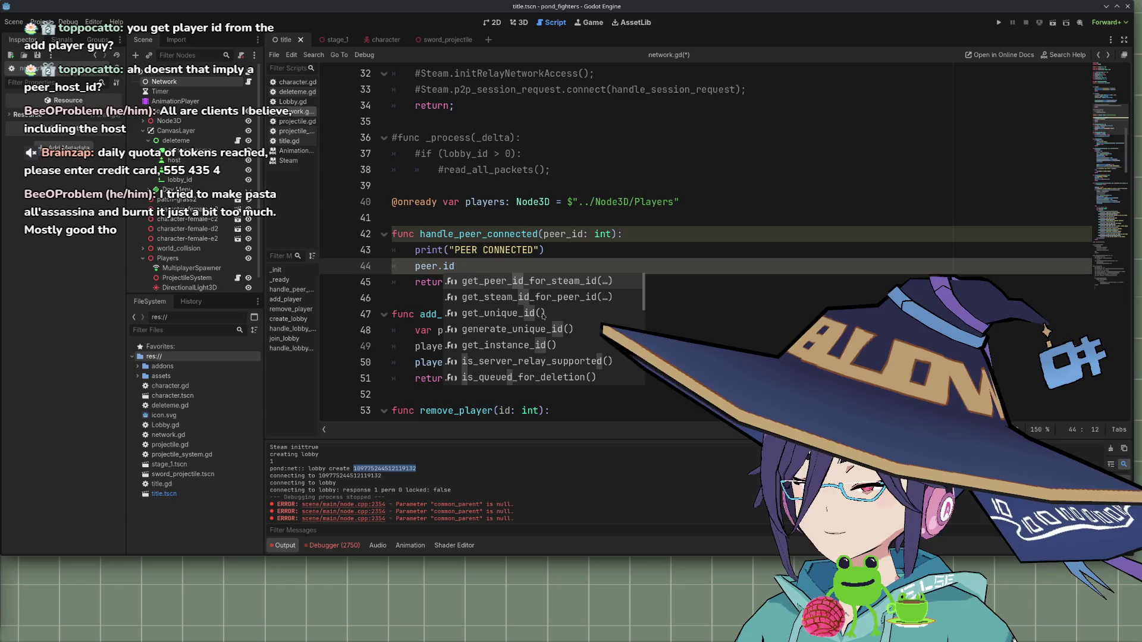
pyautogui.scroll(-3, 543, 316)
pyautogui.scroll(-5, 543, 321)
pyautogui.scroll(4, 544, 321)
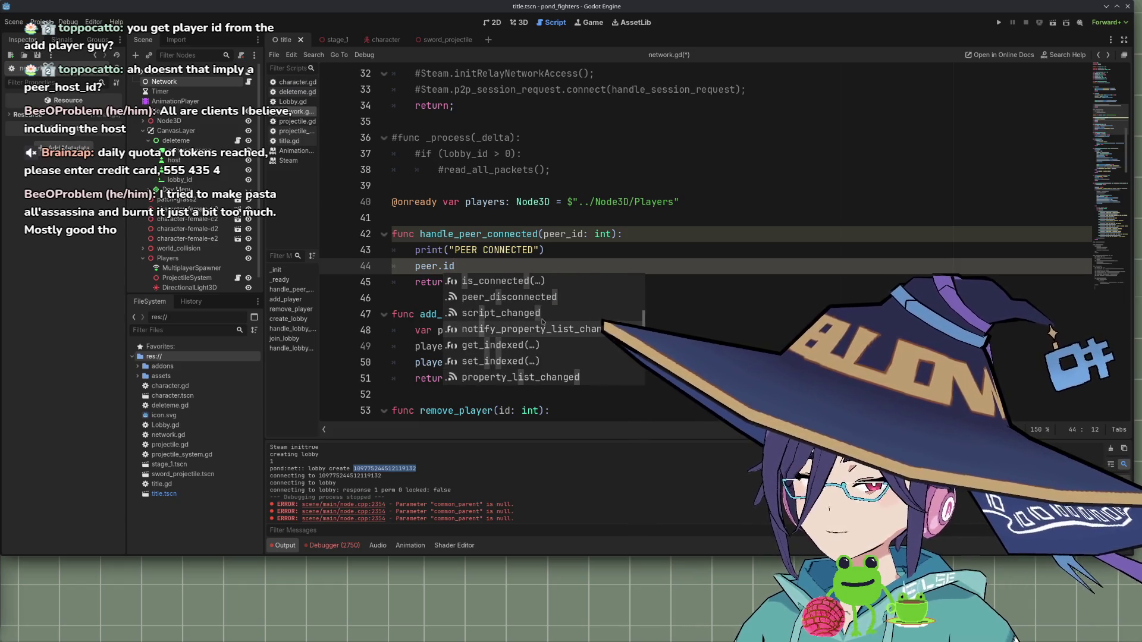
pyautogui.scroll(5, 543, 322)
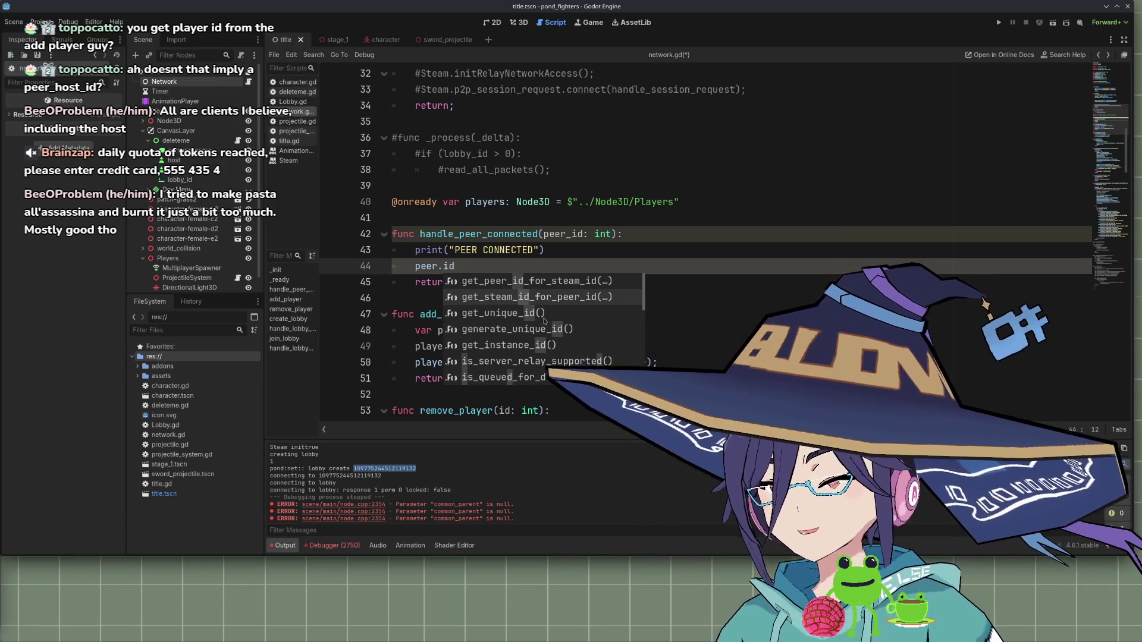
pyautogui.click(482, 266)
pyautogui.press('BackSpace')
pyautogui.press('BackSpace')
pyautogui.press('BackSpace')
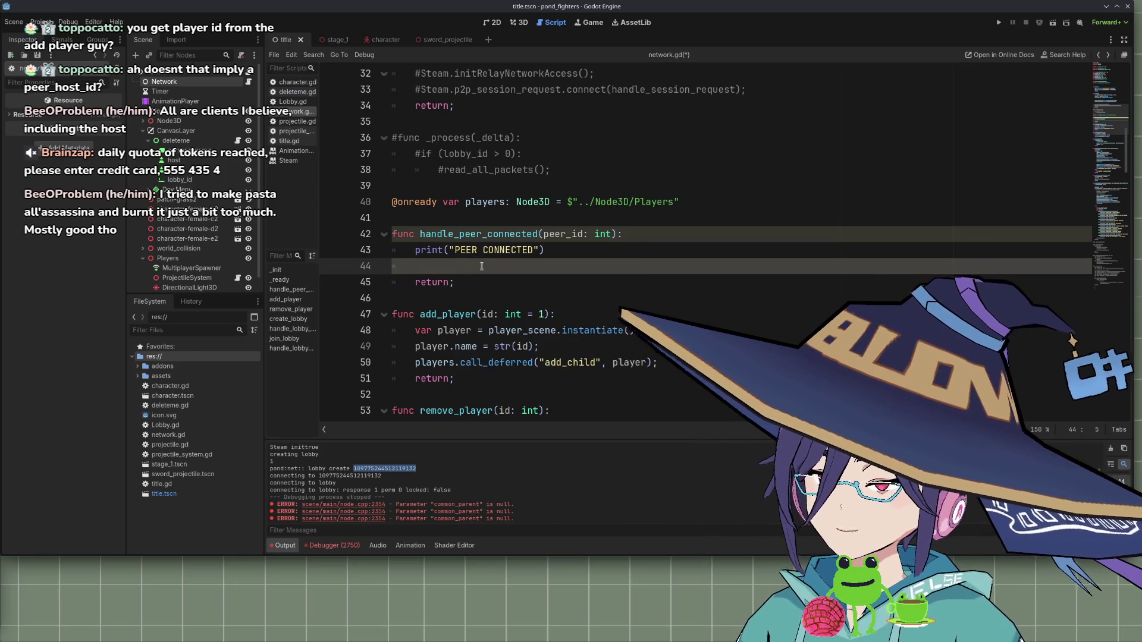
# Insert multiplayer.get_unique_id() via autocomplete on line 44, then delete it, leaving a blank indented line
pyautogui.write('mul')
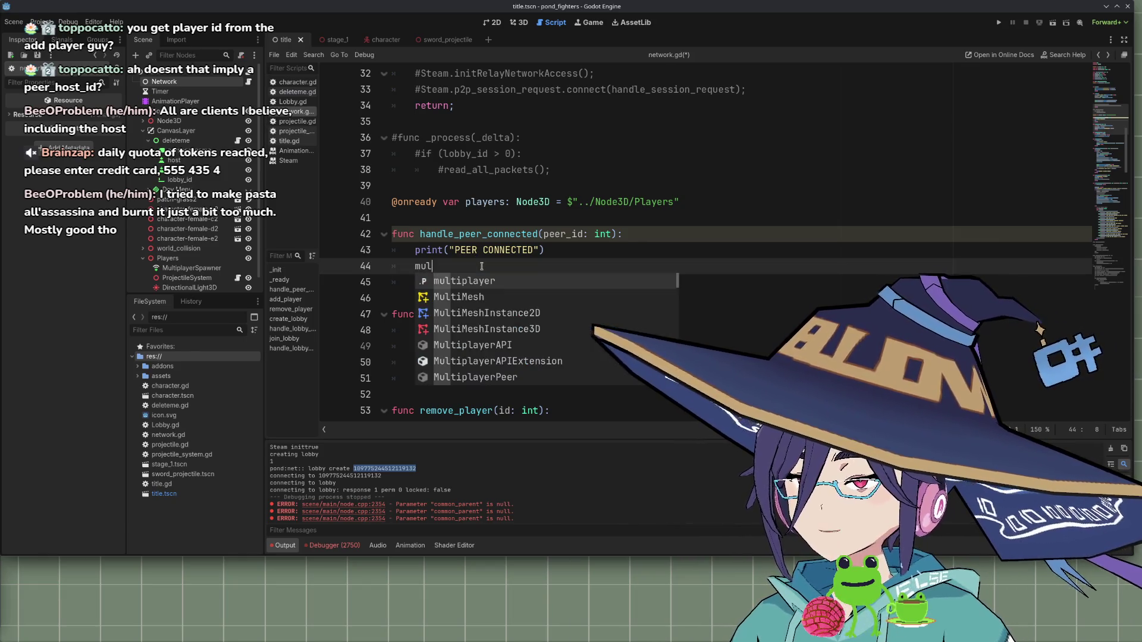
pyautogui.press('Return')
pyautogui.write('.id')
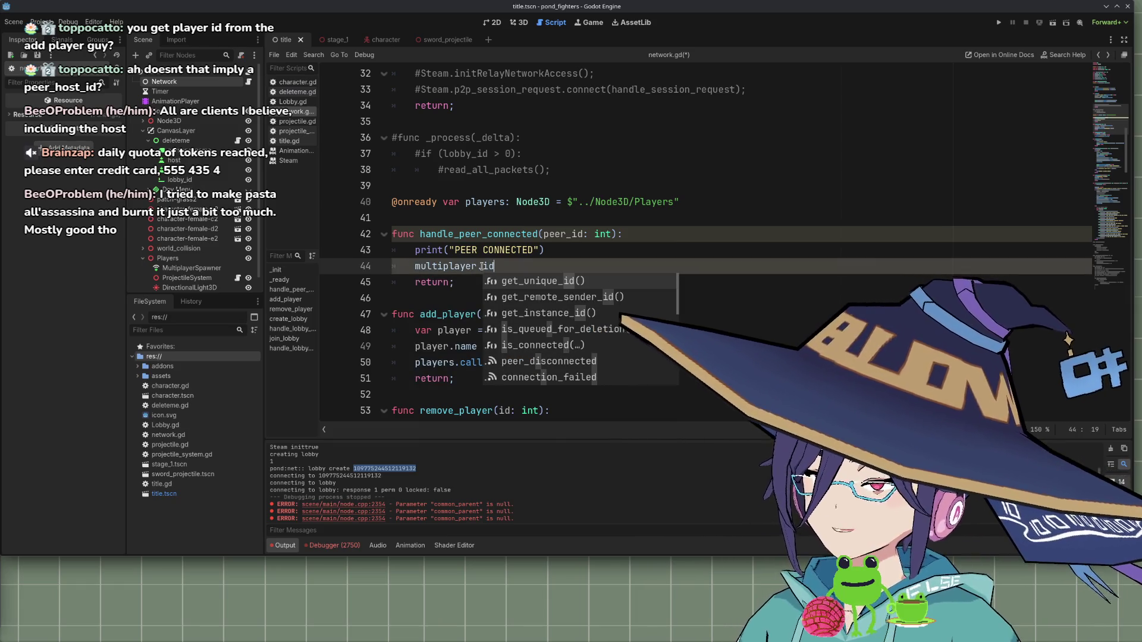
pyautogui.click(531, 282)
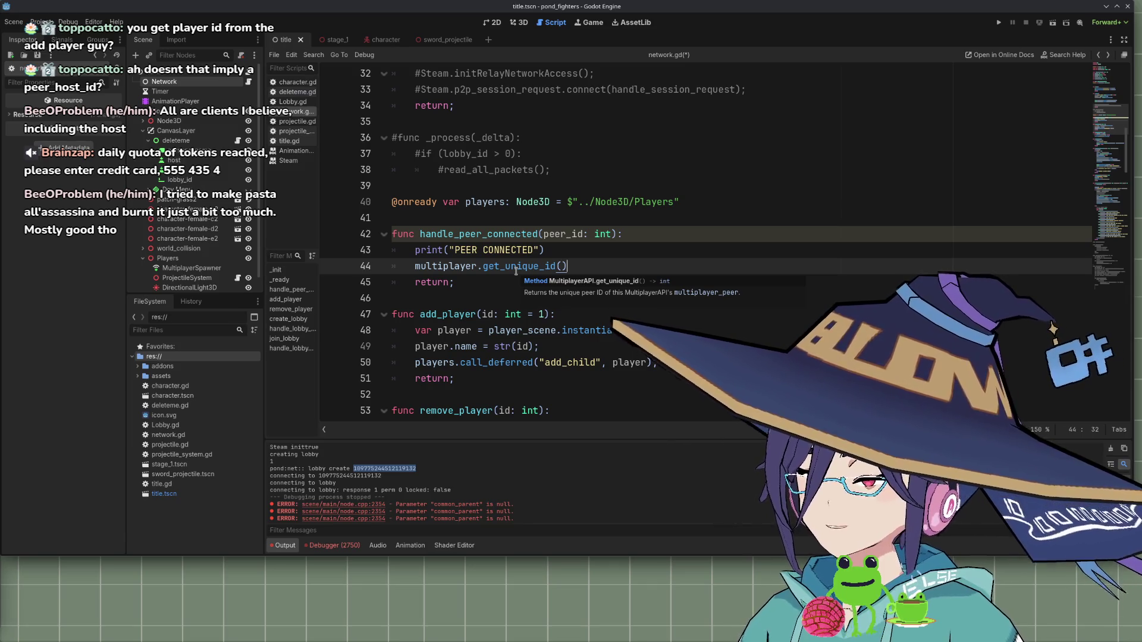
pyautogui.hotkey('shift', 'Home')
pyautogui.press('BackSpace')
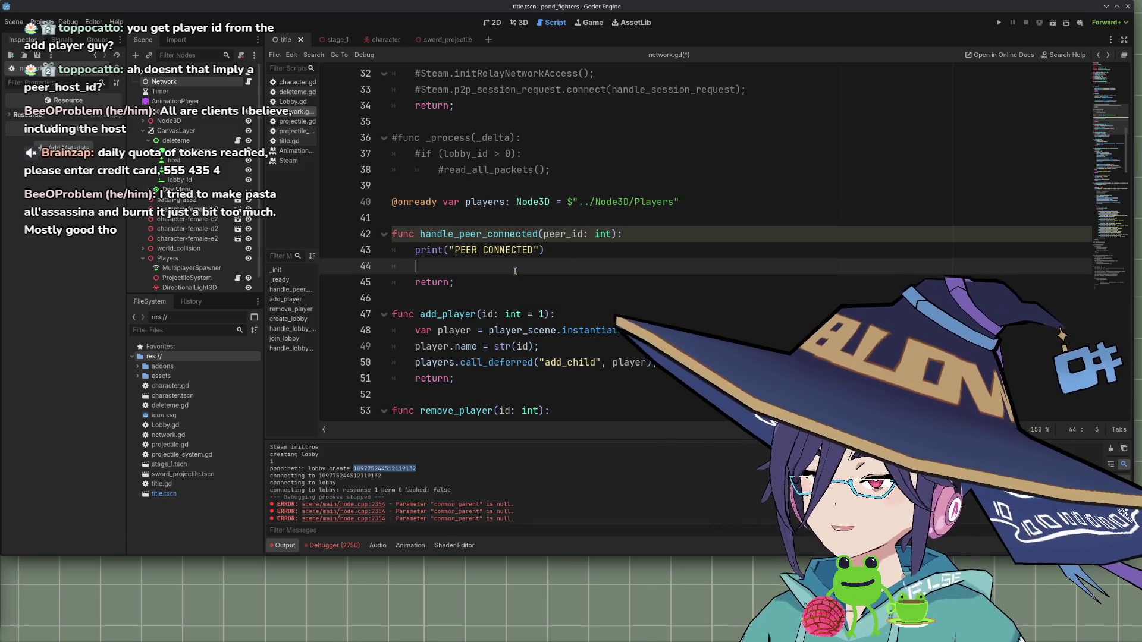
pyautogui.scroll(10, 477, 228)
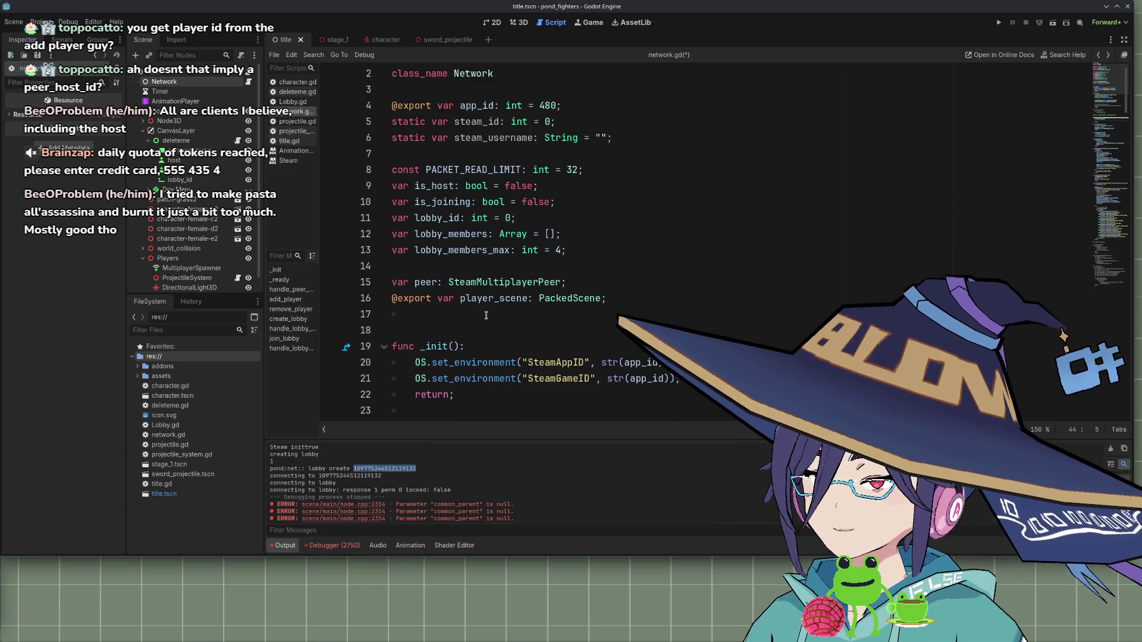
# Create func label(): below line 17 with a str(multiplayer.get_unique_id()) body line
pyautogui.click(485, 317)
pyautogui.press('Return')
pyautogui.write('func lab')
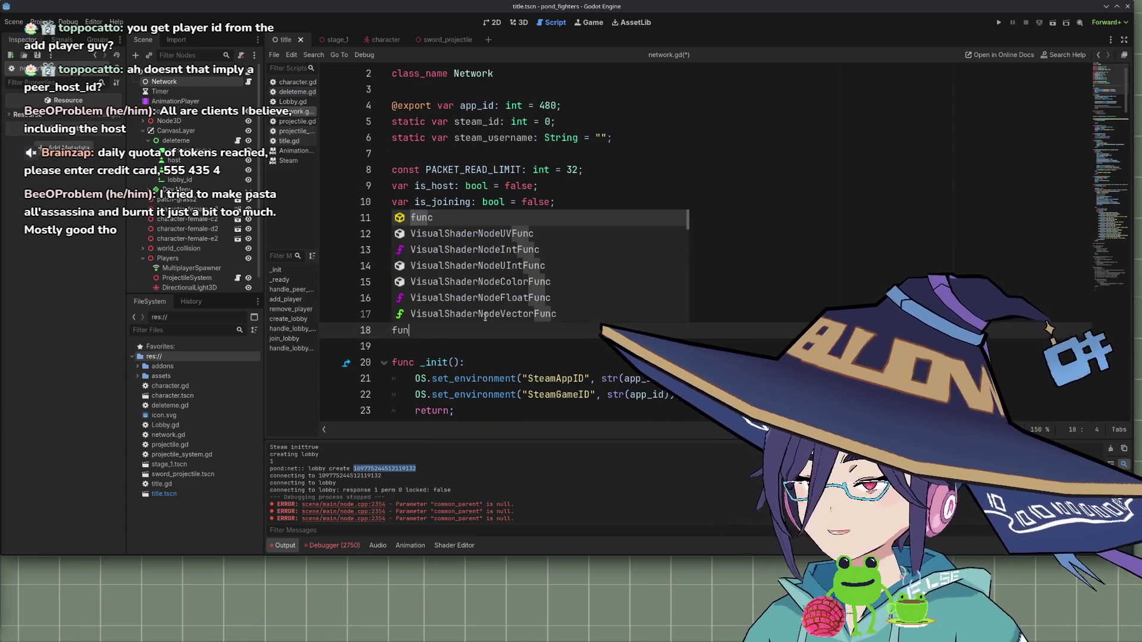
pyautogui.press('Escape')
pyautogui.write('el():')
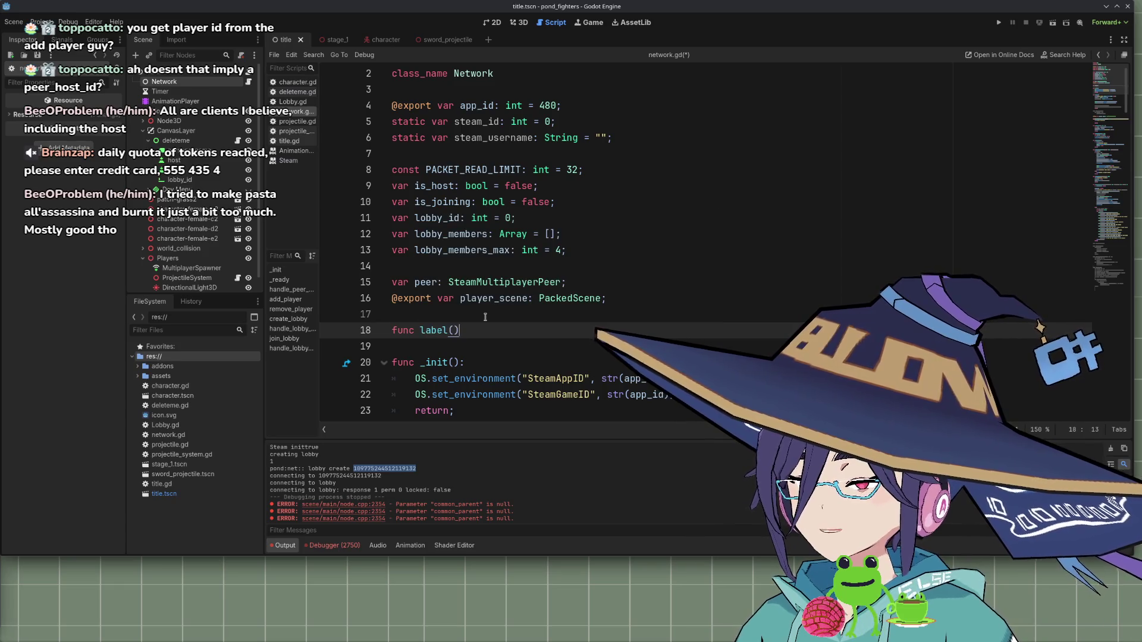
pyautogui.press('Return')
pyautogui.write('str(multiplayer.get_unique_id()')
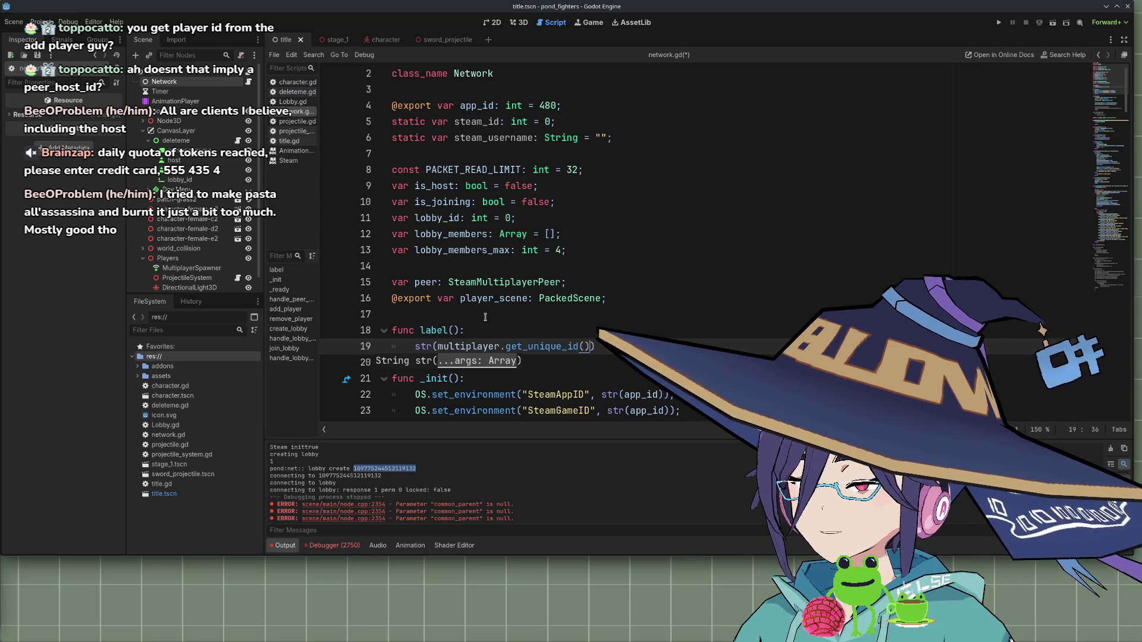
pyautogui.write('"')
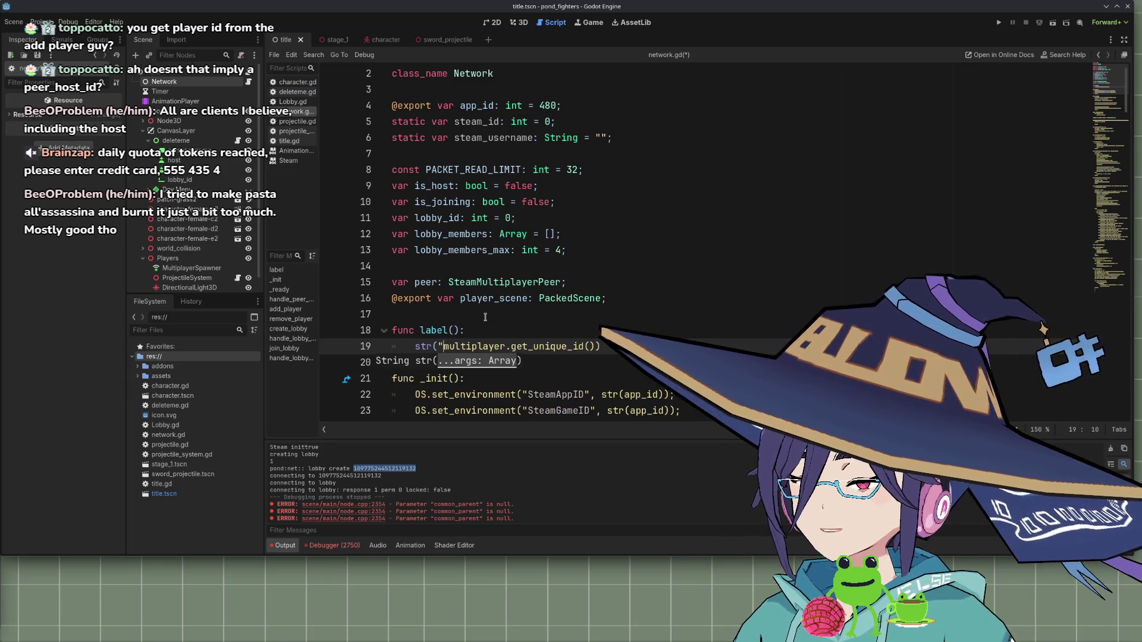
pyautogui.press('BackSpace')
# Add an if (is_host): branch building str("HOST:", multiplayer.get_unique_id())
pyautogui.press('End')
pyautogui.press('Return')
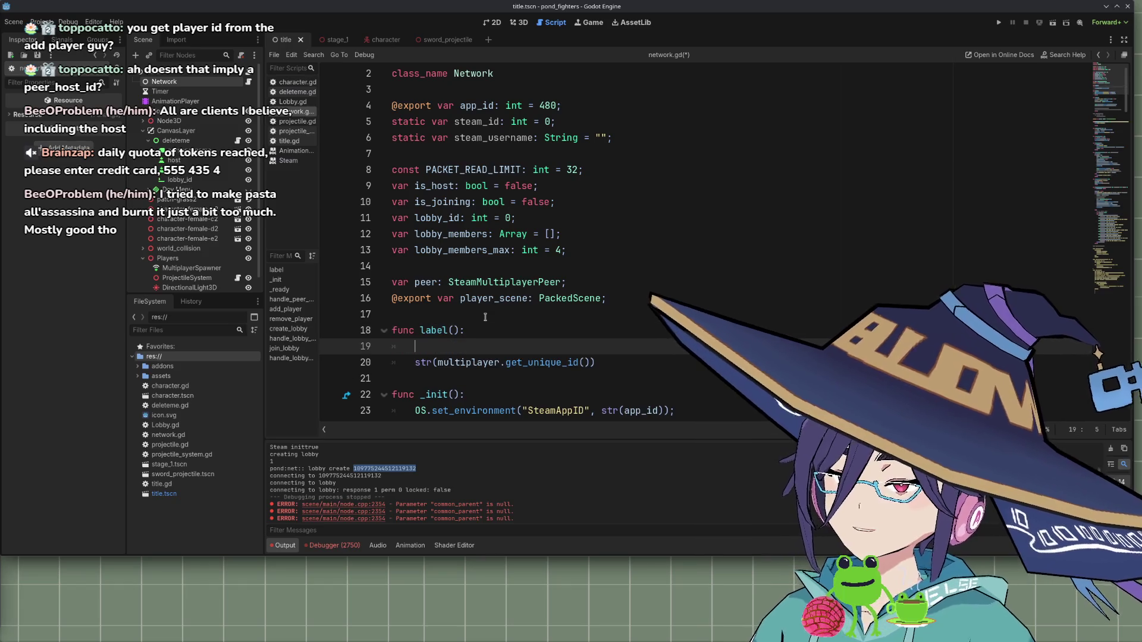
pyautogui.write('if (')
pyautogui.write('is_host)')
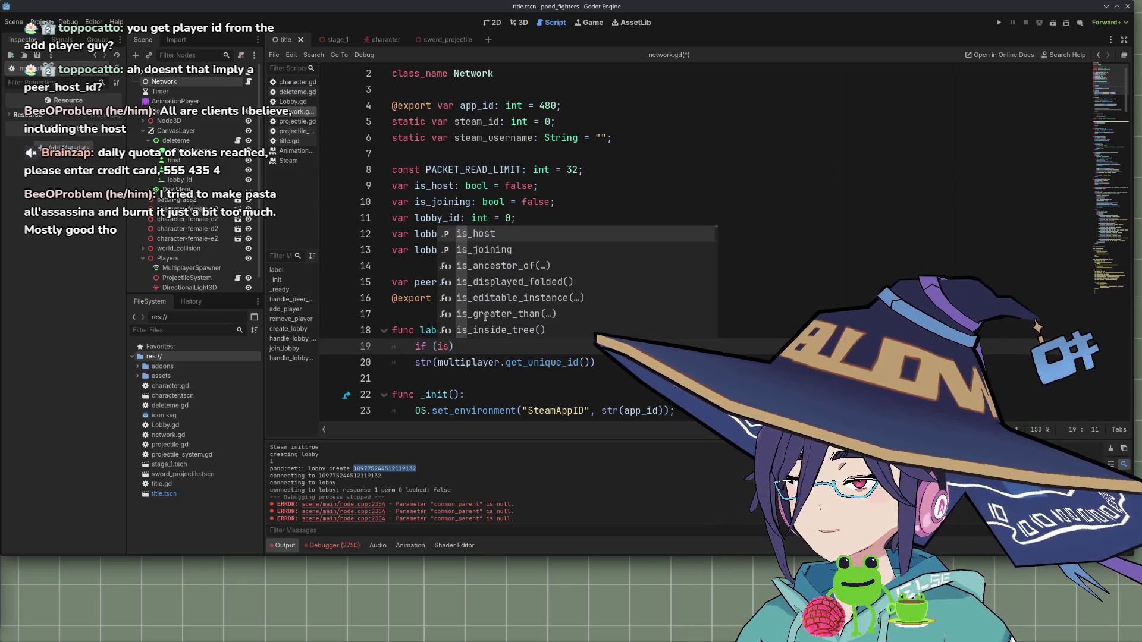
pyautogui.write(':')
pyautogui.press('Return')
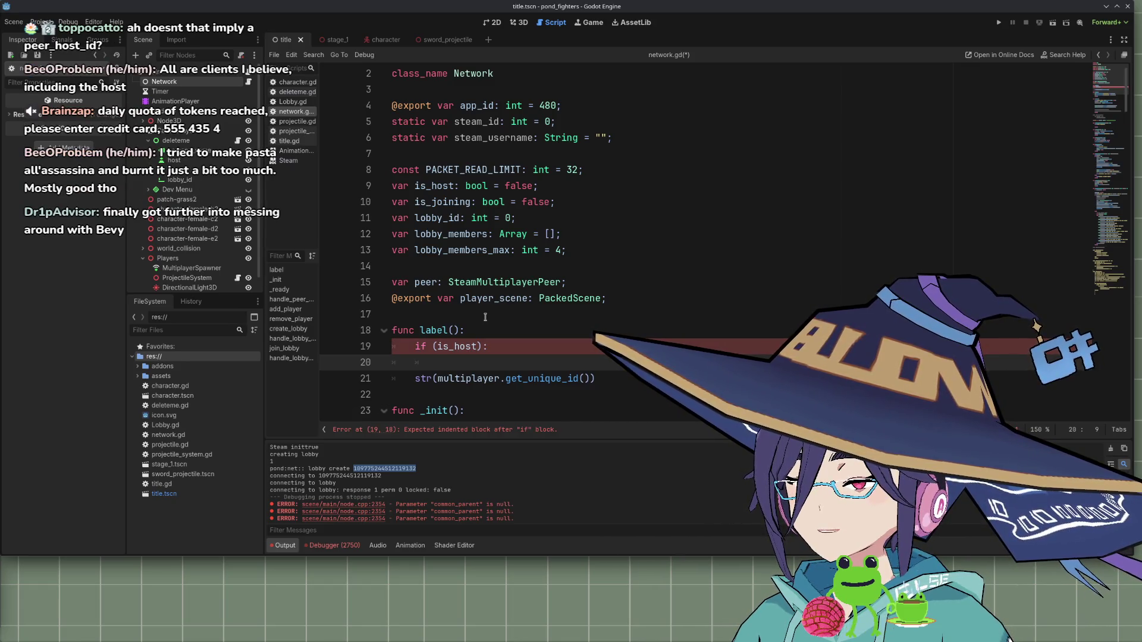
pyautogui.write('str(')
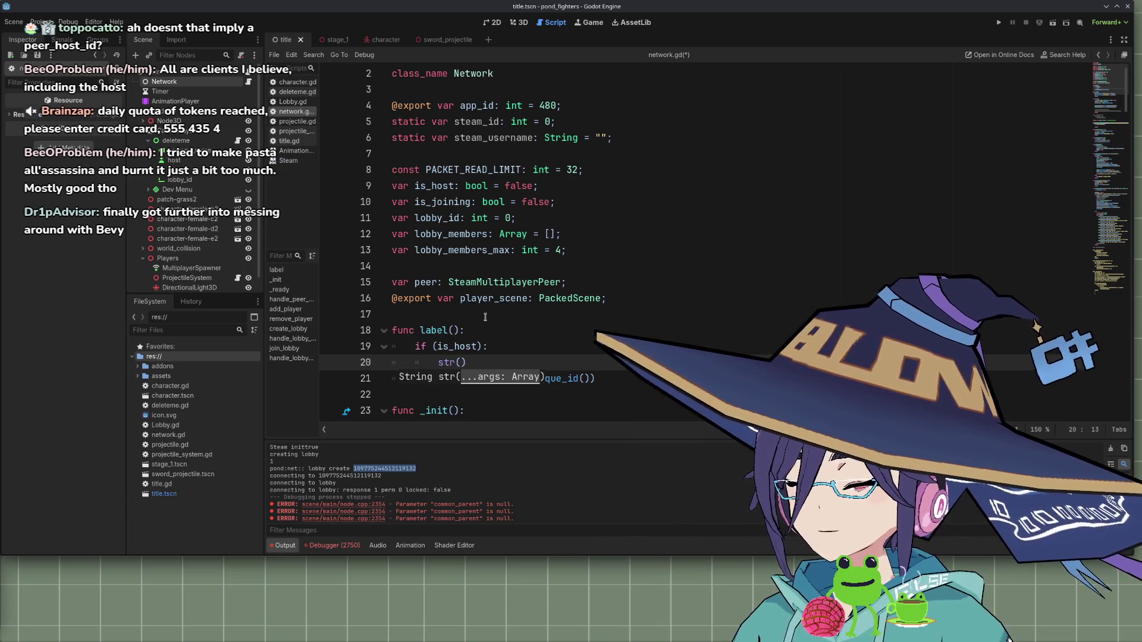
pyautogui.write('"HOST:')
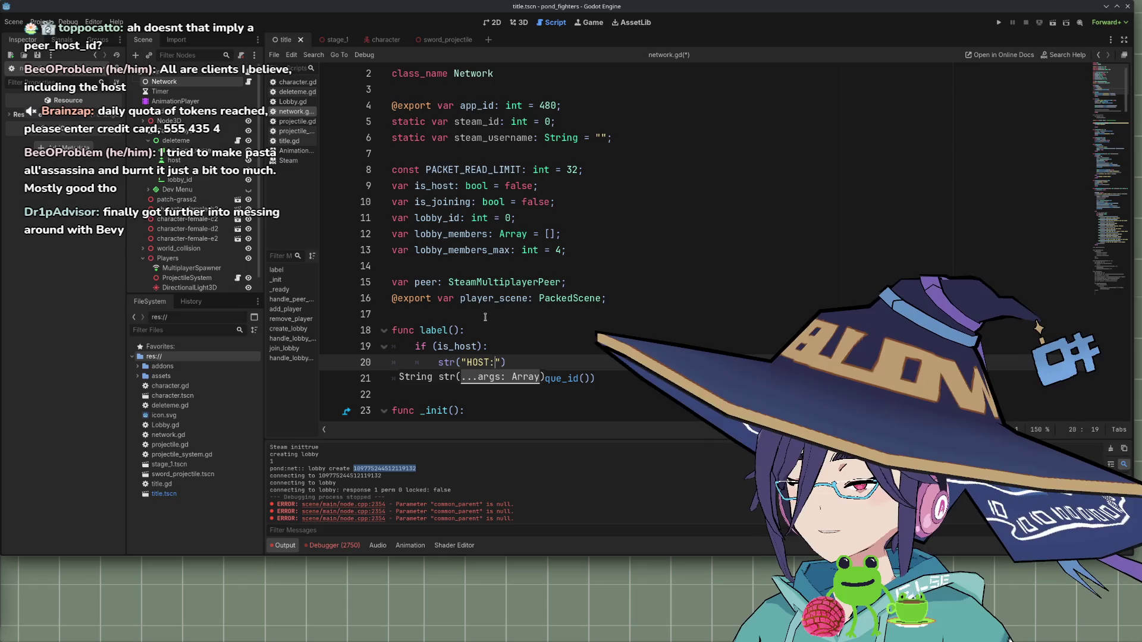
pyautogui.write('",')
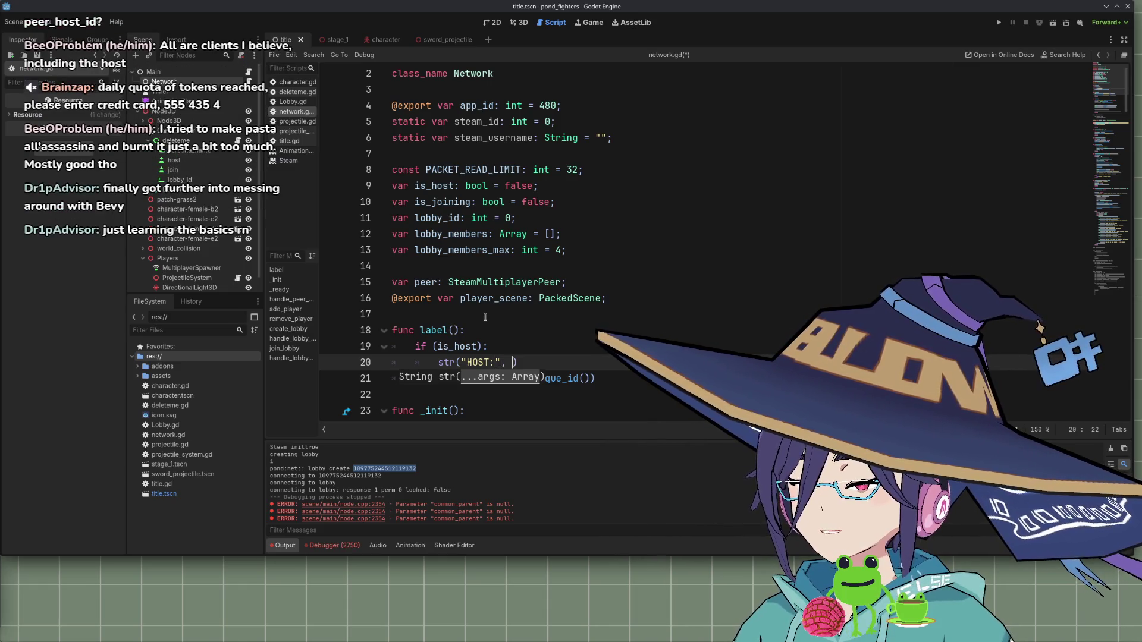
pyautogui.press('Down')
pyautogui.hotkey('ctrl', 'Left')
pyautogui.hotkey('ctrl', 'Left')
pyautogui.hotkey('ctrl', 'shift', 'Right')
pyautogui.hotkey('ctrl', 'shift', 'Right')
pyautogui.hotkey('ctrl', 'shift', 'Right')
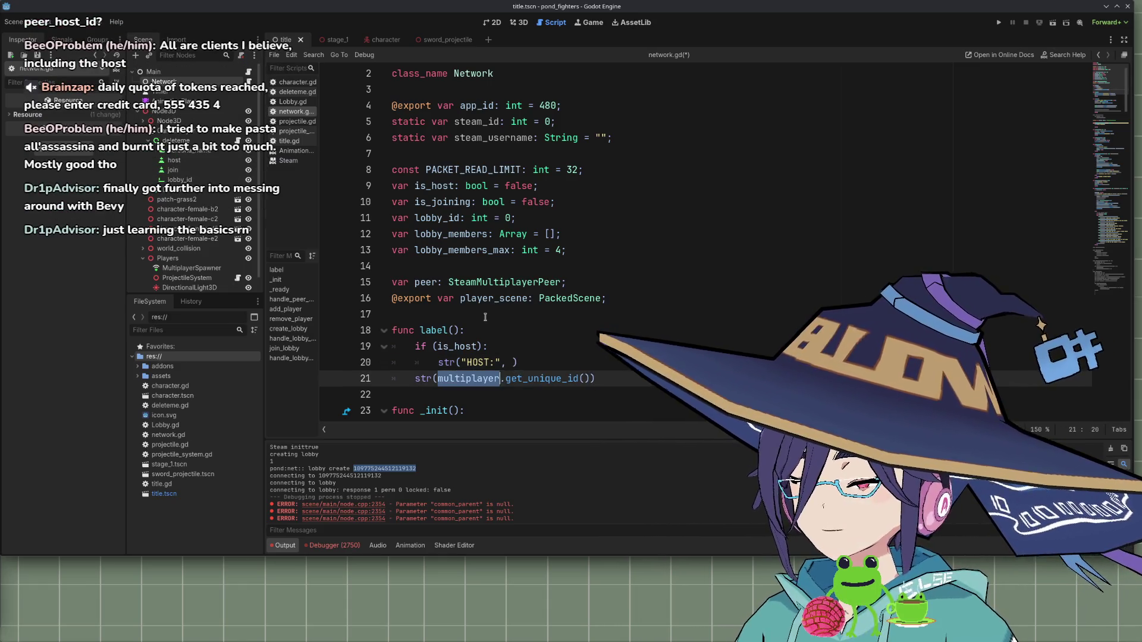
pyautogui.hotkey('ctrl', 'c')
pyautogui.press('Up')
pyautogui.press('Left')
pyautogui.hotkey('ctrl', 'v')
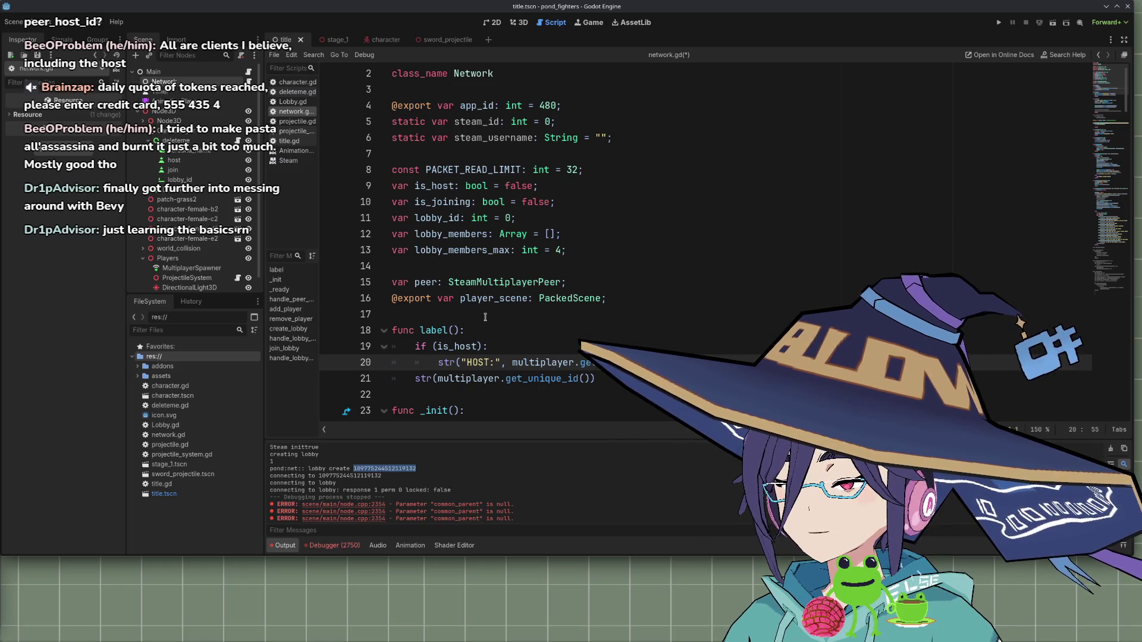
# Make the HOST line a return, delete the leftover line, and add an else: branch with an indented return
pyautogui.write('i')
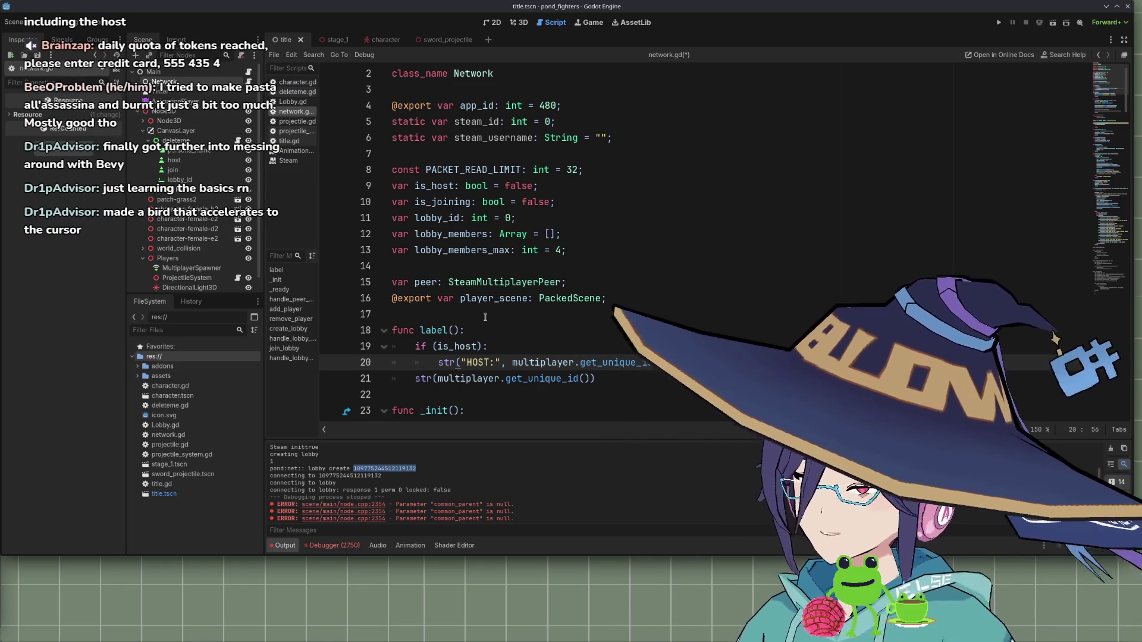
pyautogui.hotkey('shift', 'Down')
pyautogui.press('Delete')
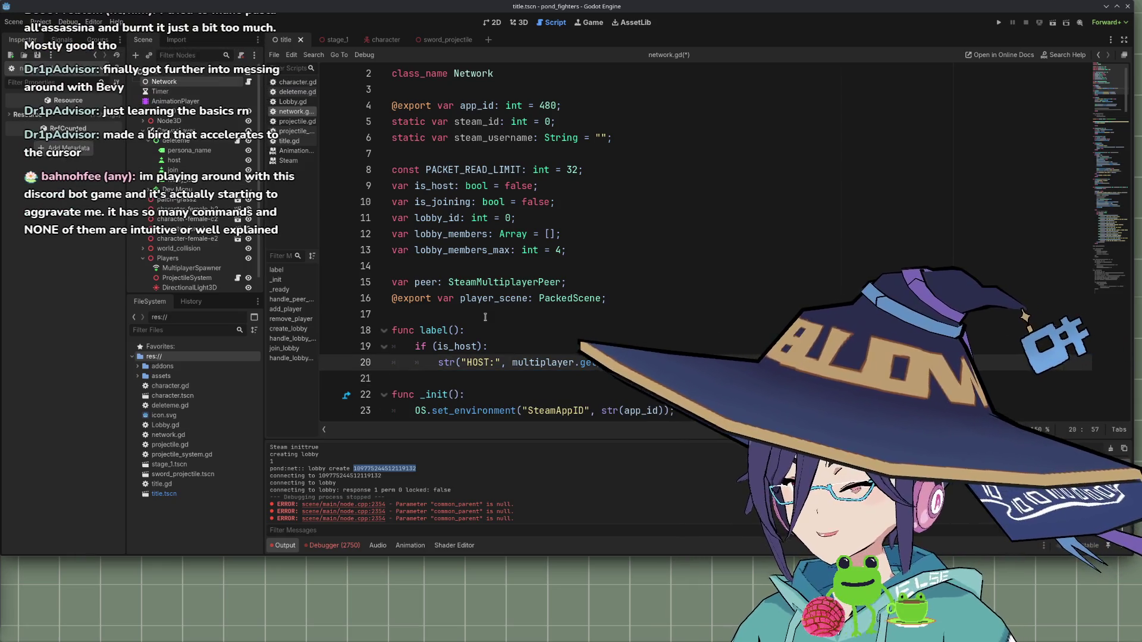
pyautogui.write('return')
pyautogui.press('End')
pyautogui.press('Return')
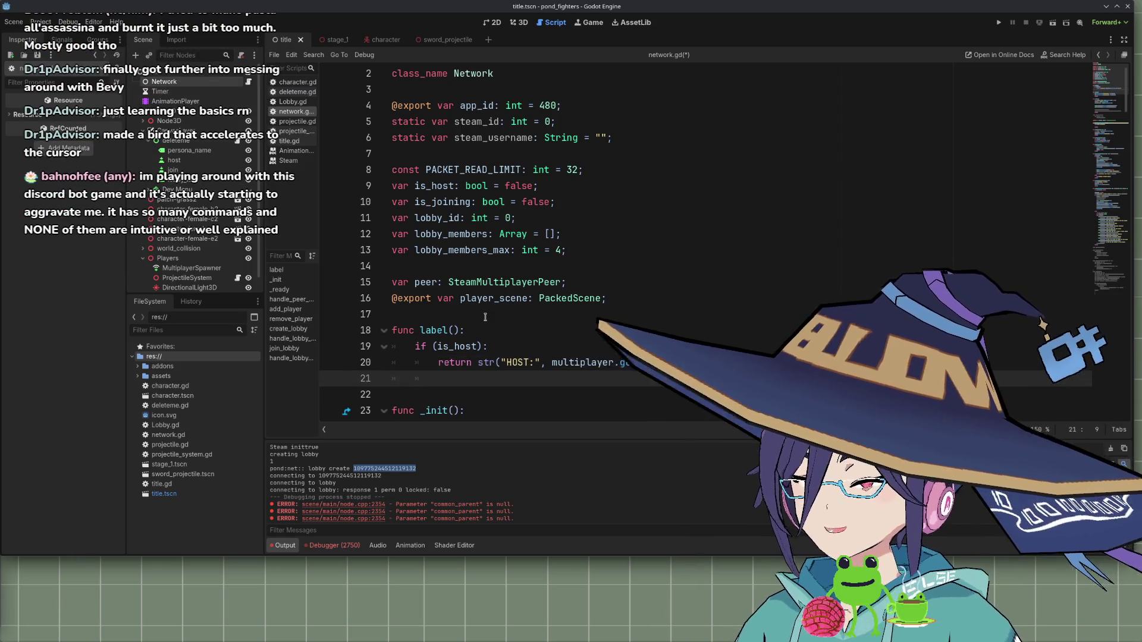
pyautogui.write('else return')
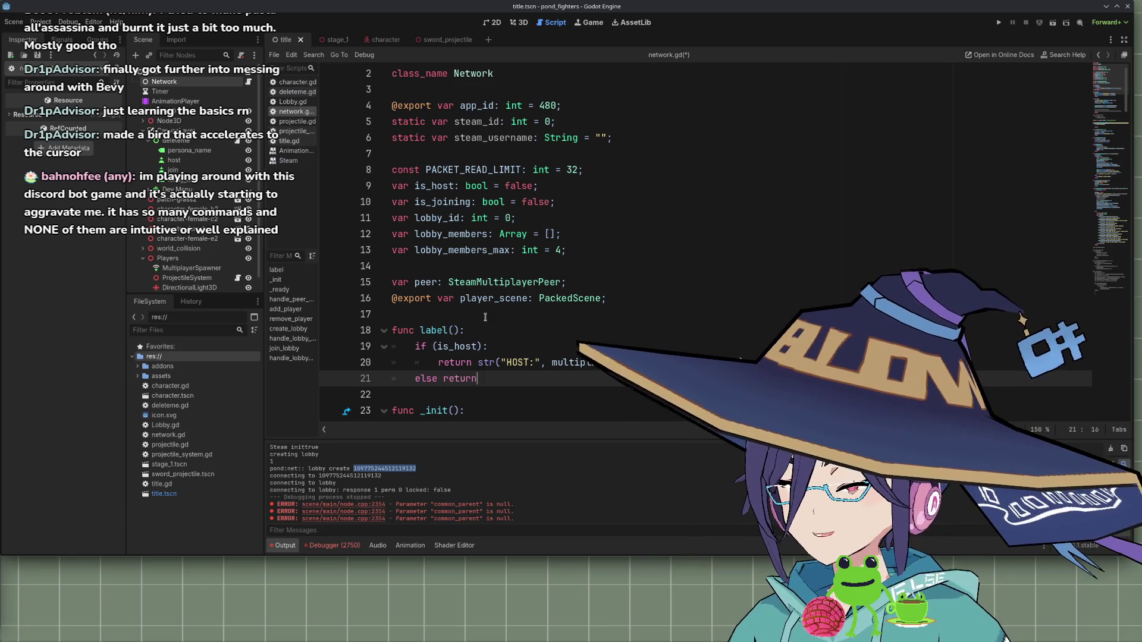
pyautogui.press('BackSpace')
pyautogui.press('BackSpace')
pyautogui.press('BackSpace')
pyautogui.press('Return')
pyautogui.write('return')
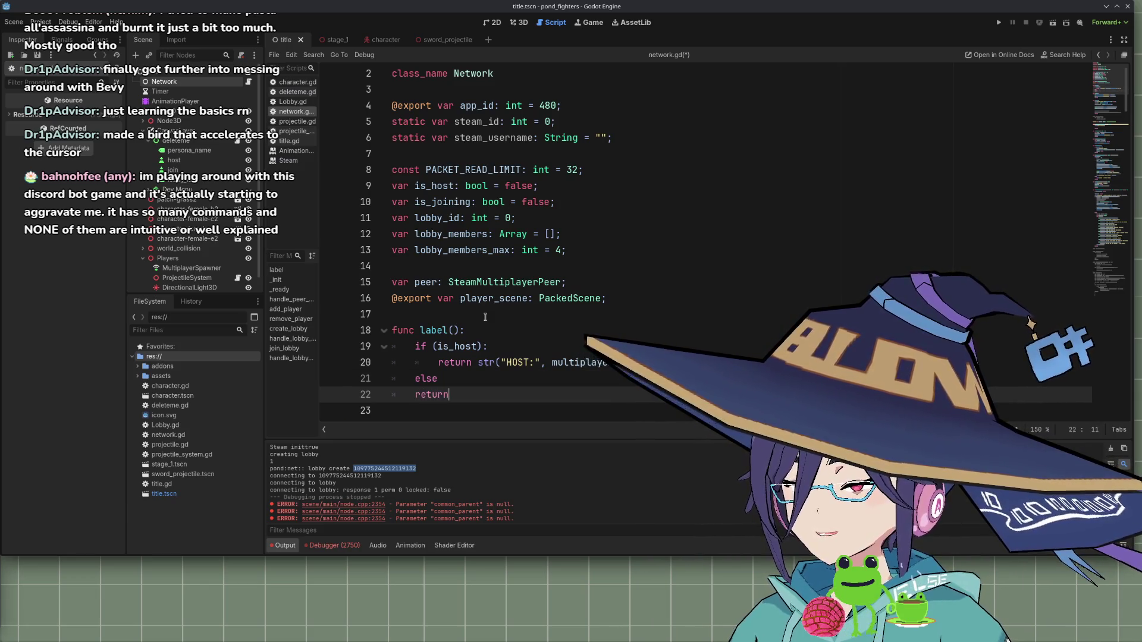
pyautogui.press('Home')
pyautogui.press('Tab')
pyautogui.press('Up')
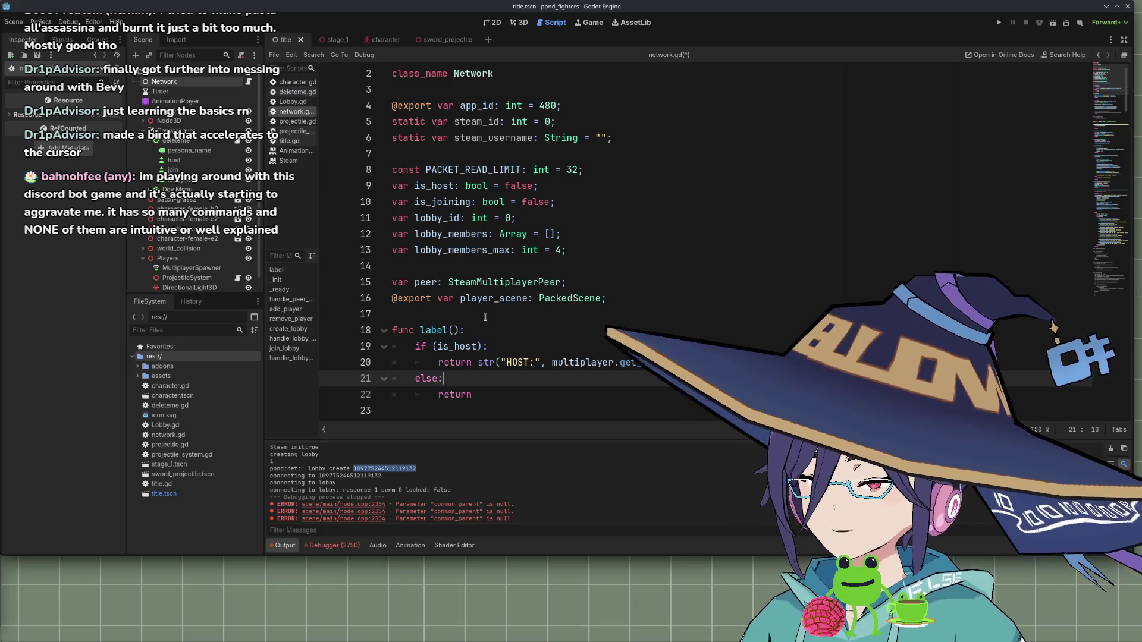
# Copy the HOST str expression into the else return and change HOST to CLIENT
pyautogui.press('Down')
pyautogui.press('Up')
pyautogui.press('Up')
pyautogui.hotkey('shift', 'End')
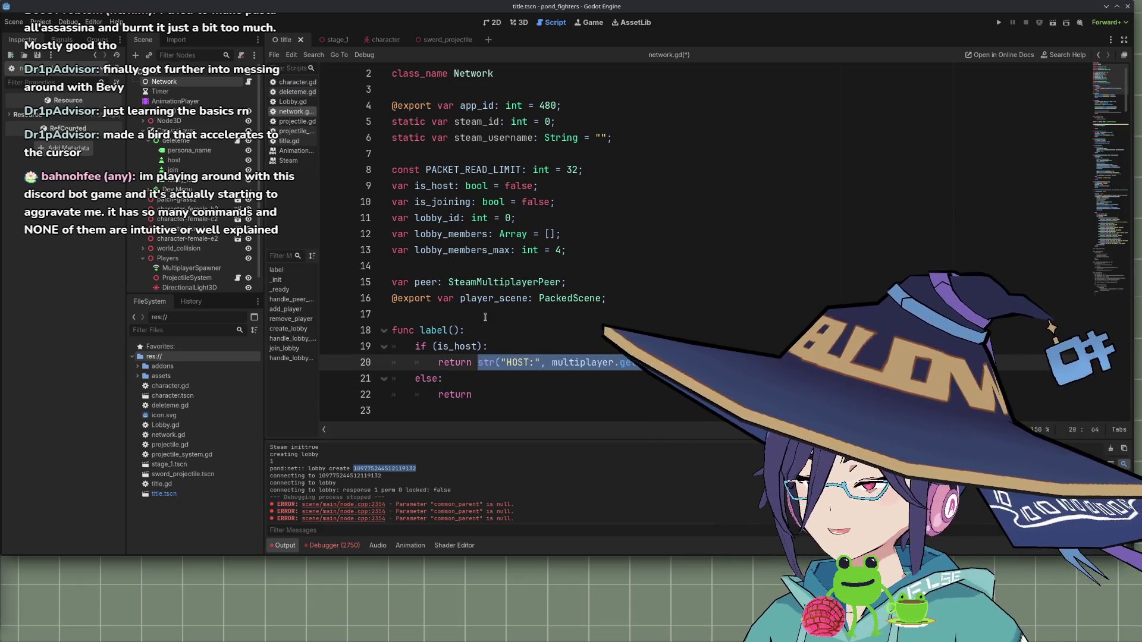
pyautogui.hotkey('ctrl', 'c')
pyautogui.press('Down')
pyautogui.press('Down')
pyautogui.hotkey('ctrl', 'v')
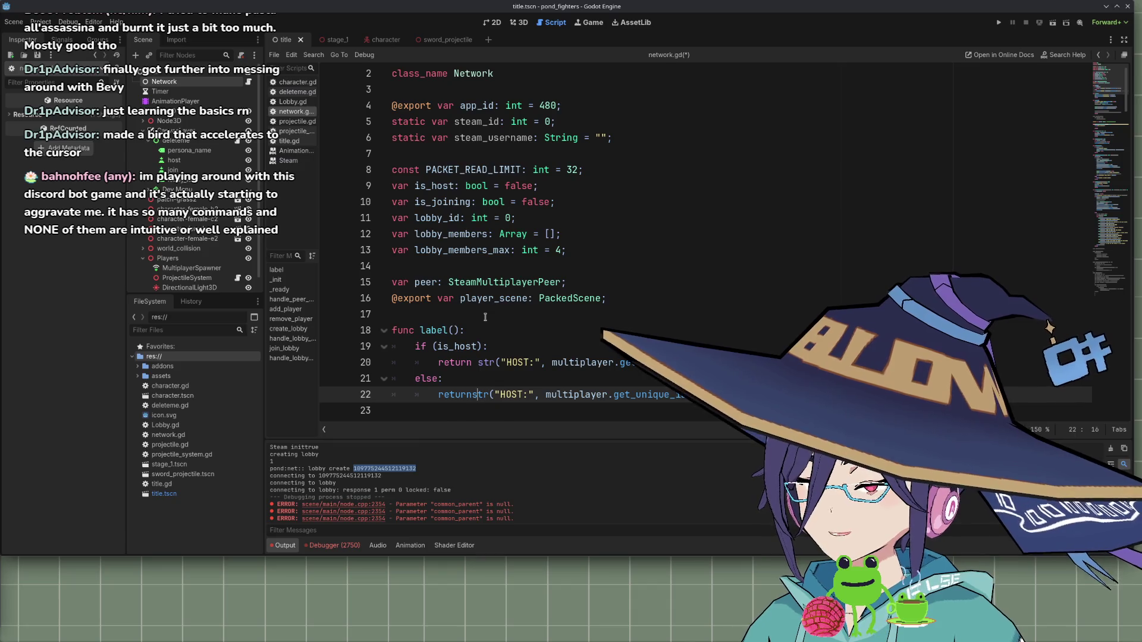
pyautogui.hotkey('ctrl', 'Right')
pyautogui.hotkey('ctrl', 'Right')
pyautogui.hotkey('ctrl', 'shift', 'Right')
pyautogui.write('CLIENT')
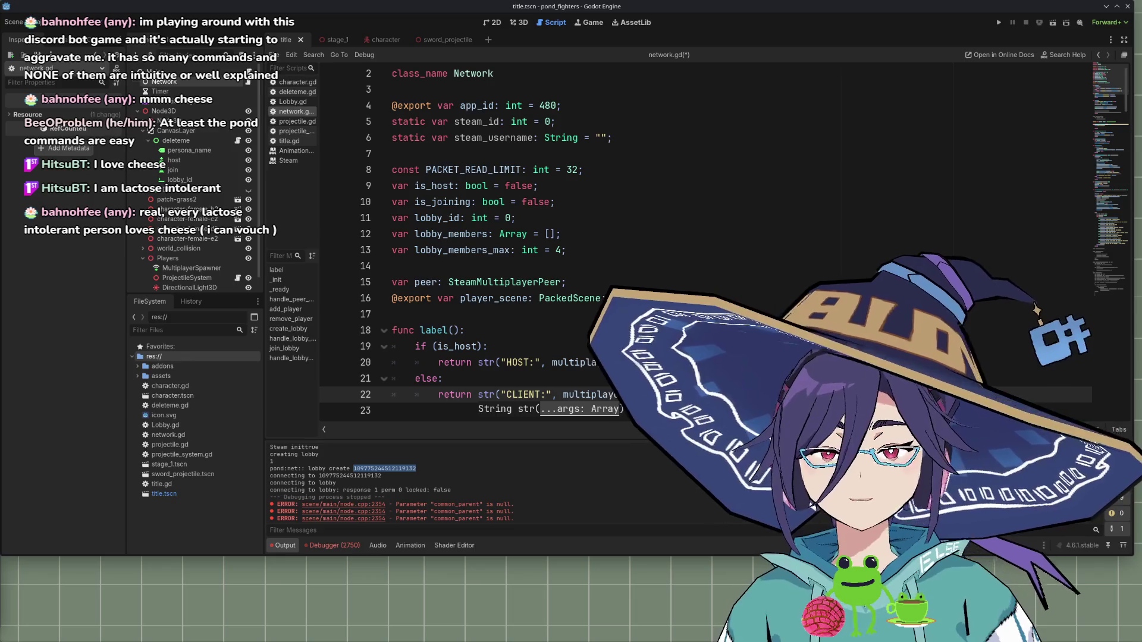
# Scroll down network.gd past the finished label() return lines
pyautogui.scroll(-3, 595, 238)
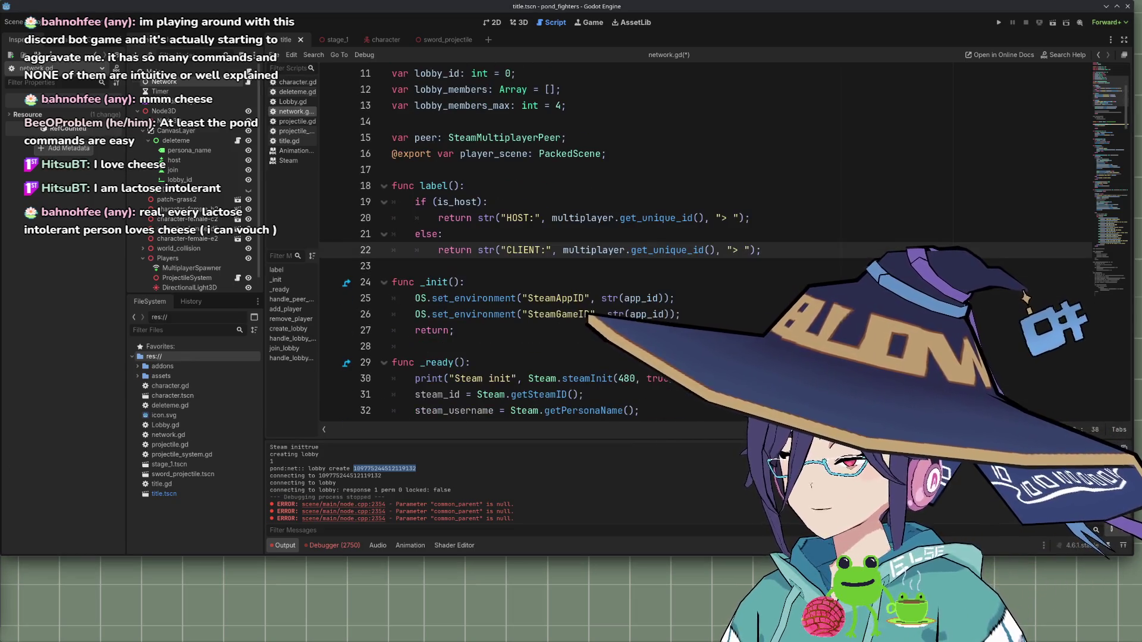
# Insert label() as the first argument of the PEER CONNECTED print in handle_peer_connected
pyautogui.click(457, 188)
pyautogui.scroll(-5, 476, 298)
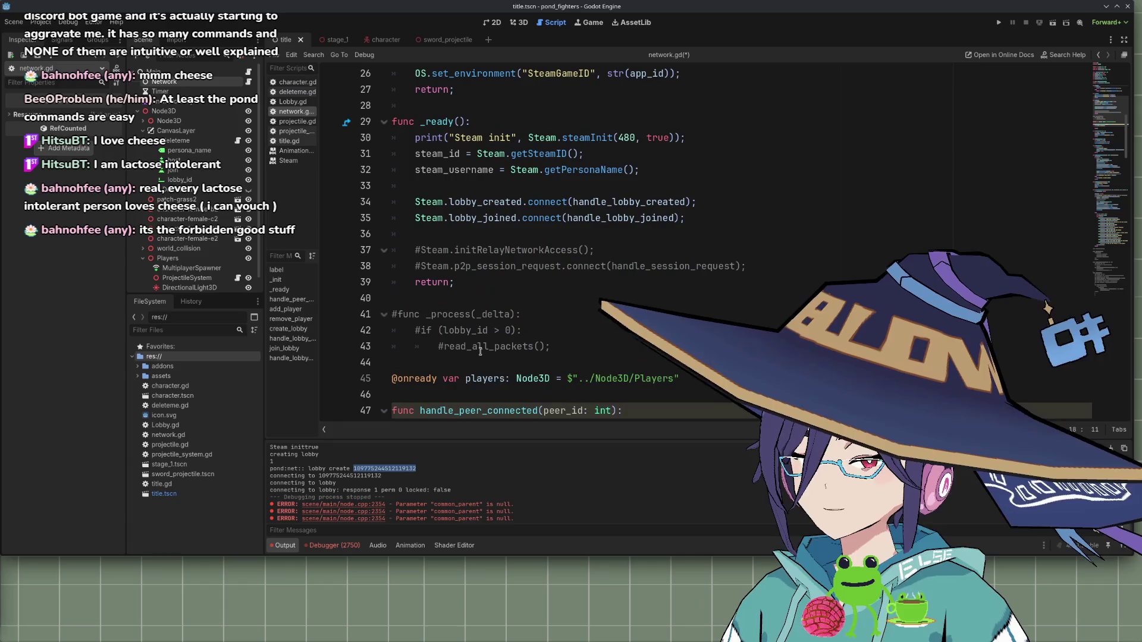
pyautogui.scroll(2, 481, 351)
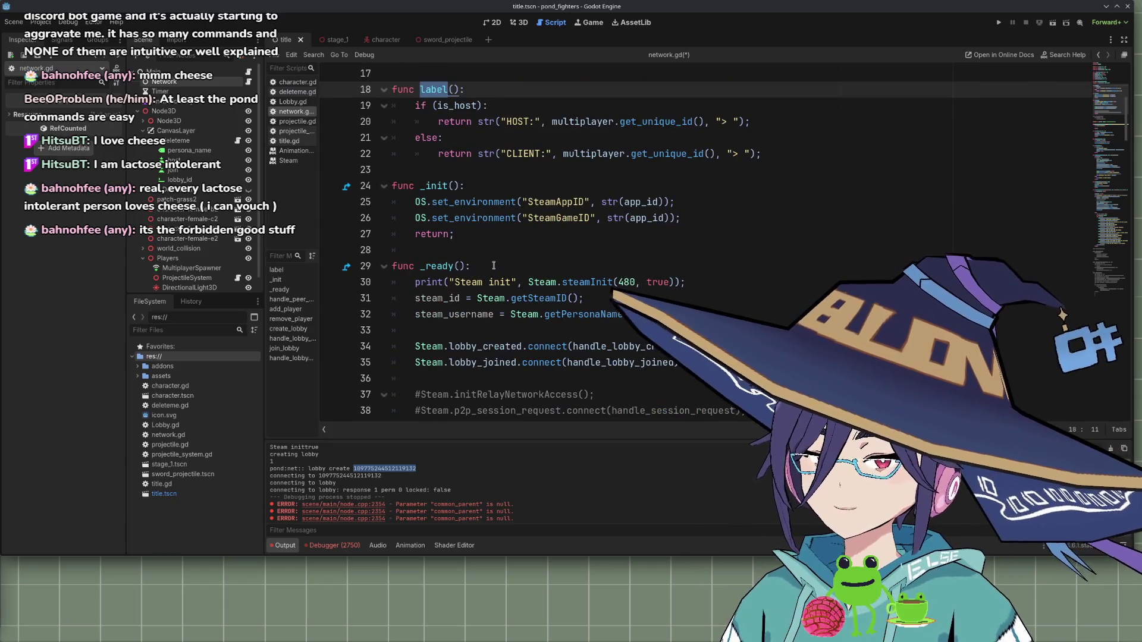
pyautogui.scroll(-5, 495, 269)
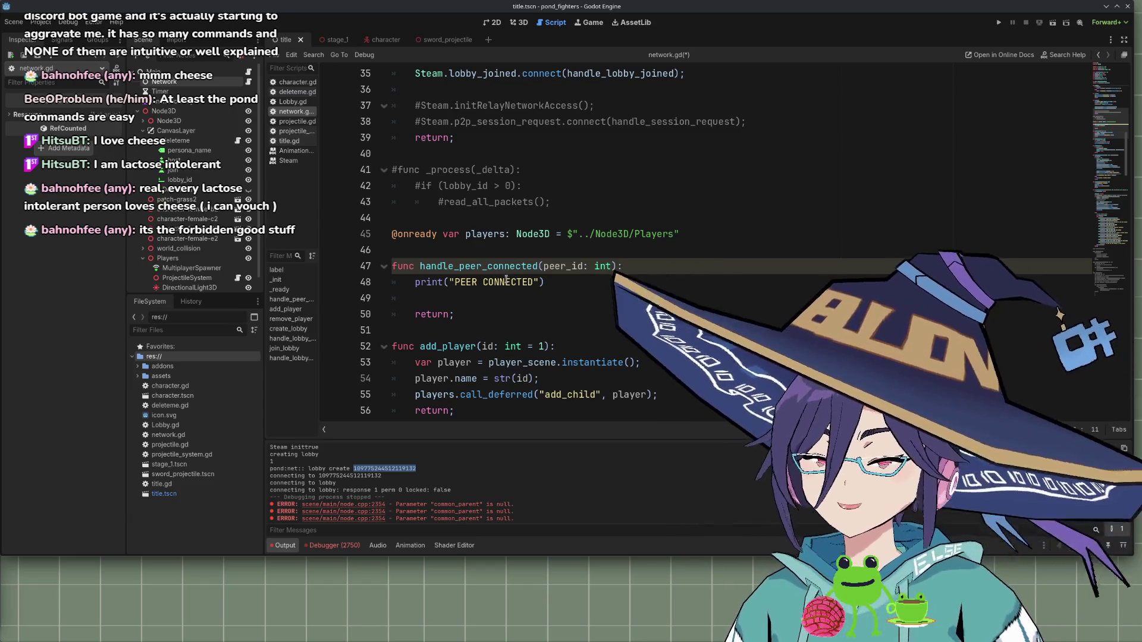
pyautogui.scroll(-2, 504, 271)
pyautogui.scroll(-1, 504, 270)
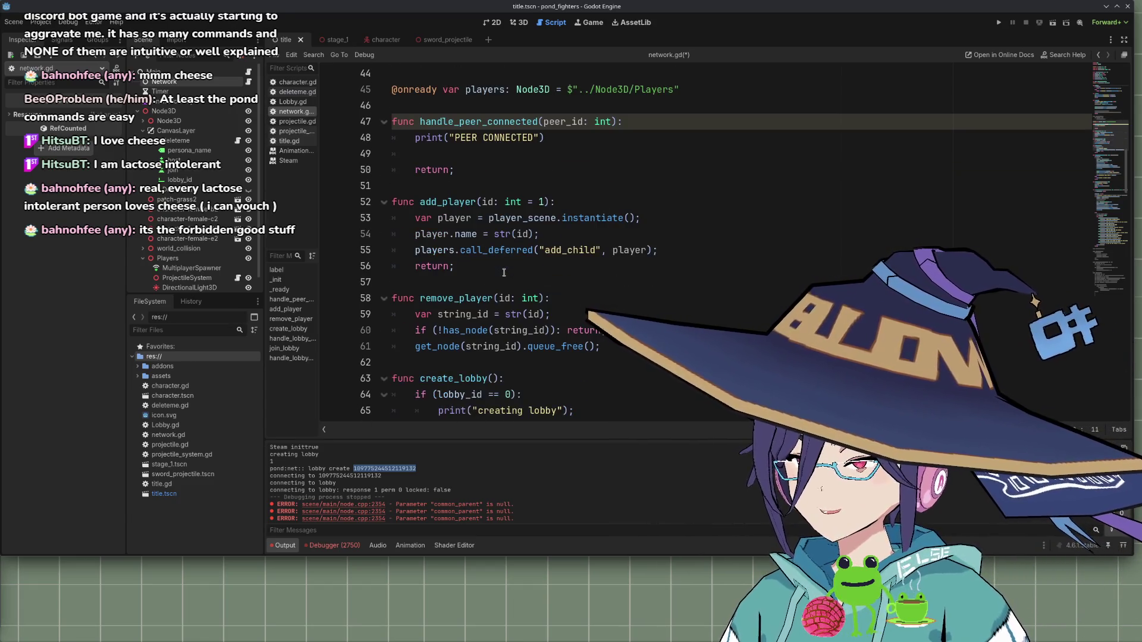
pyautogui.scroll(2, 505, 286)
pyautogui.click(448, 234)
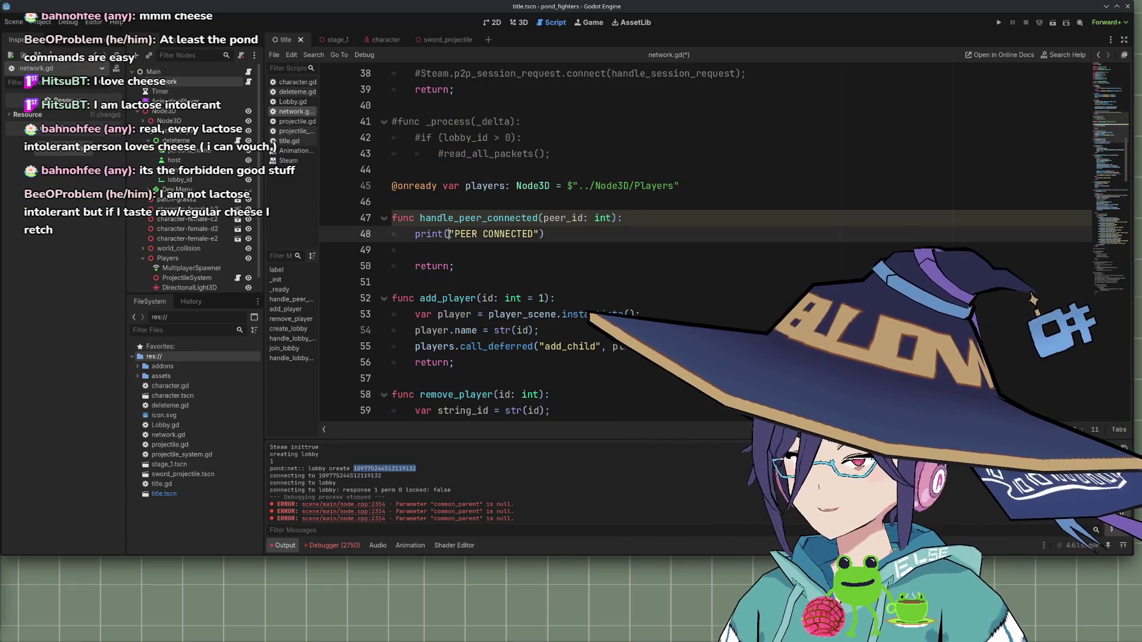
pyautogui.write('label():')
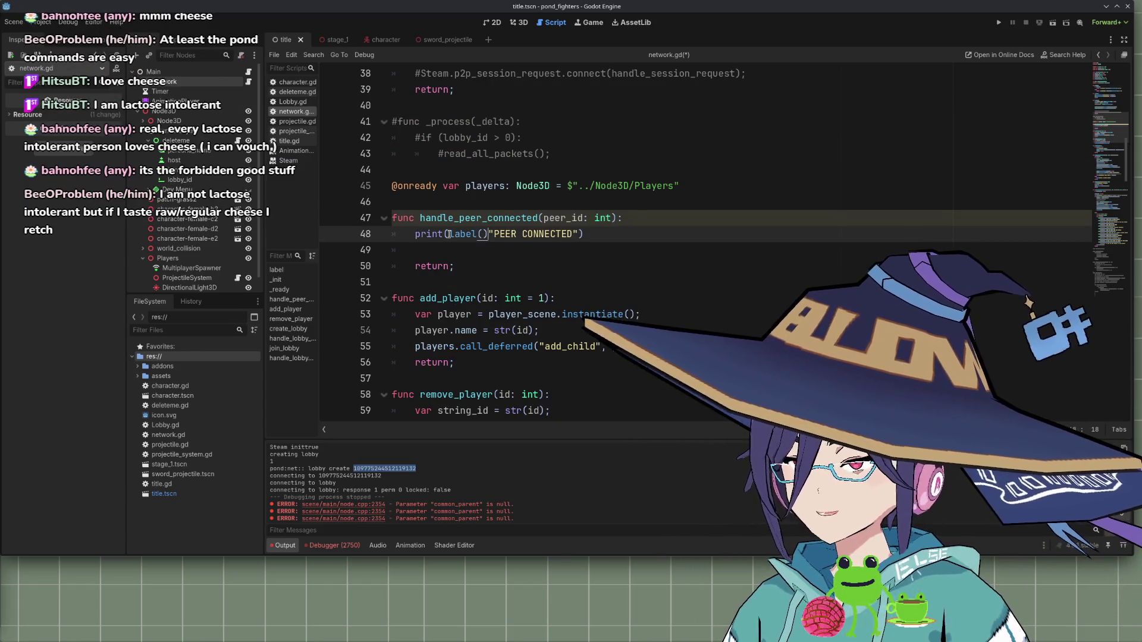
pyautogui.press('BackSpace')
pyautogui.write(',')
pyautogui.press('End')
pyautogui.hotkey('ctrl', 'Left')
pyautogui.hotkey('ctrl', 'Left')
pyautogui.hotkey('ctrl', 'Left')
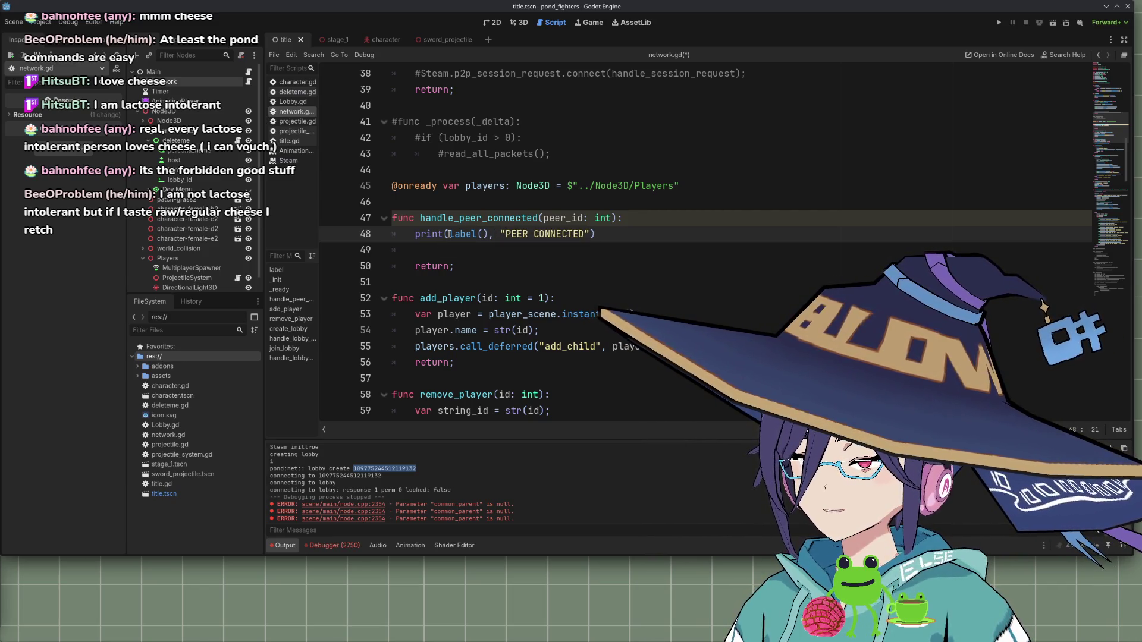
# Check the end of the label() HOST return line, then go back to the end of the print line
pyautogui.scroll(8, 626, 266)
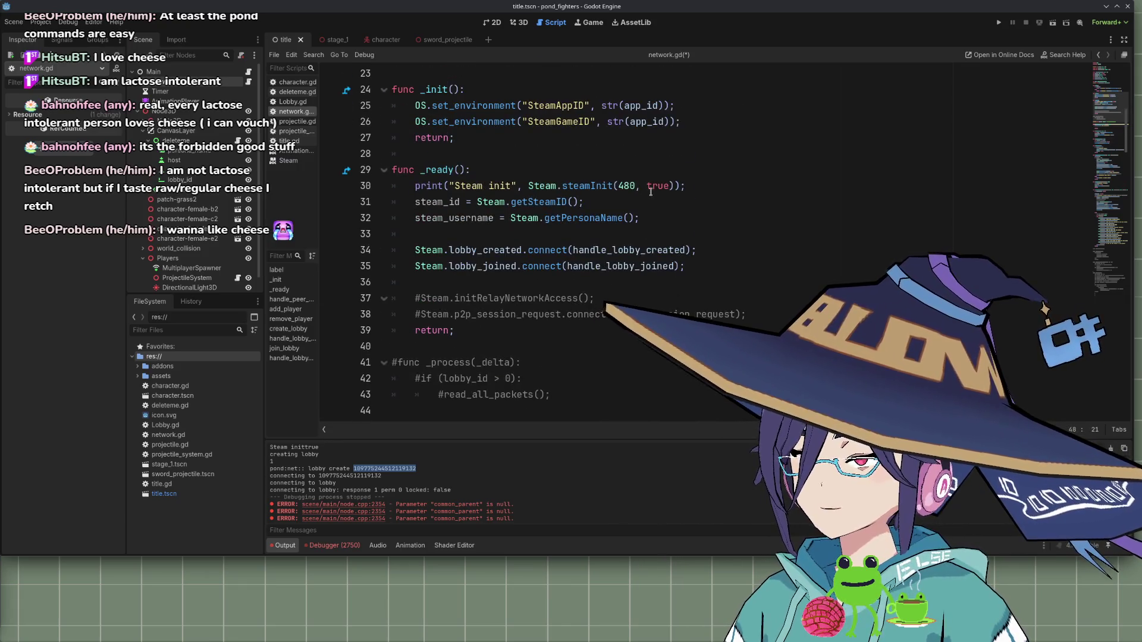
pyautogui.scroll(5, 627, 266)
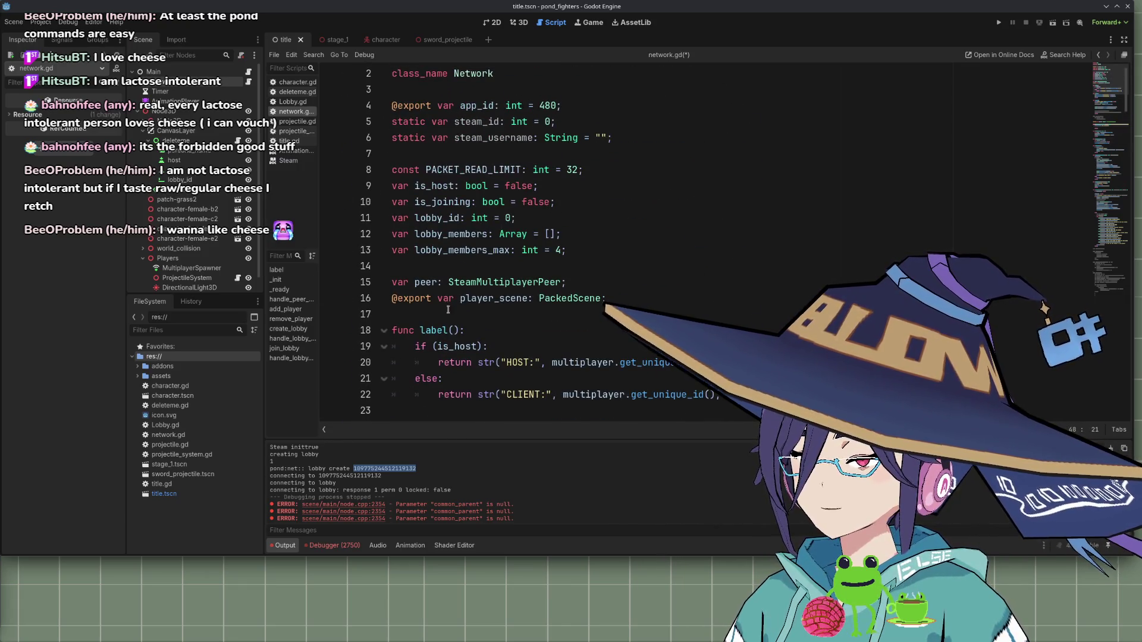
pyautogui.scroll(-2, 479, 298)
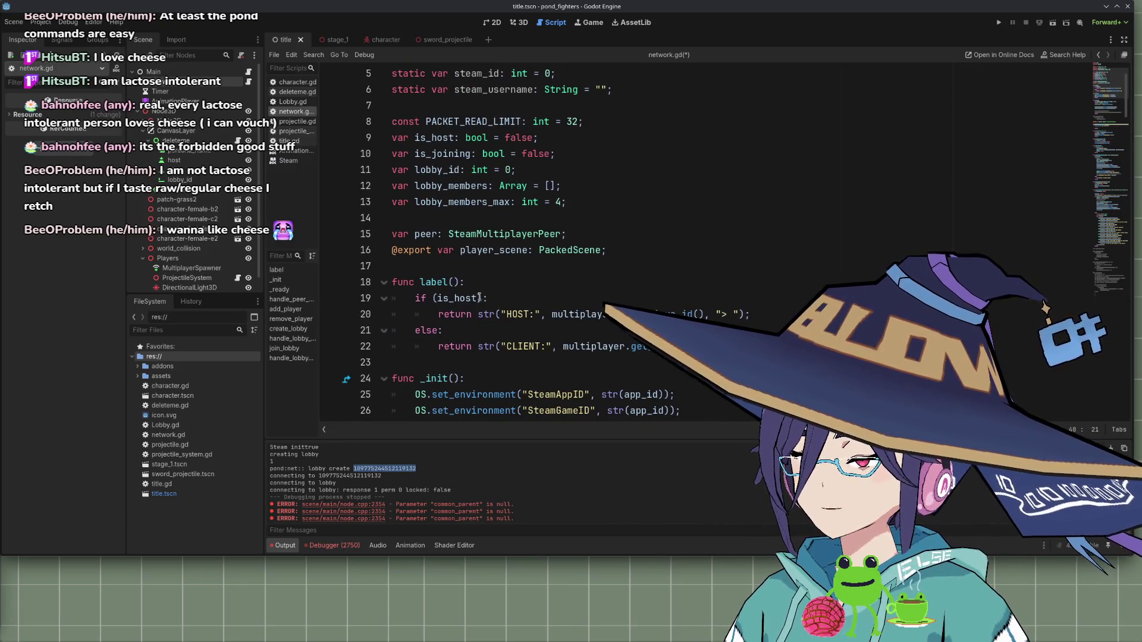
pyautogui.write('>')
pyautogui.click(728, 315)
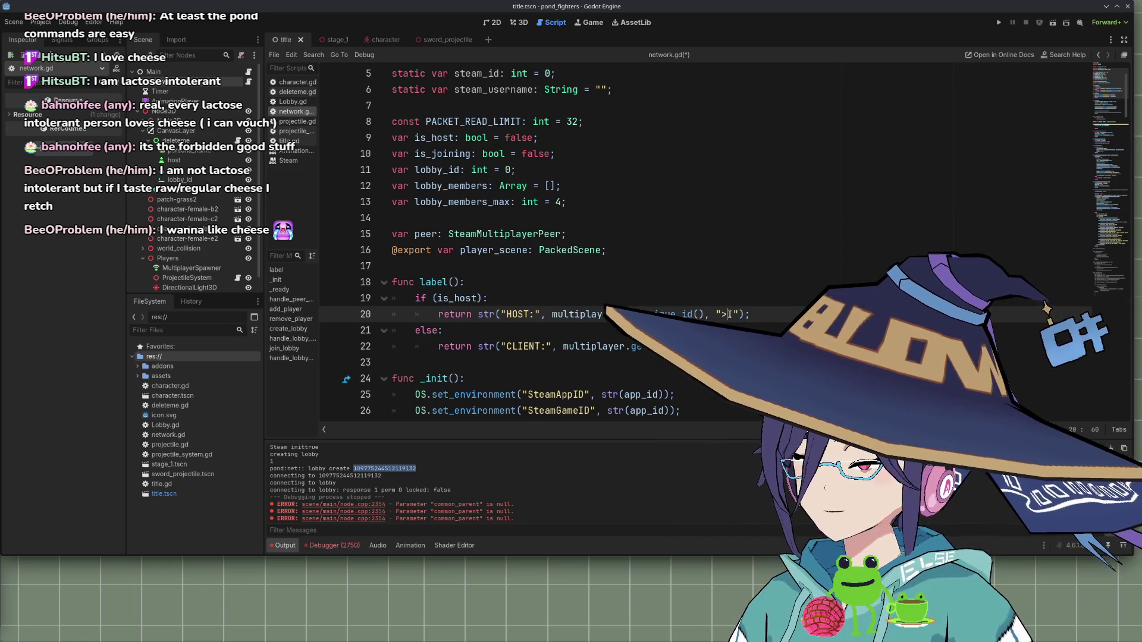
pyautogui.scroll(-12, 730, 315)
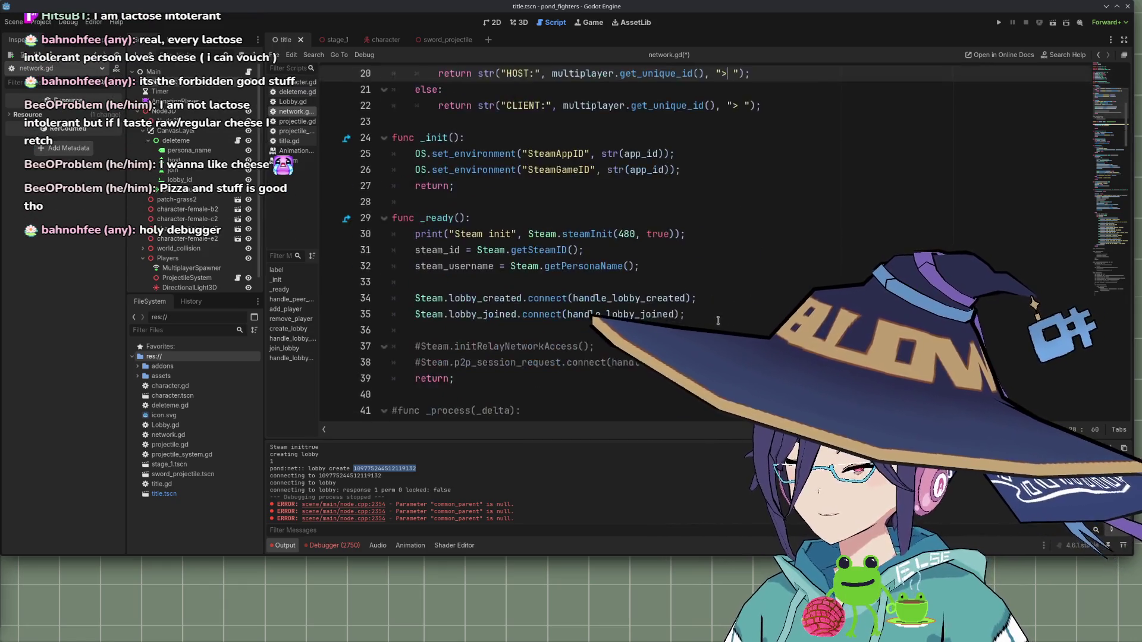
pyautogui.click(610, 187)
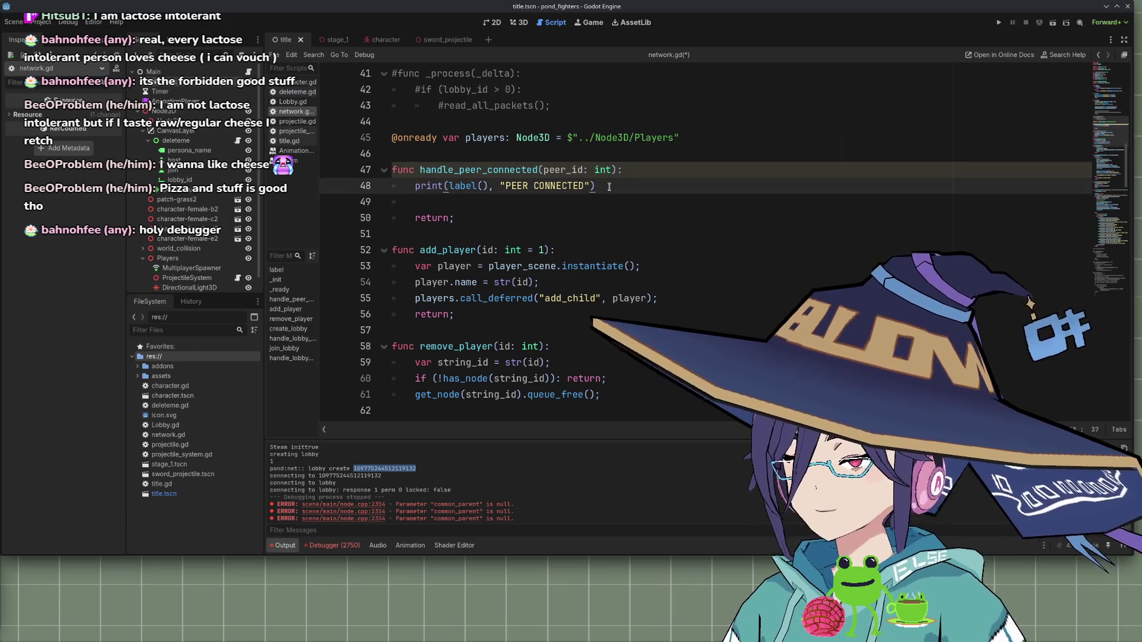
# Add an add_player(peer_id); call after the print in handle_peer_connected and remove the blank line below
pyautogui.write(';')
pyautogui.press('Return')
pyautogui.write('var player')
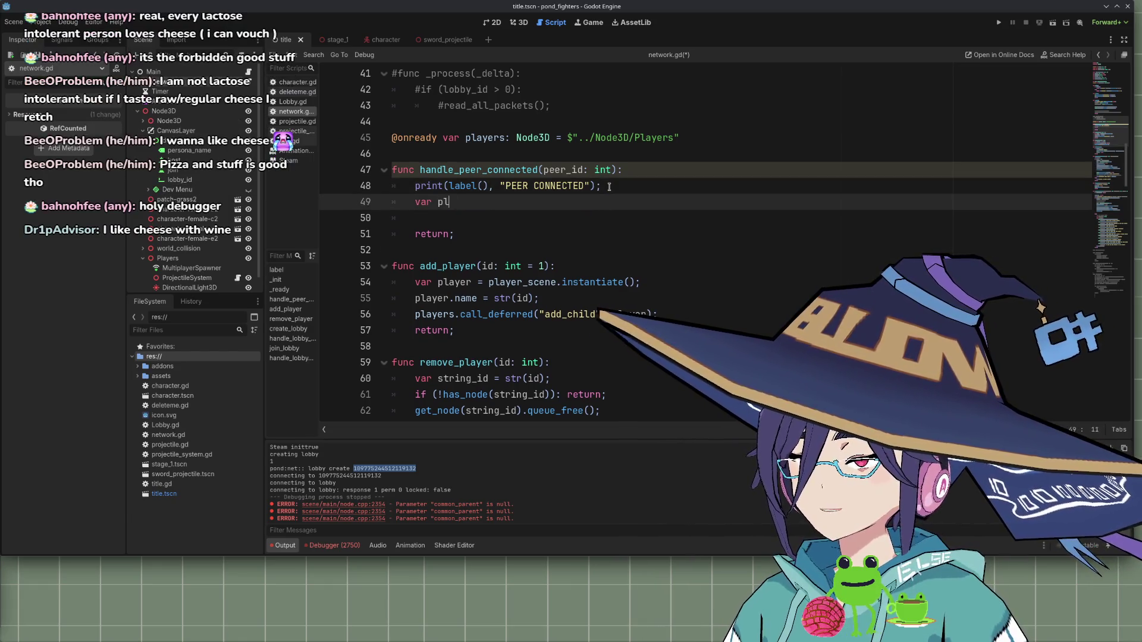
pyautogui.hotkey('shift', 'Home')
pyautogui.press('BackSpace')
pyautogui.write('add')
pyautogui.press('Return')
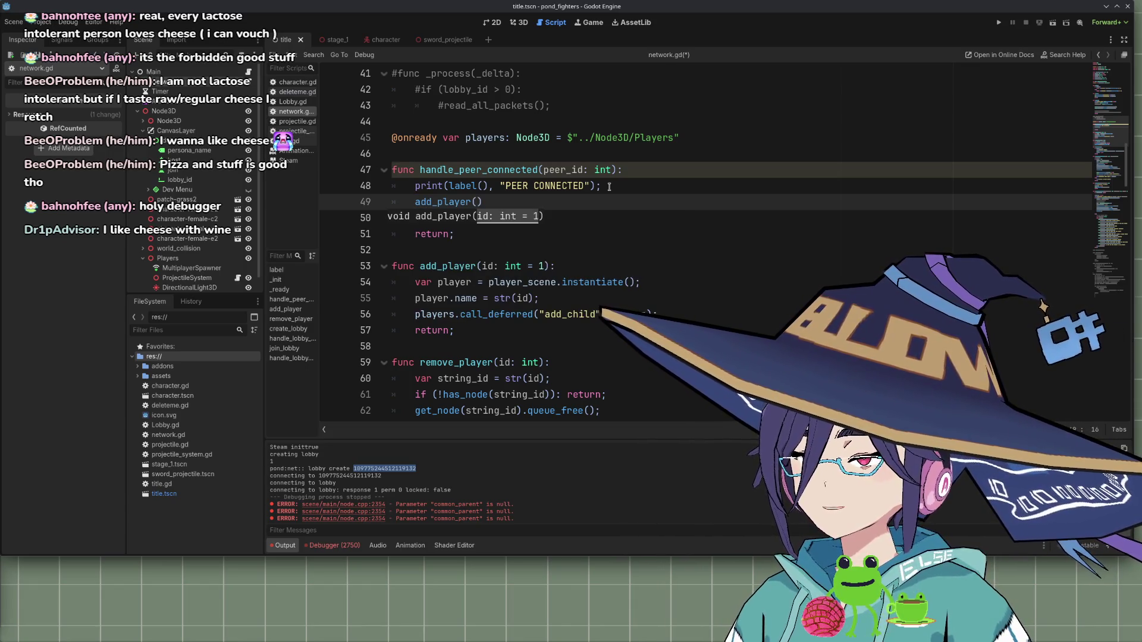
pyautogui.write('peer_id);')
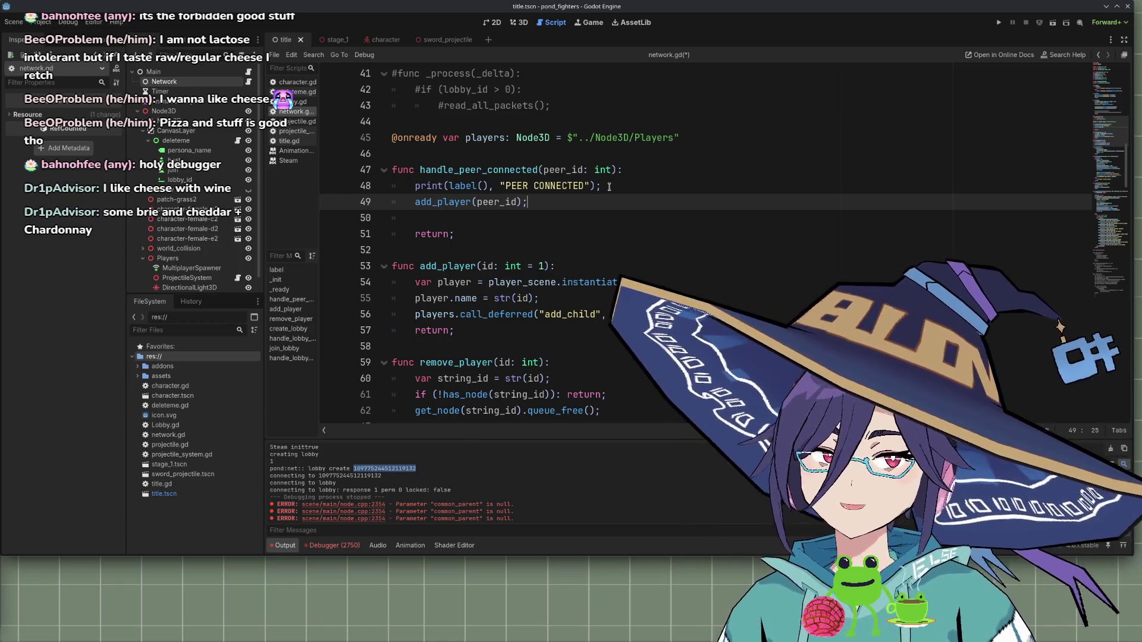
pyautogui.press('Down')
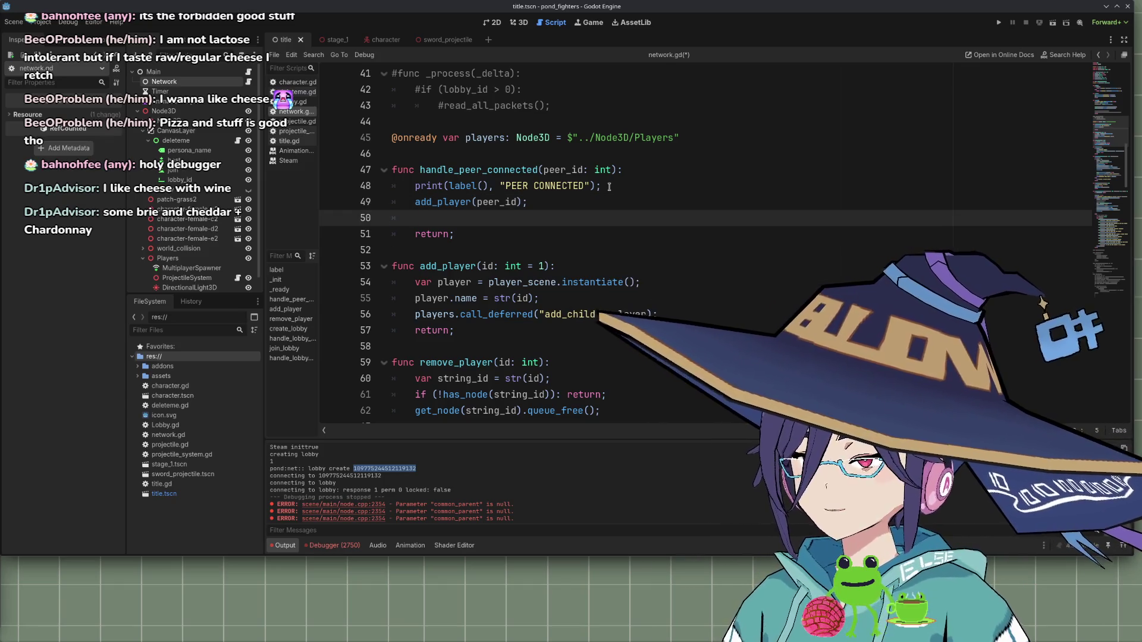
pyautogui.press('BackSpace')
pyautogui.press('BackSpace')
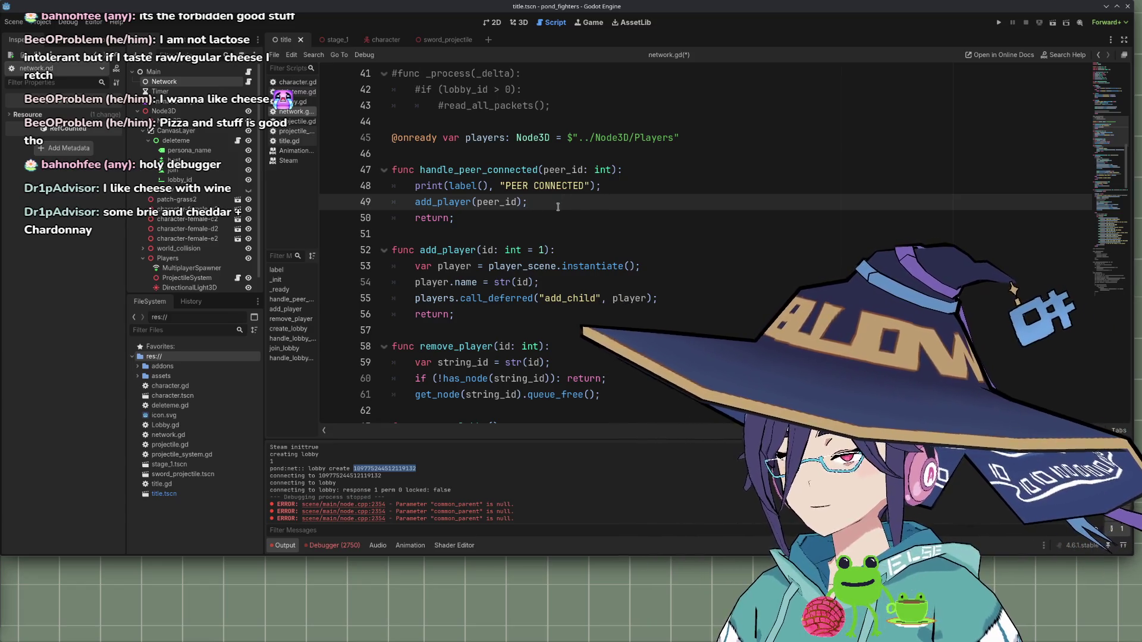
# Replace add_player with handle_peer_connected in the host's peer_connected.connect call
pyautogui.click(499, 170)
pyautogui.scroll(10, 571, 233)
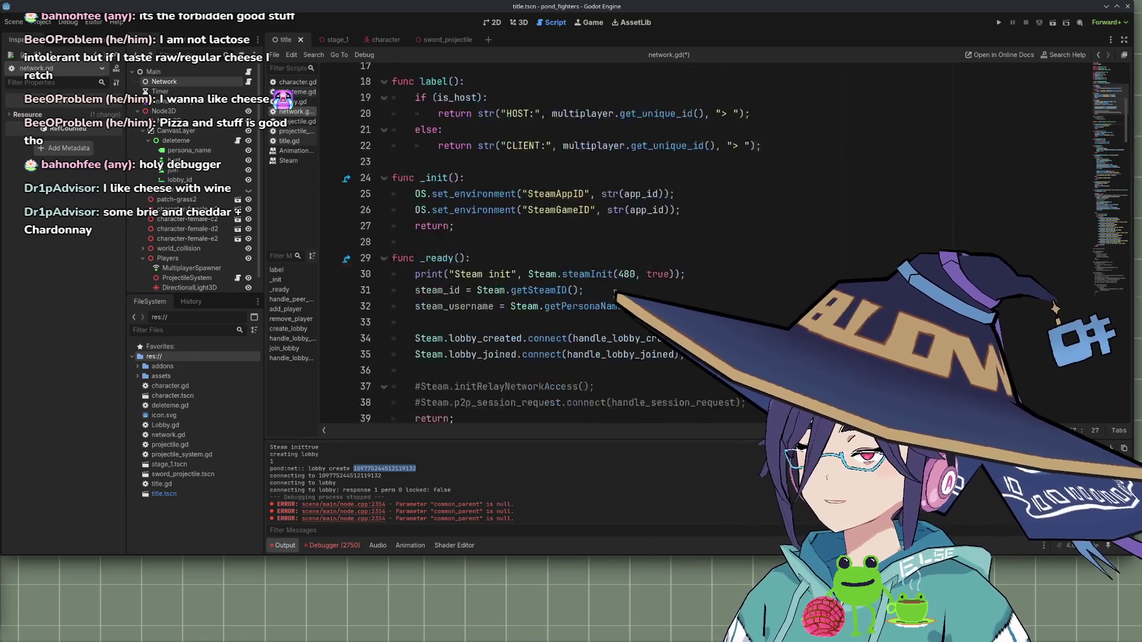
pyautogui.scroll(3, 639, 259)
pyautogui.scroll(-20, 638, 273)
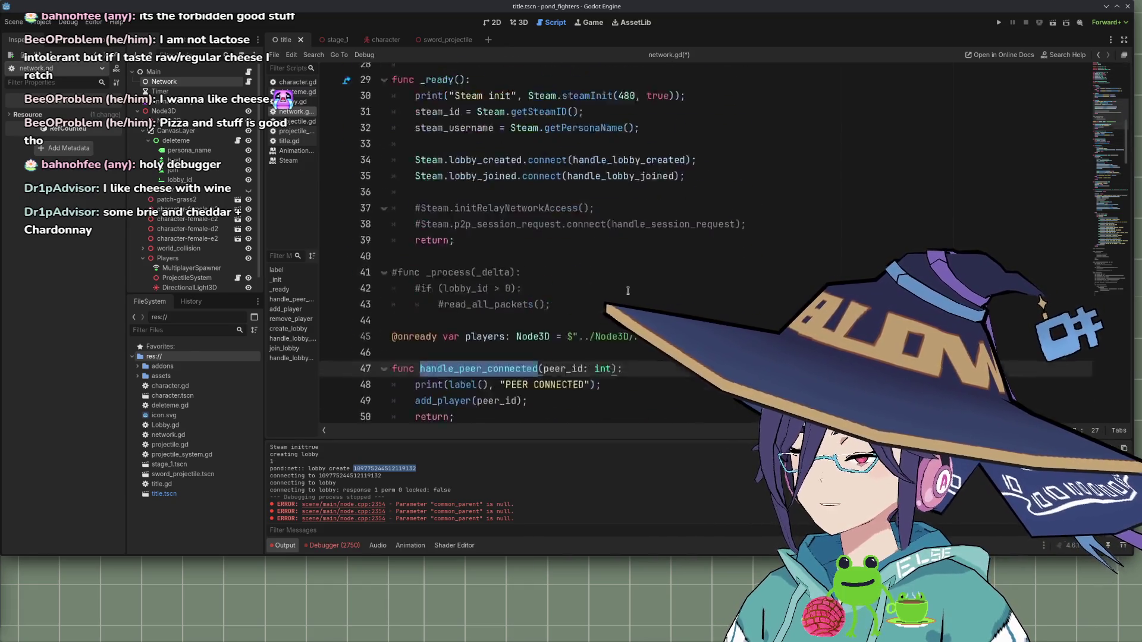
pyautogui.doubleClick(659, 255)
pyautogui.write('handle_peer_connected')
pyautogui.doubleClick(683, 265)
pyautogui.scroll(7, 483, 260)
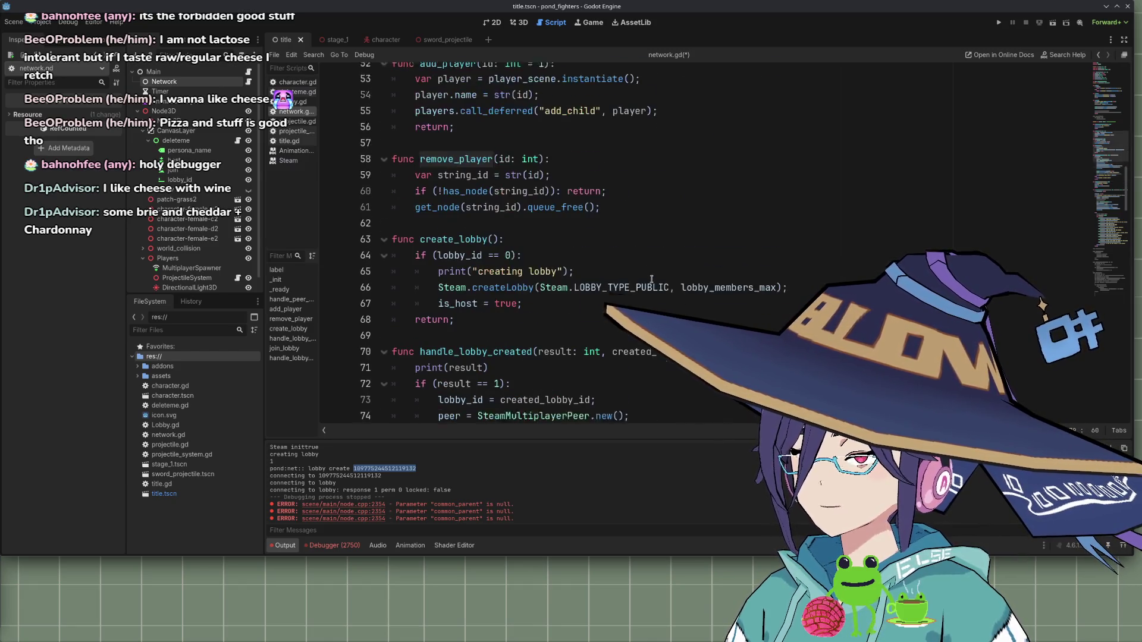
pyautogui.click(493, 245)
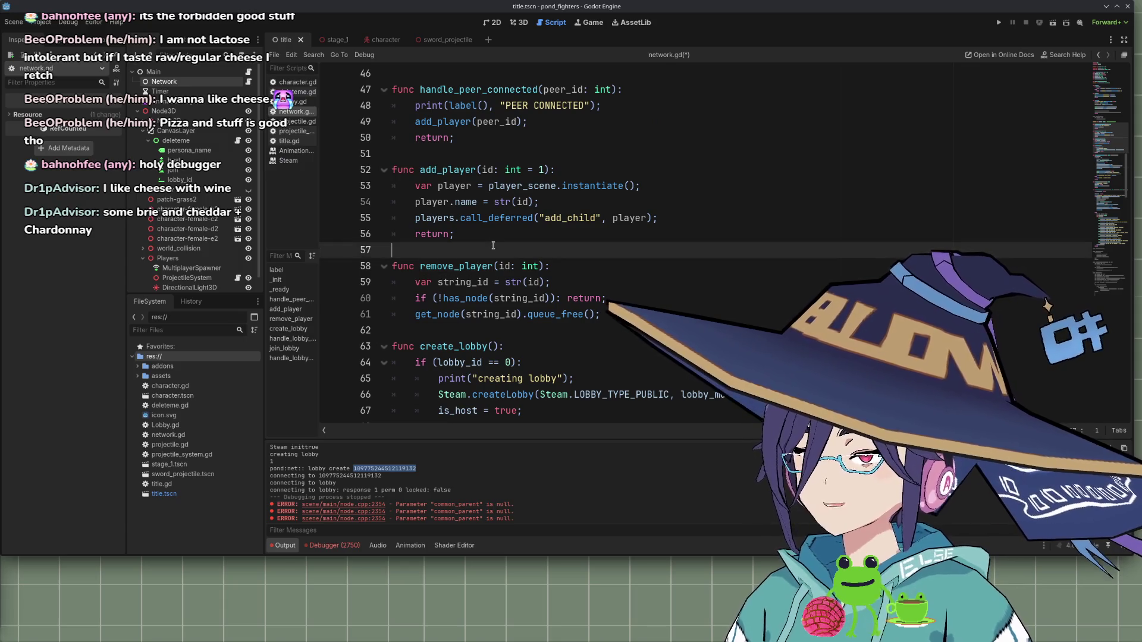
# Create func handle_peer_disconnected(peer_id: int): above remove_player, with return; and a blank line before it
pyautogui.press('Return')
pyautogui.write('func handle')
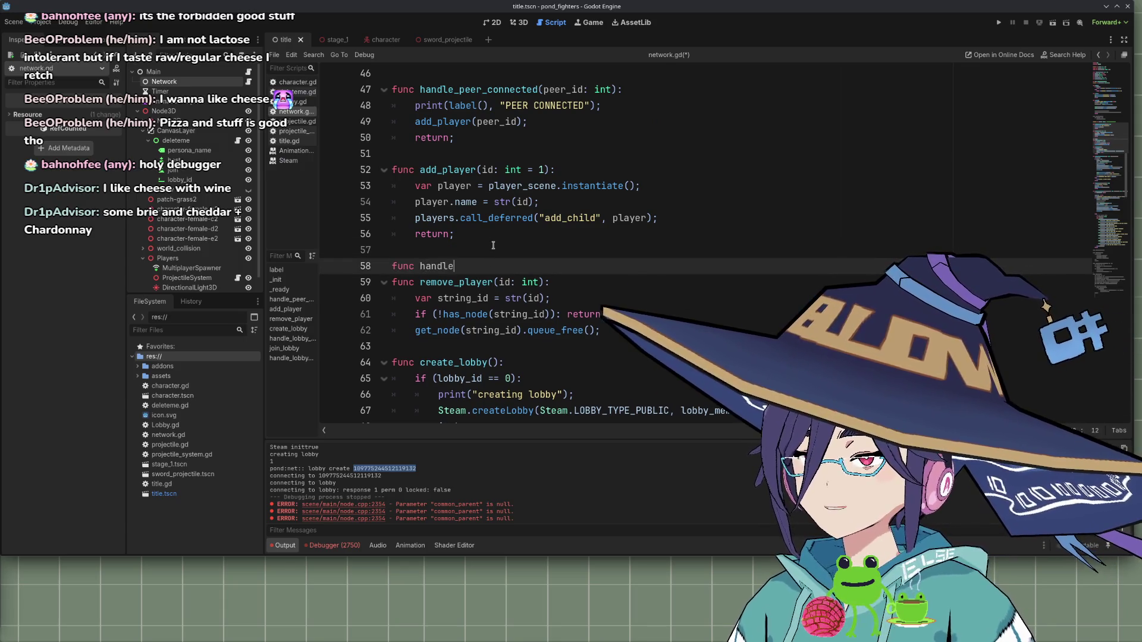
pyautogui.write('_peer_')
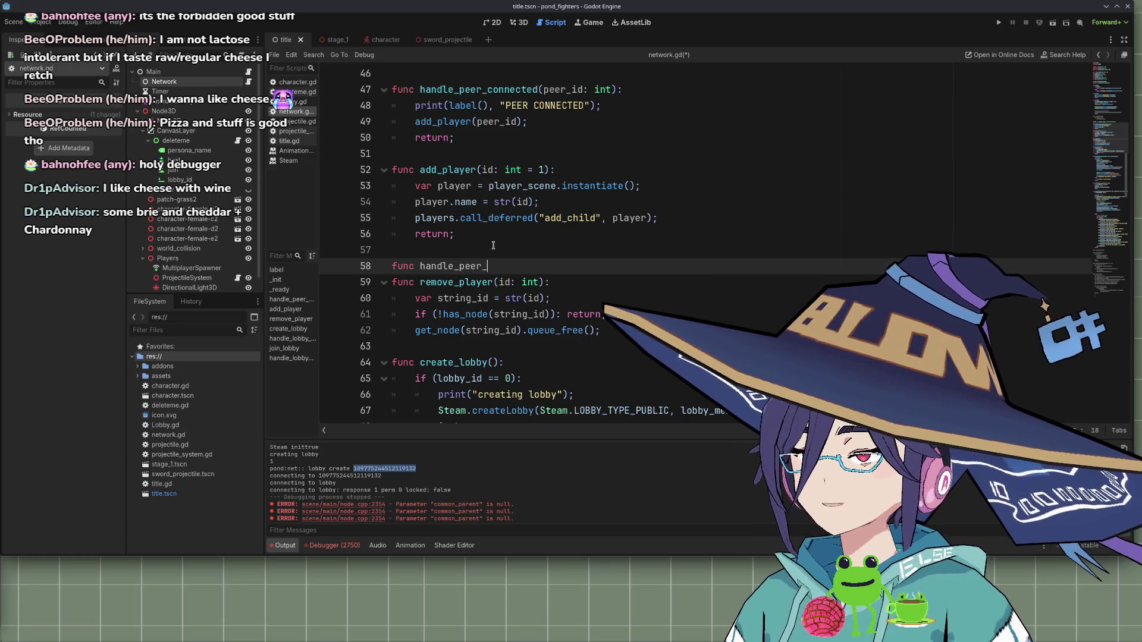
pyautogui.write('disconnected(peer_id: int')
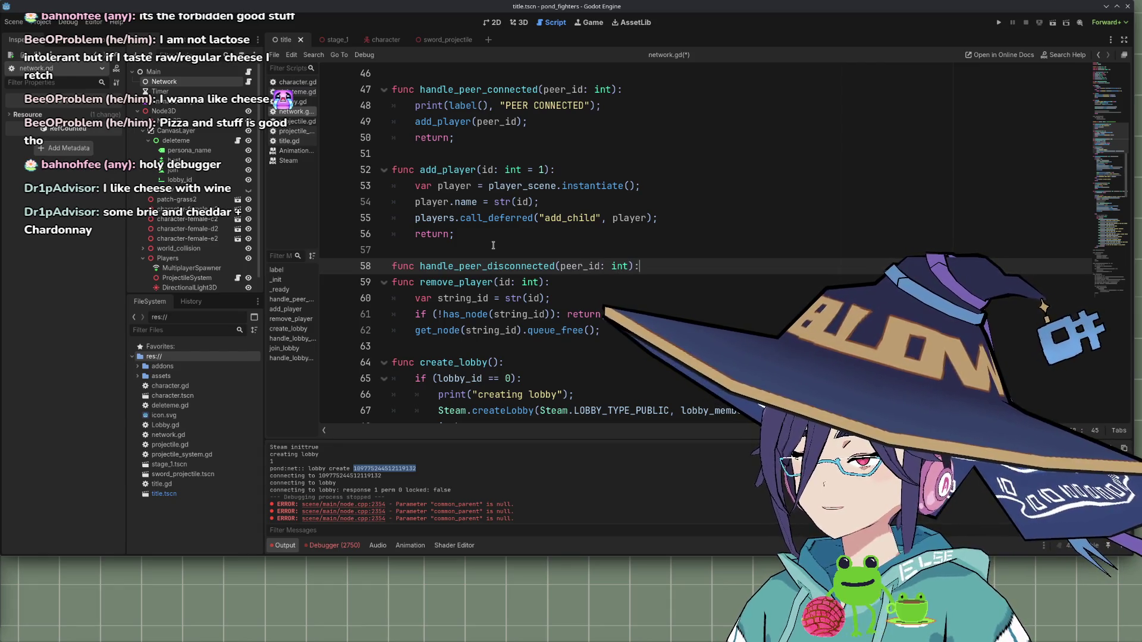
pyautogui.write(':')
pyautogui.press('Return')
pyautogui.write('return;')
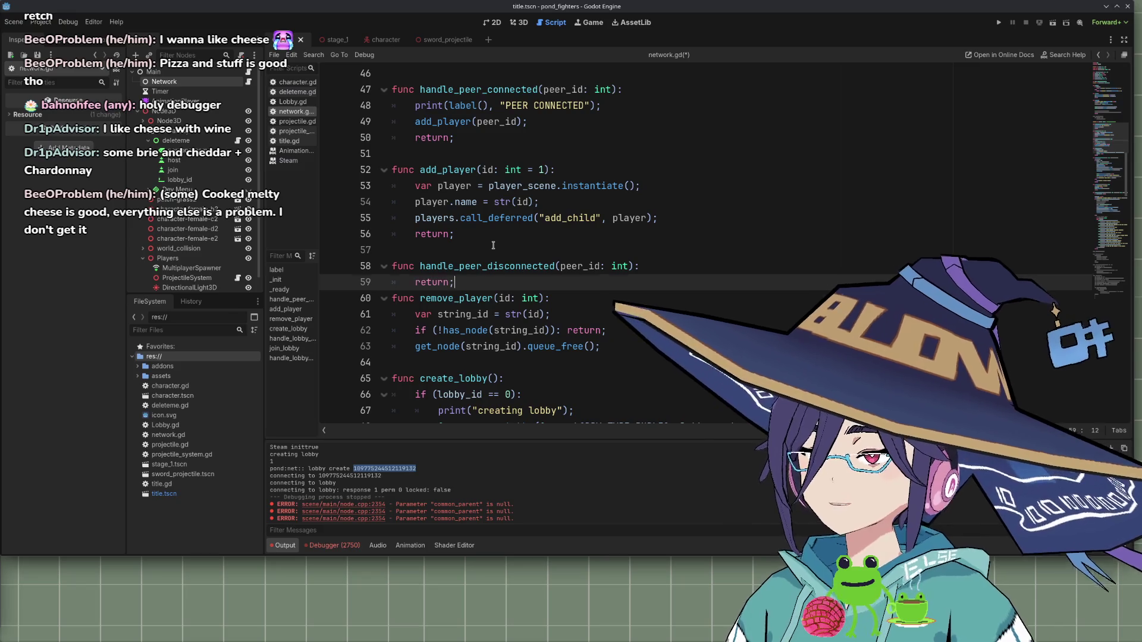
pyautogui.press('Return')
pyautogui.hotkey('shift', 'Home')
pyautogui.press('Up')
pyautogui.hotkey('ctrl', 'shift', 'Return')
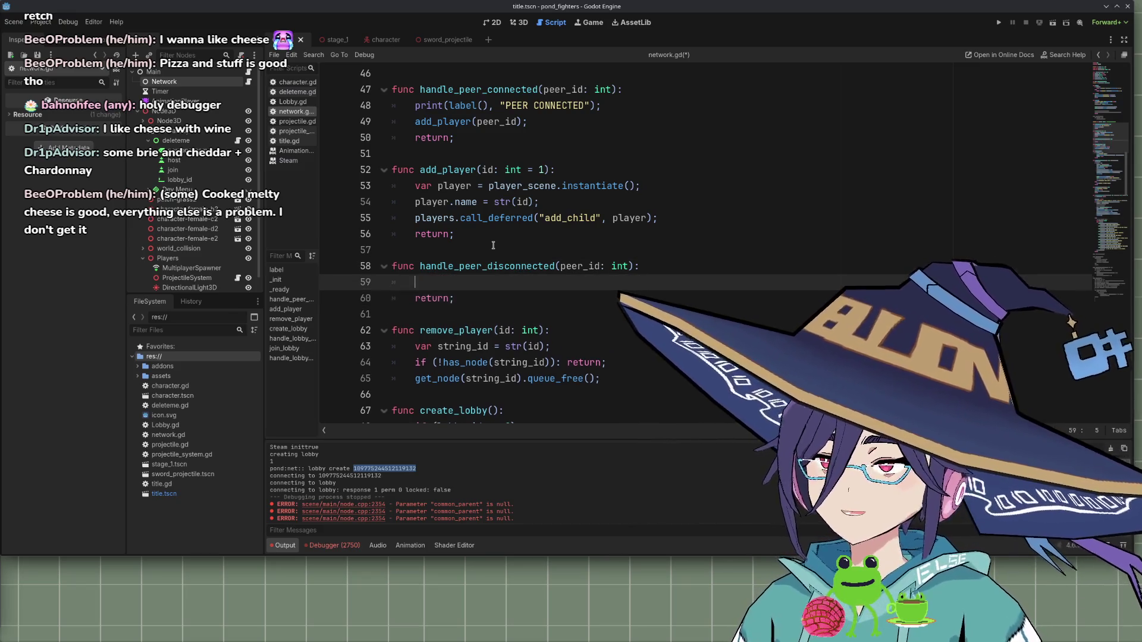
# Write print(label(), "PEER:", peer_id, " DISCONNECTED") in handle_peer_disconnected
pyautogui.write('print(label()')
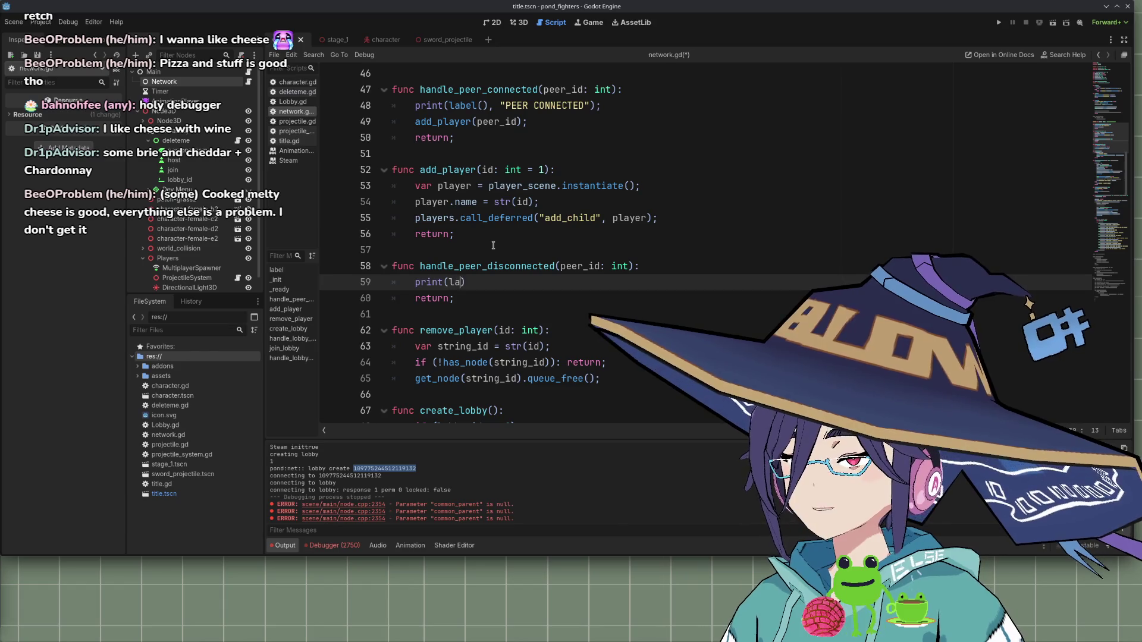
pyautogui.write(', "PEER')
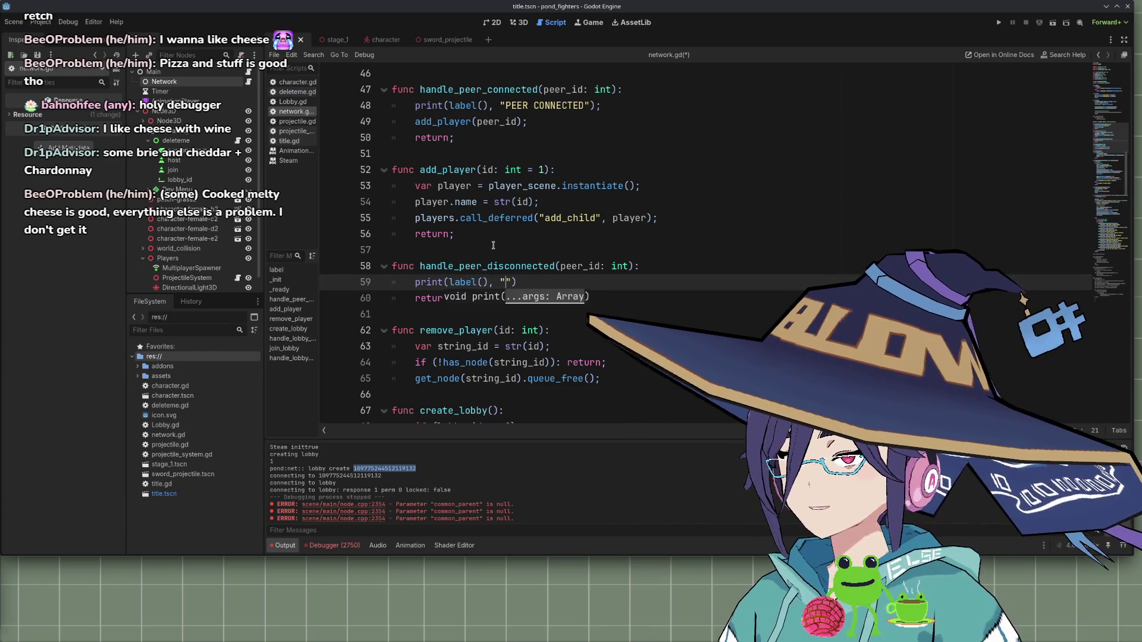
pyautogui.write(' D')
pyautogui.write('ISCONNECTED")')
pyautogui.write(';')
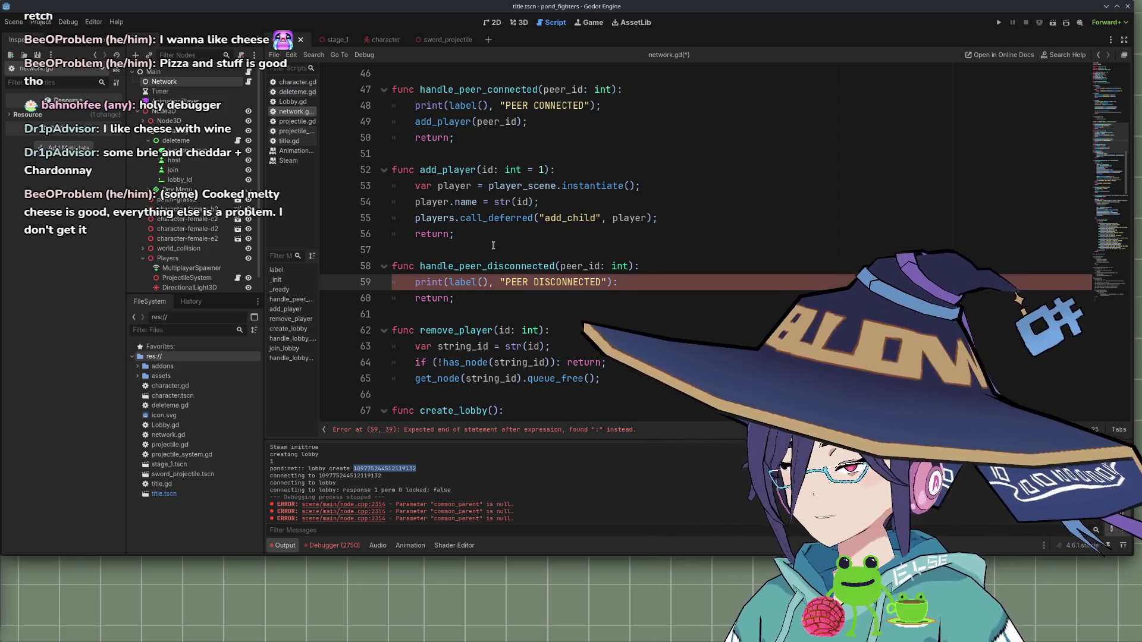
pyautogui.write(':"')
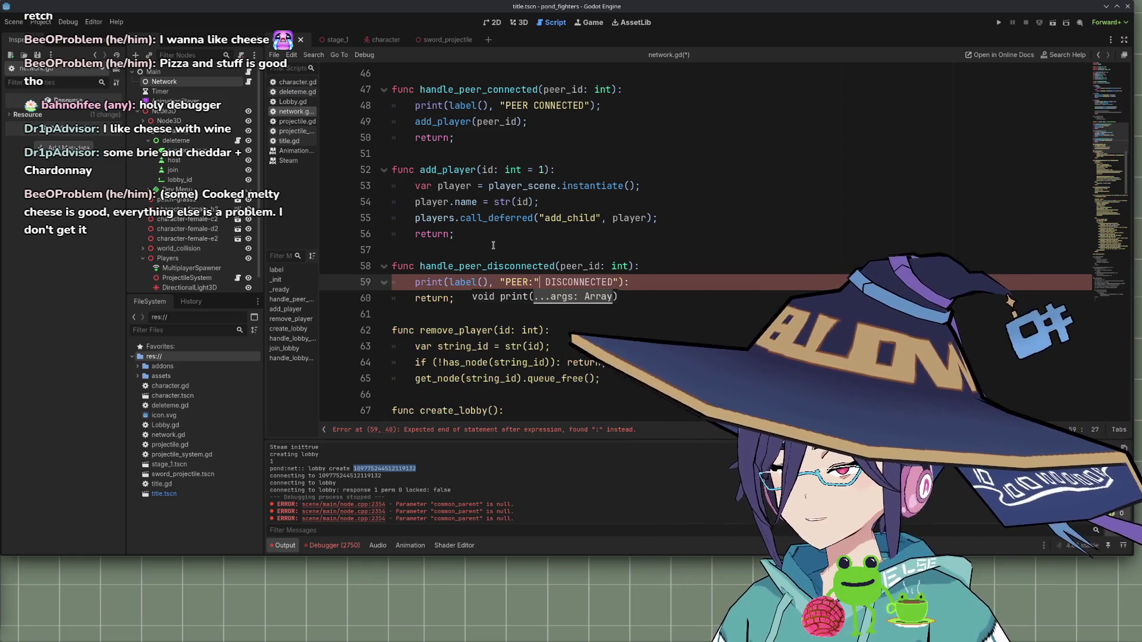
pyautogui.write(',')
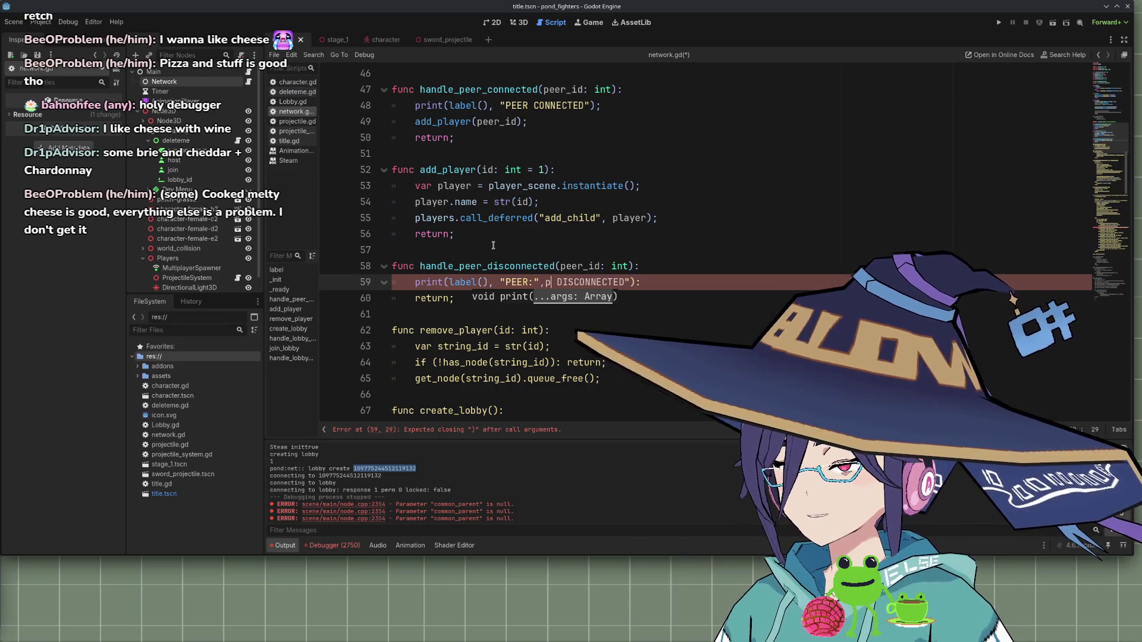
pyautogui.write('peer_id')
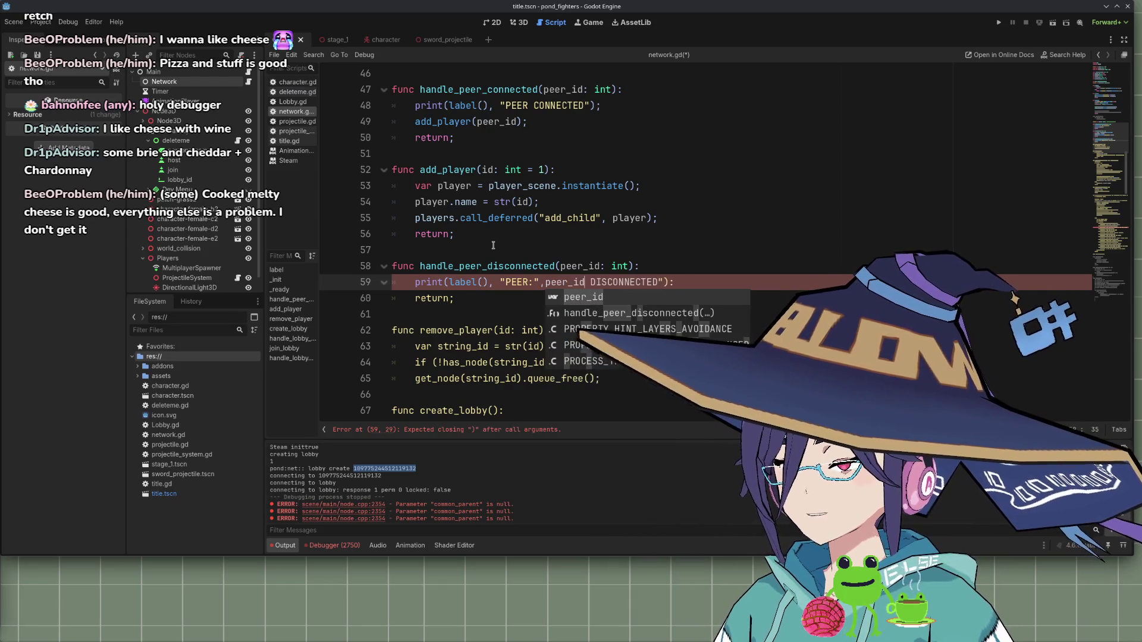
pyautogui.write('",')
pyautogui.press('Delete')
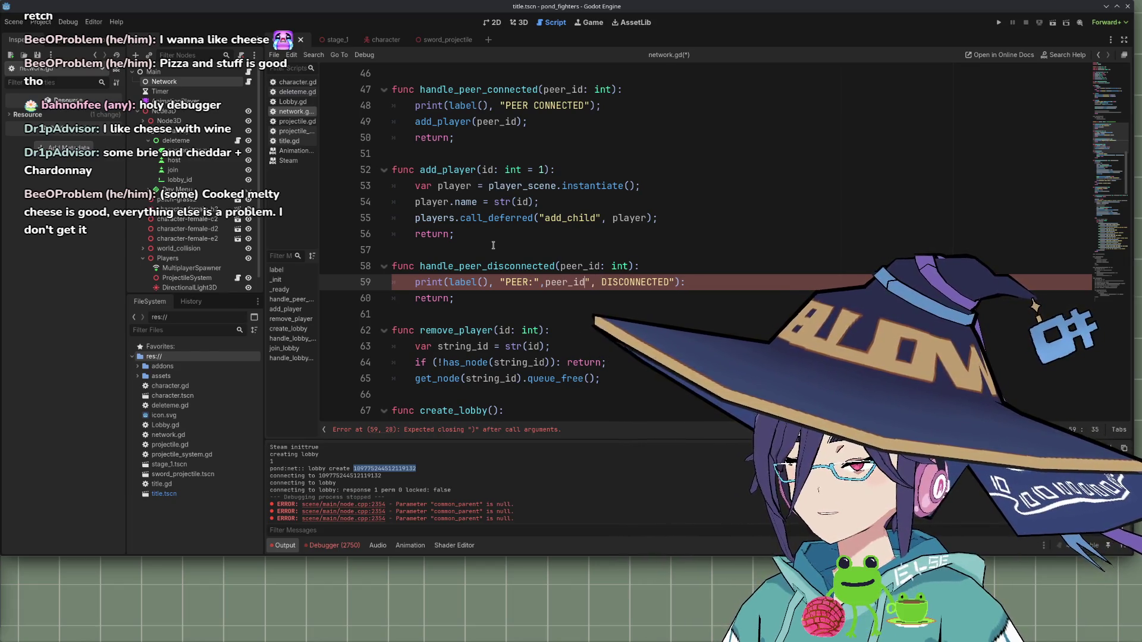
pyautogui.press('Delete')
pyautogui.press('Delete')
pyautogui.write(', "')
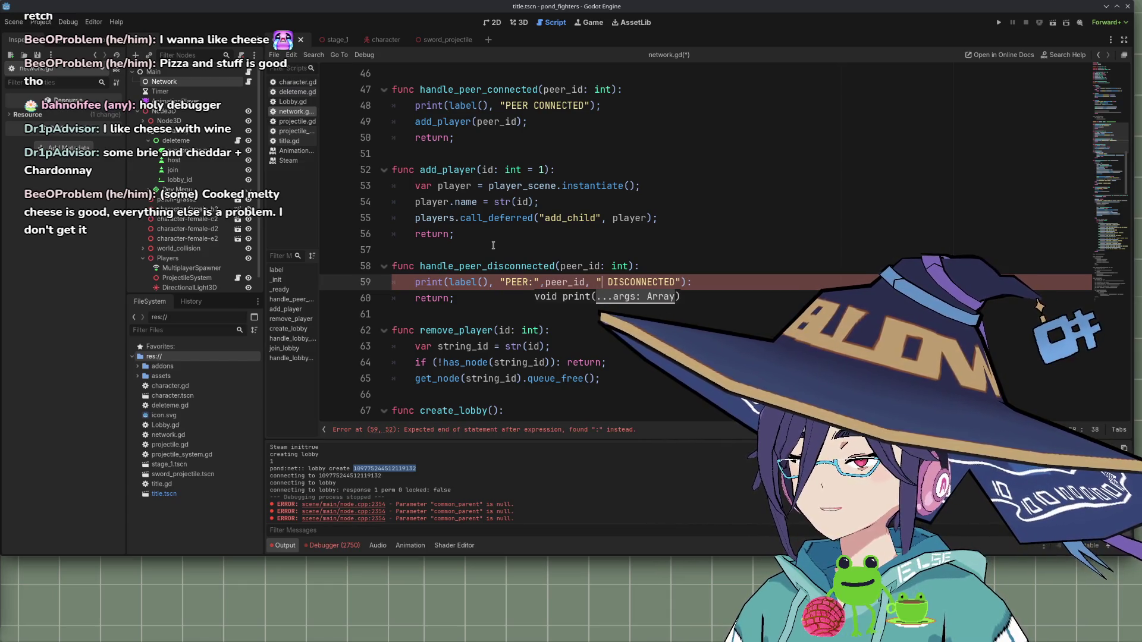
pyautogui.press('End')
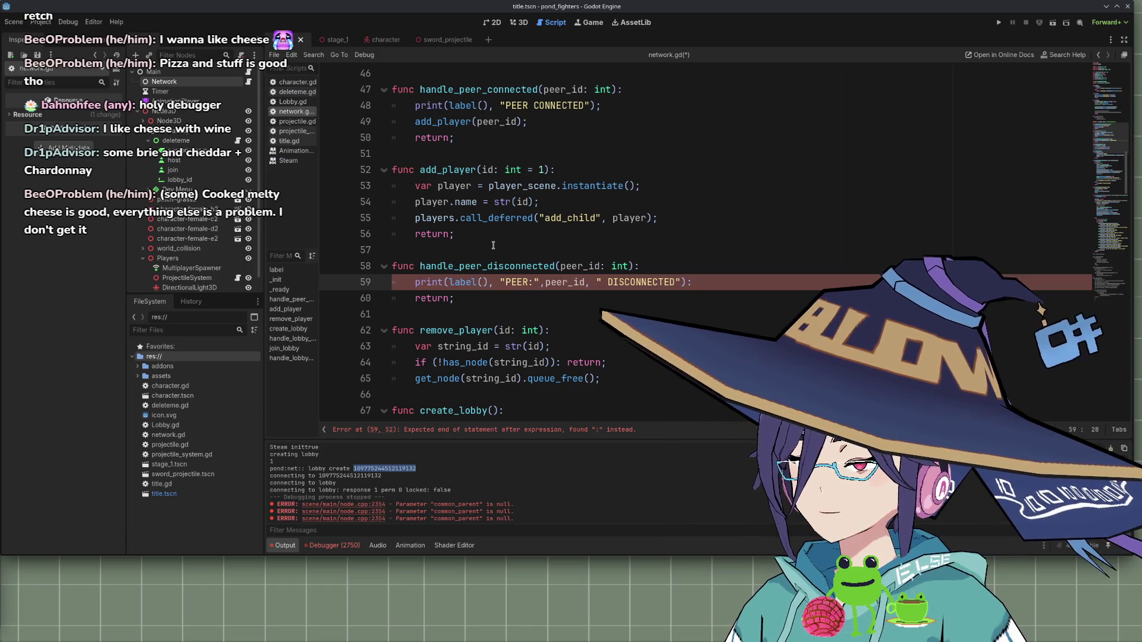
pyautogui.press('Right')
pyautogui.press('End')
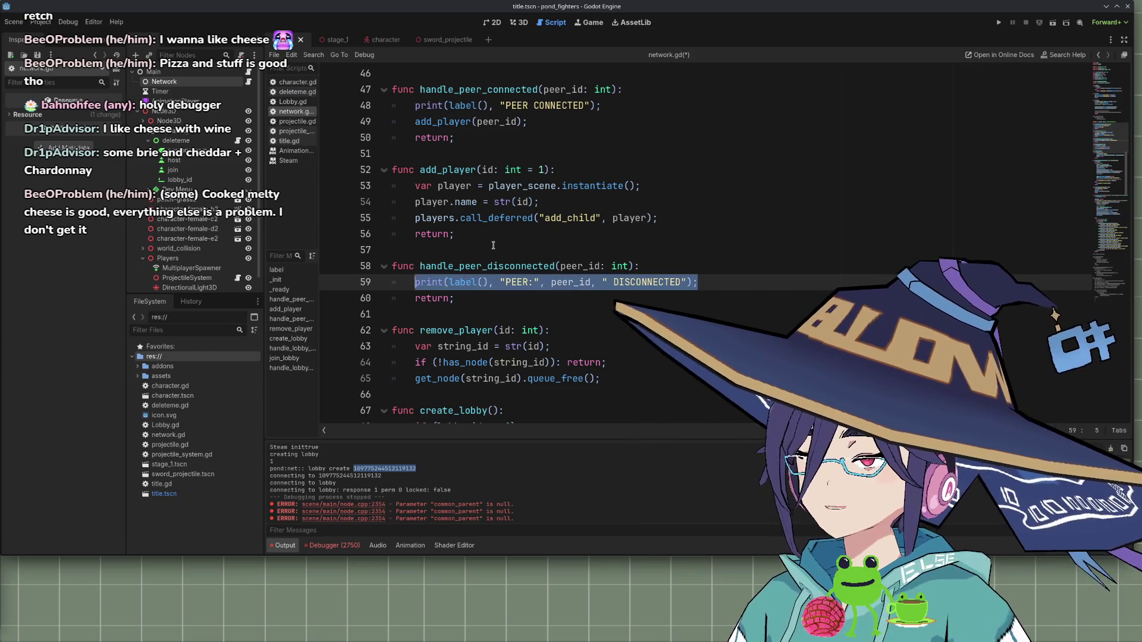
# Replace handle_peer_connected's old print line with the pasted disconnect print statement
pyautogui.press('Up')
pyautogui.press('Up')
pyautogui.press('Up')
pyautogui.press('Up')
pyautogui.press('Up')
pyautogui.press('Up')
pyautogui.press('End')
pyautogui.hotkey('shift', 'Home')
pyautogui.write('print(label(), "PEER:", peer_id, " DISCONNECTED");')
pyautogui.hotkey('ctrl', 'shift', 'Right')
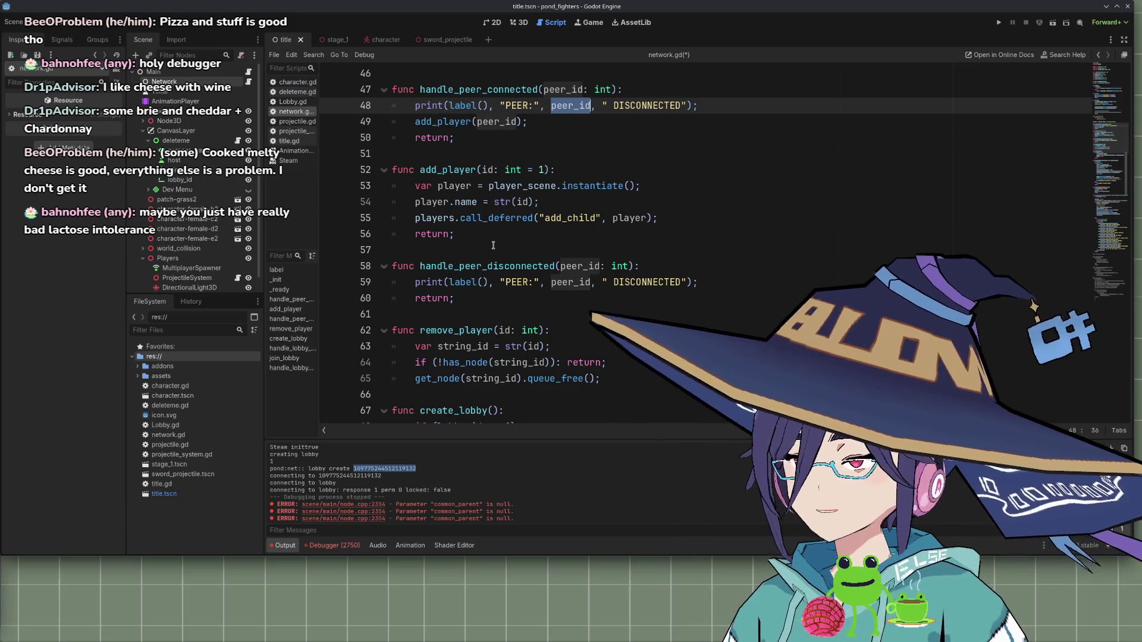
# Change DISCONNECTED to CONNECTED in handle_peer_connected's print and save network.gd
pyautogui.press('Right')
pyautogui.press('BackSpace')
pyautogui.press('Delete')
pyautogui.press('Delete')
pyautogui.hotkey('ctrl', 's')
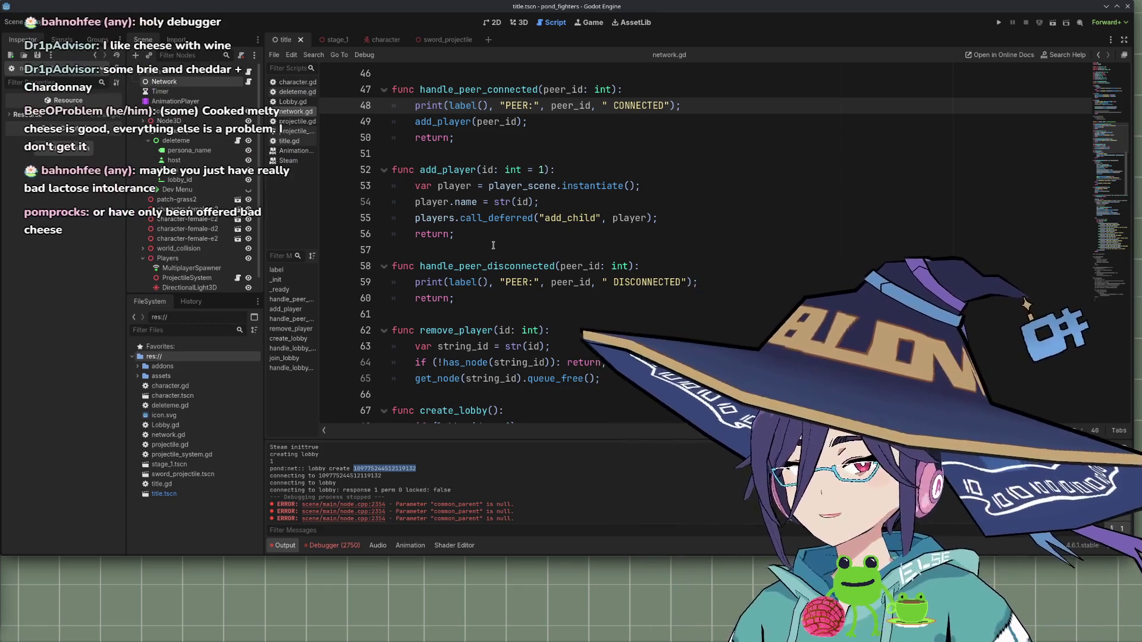
# Open a new empty line after the print in handle_peer_disconnected
pyautogui.moveTo(590, 220)
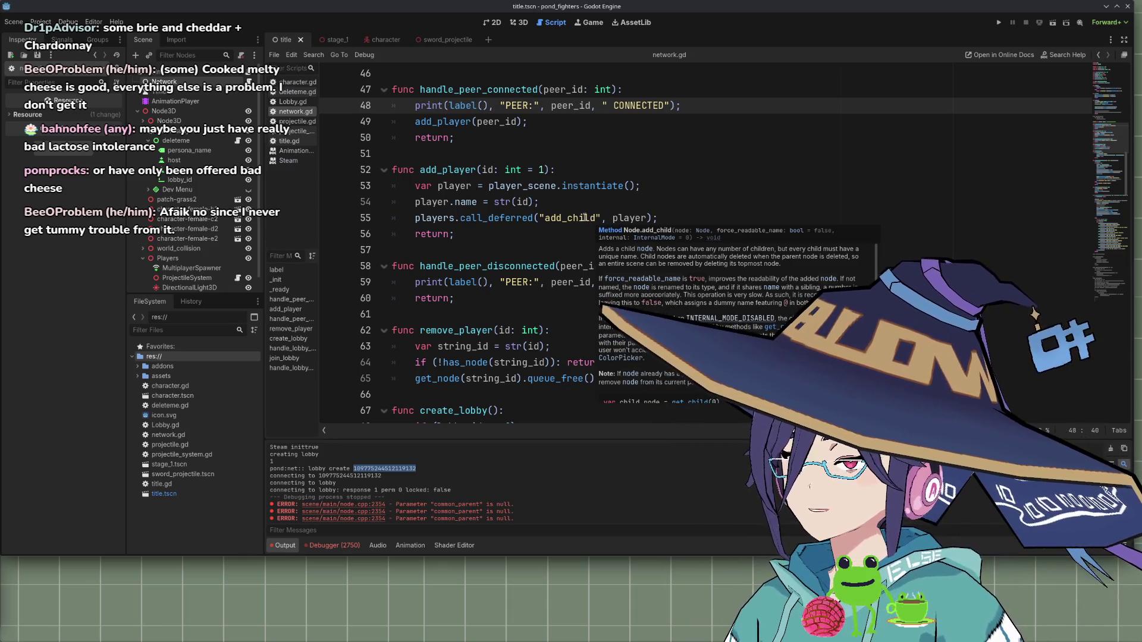
pyautogui.scroll(1, 582, 222)
pyautogui.press('Down')
pyautogui.press('Down')
pyautogui.press('Down')
pyautogui.scroll(1, 581, 165)
pyautogui.doubleClick(497, 357)
pyautogui.press('Down')
pyautogui.press('End')
pyautogui.press('Return')
pyautogui.scroll(-4, 693, 372)
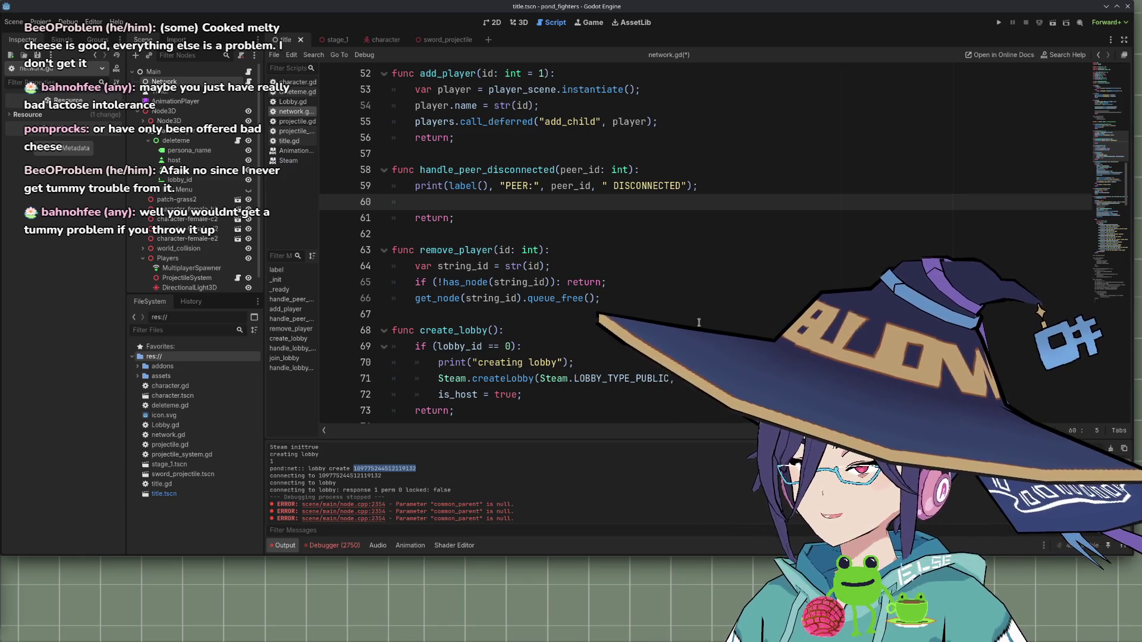
# Make handle_peer_disconnected call remove_player(peer_id)
pyautogui.write('remove')
pyautogui.press('Return')
pyautogui.write('peer')
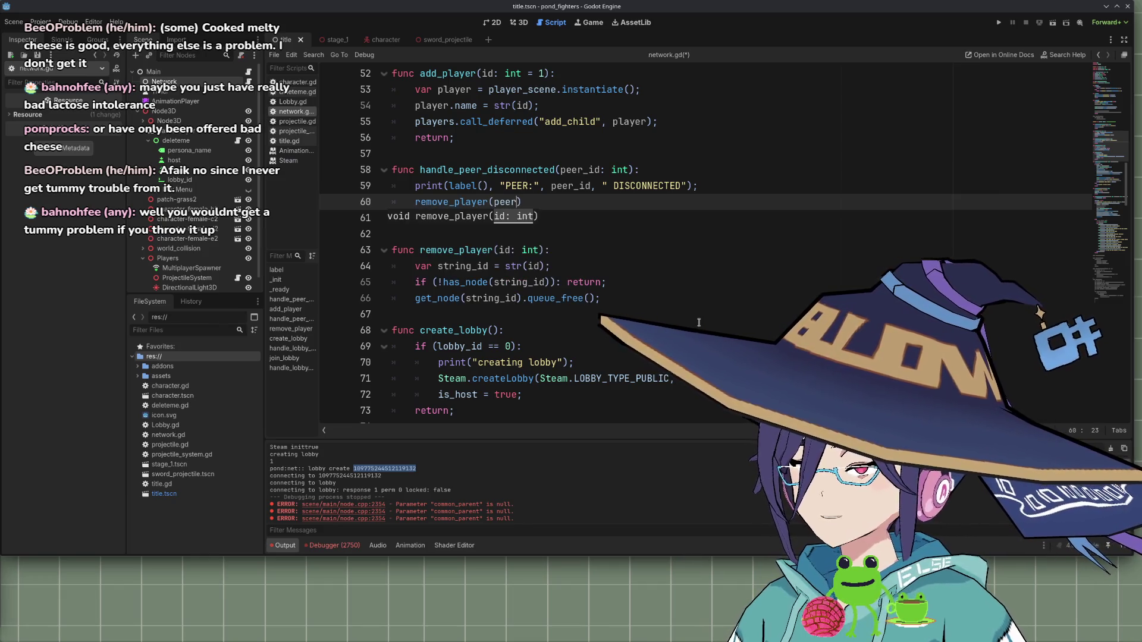
pyautogui.write('_id);')
# Point the host's peer signal connects at handle_peer_connected and handle_peer_disconnected instead of remove_player
pyautogui.click(619, 169)
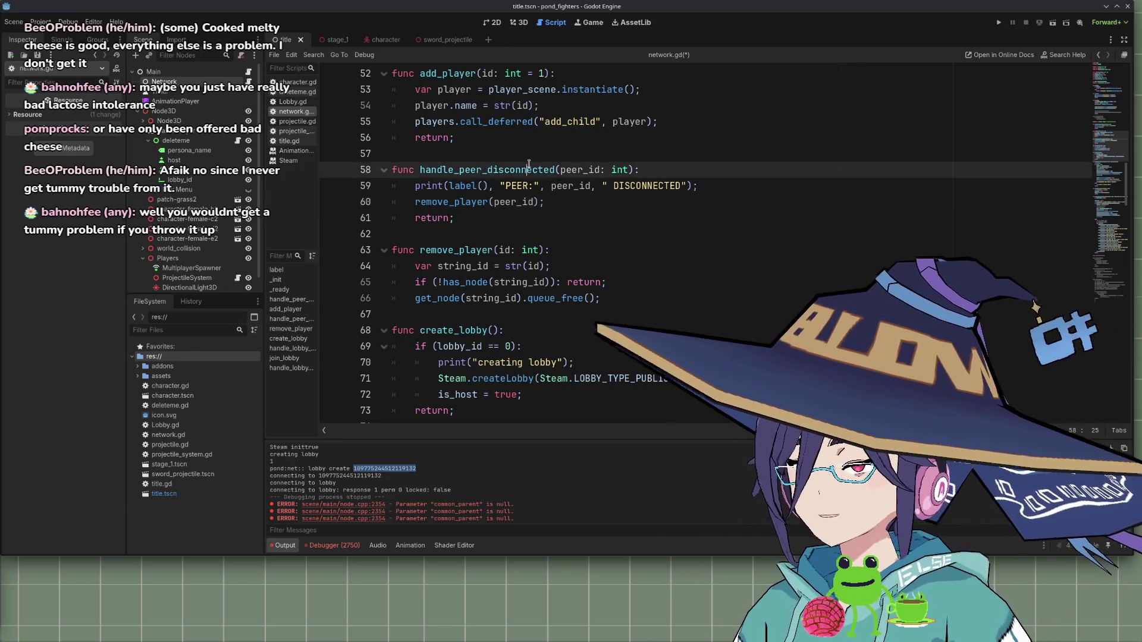
pyautogui.scroll(-15, 763, 295)
pyautogui.scroll(-10, 764, 295)
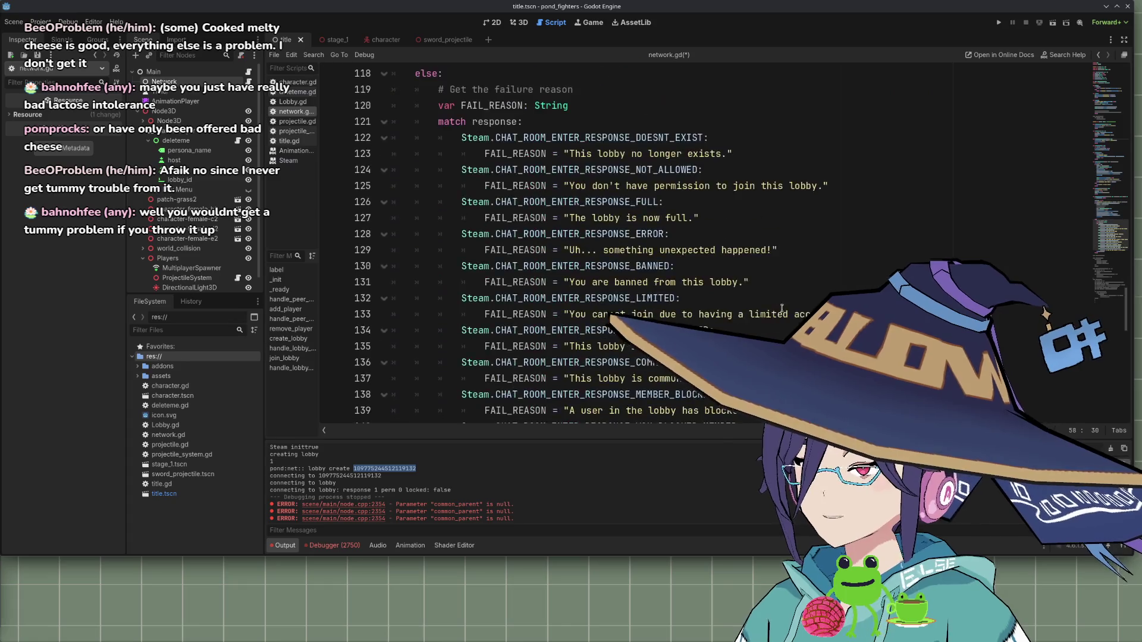
pyautogui.scroll(12, 787, 315)
pyautogui.scroll(-2, 708, 243)
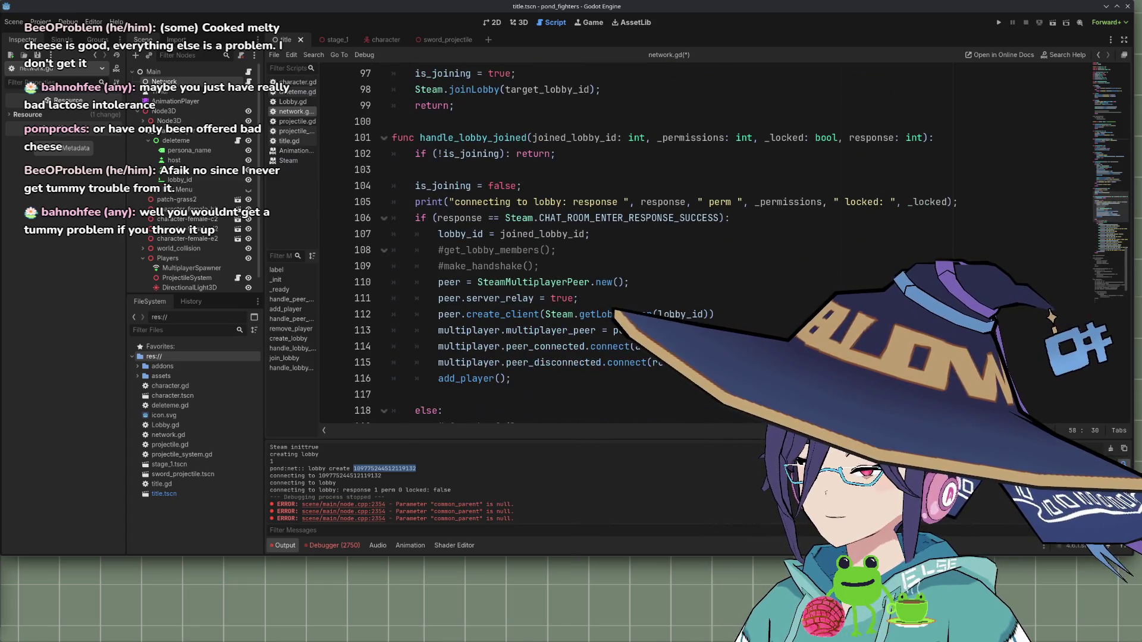
pyautogui.click(714, 347)
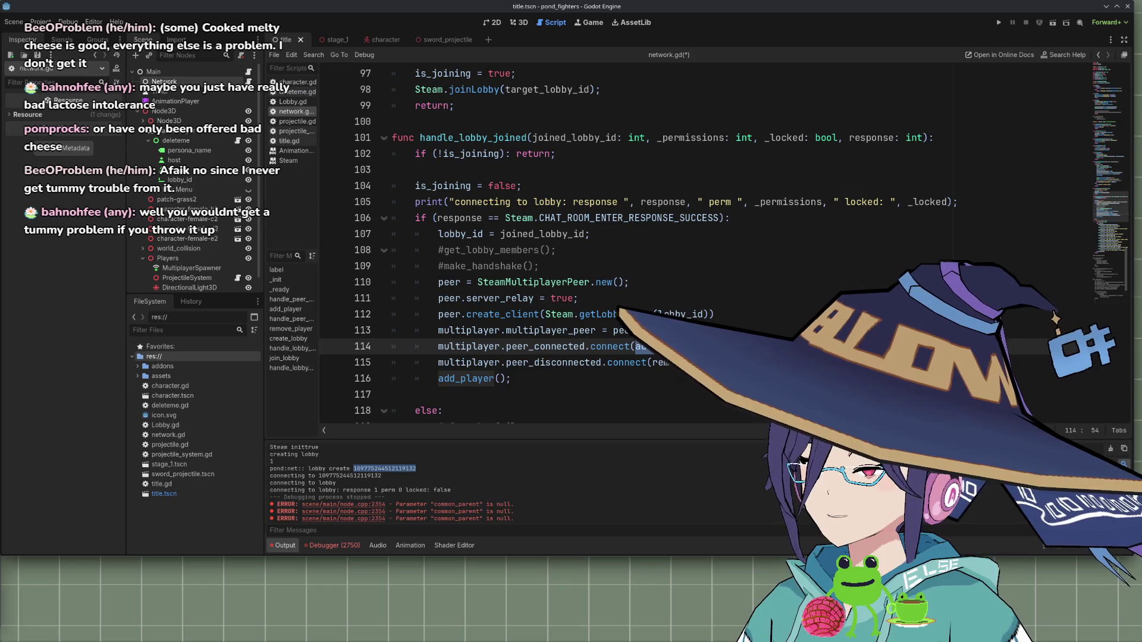
pyautogui.scroll(2, 536, 238)
pyautogui.scroll(7, 595, 238)
pyautogui.doubleClick(690, 283)
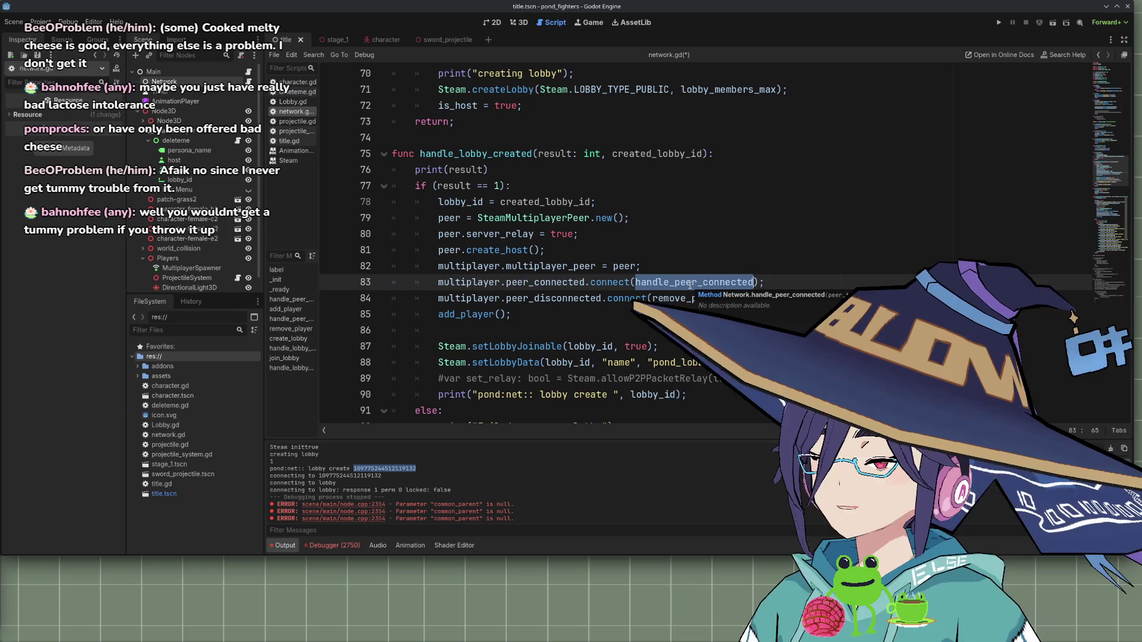
pyautogui.doubleClick(671, 299)
pyautogui.moveTo(670, 299); pyautogui.dragTo(670, 266)
pyautogui.hotkey('ctrl', 'c')
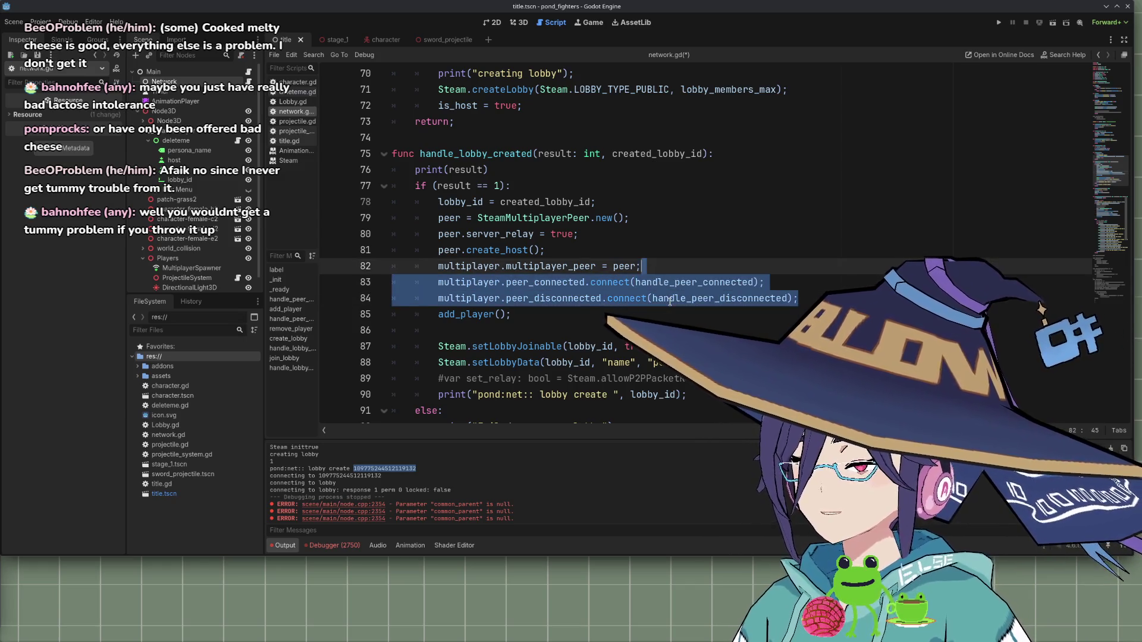
# Paste the host's signal hookups over the joiner's lines 113–115, save network.gd, and run the game
pyautogui.scroll(-10, 729, 236)
pyautogui.moveTo(729, 236); pyautogui.dragTo(767, 268)
pyautogui.hotkey('ctrl', 'v')
pyautogui.hotkey('ctrl', 's')
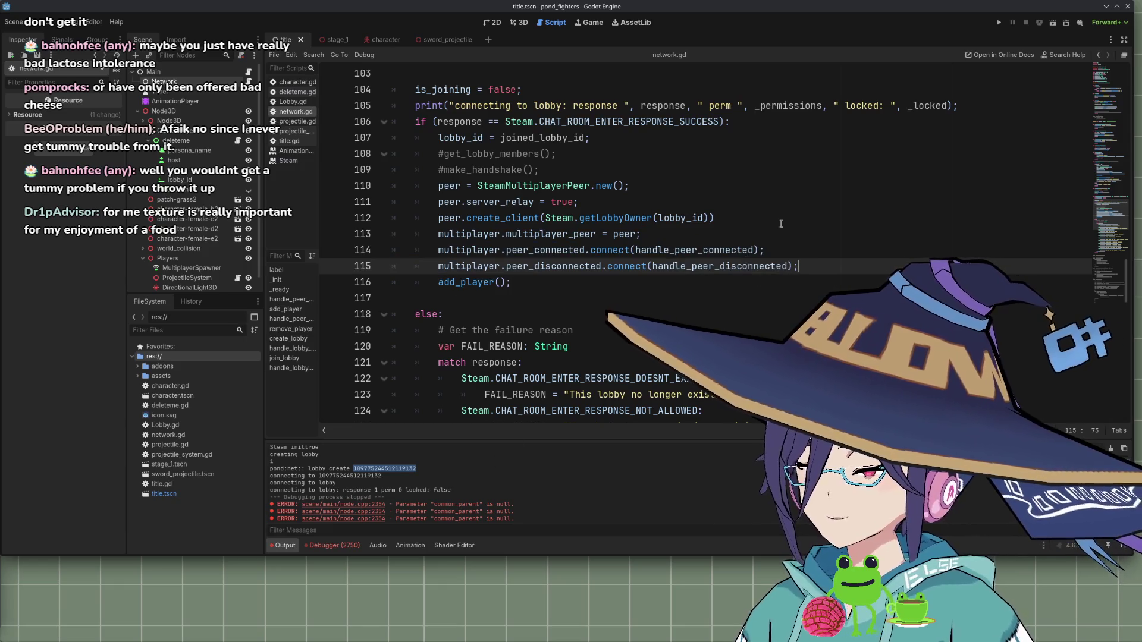
pyautogui.press('F5')
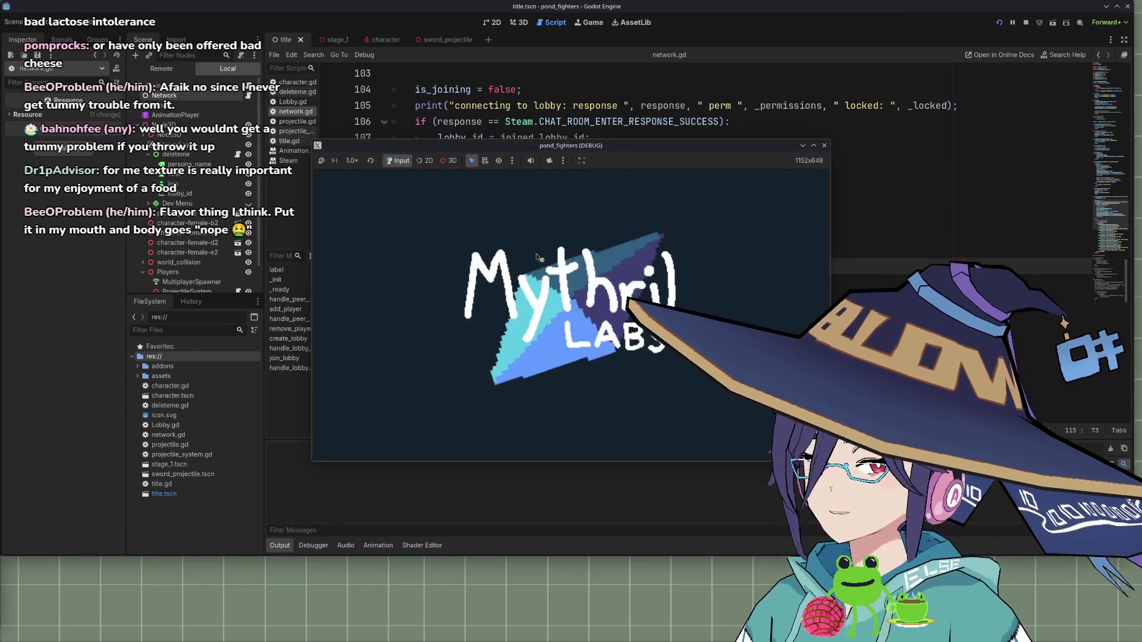
# Relaunch the project, host a new lobby in one instance, and select its lobby ID in Output
pyautogui.moveTo(306, 286); pyautogui.dragTo(271, 315)
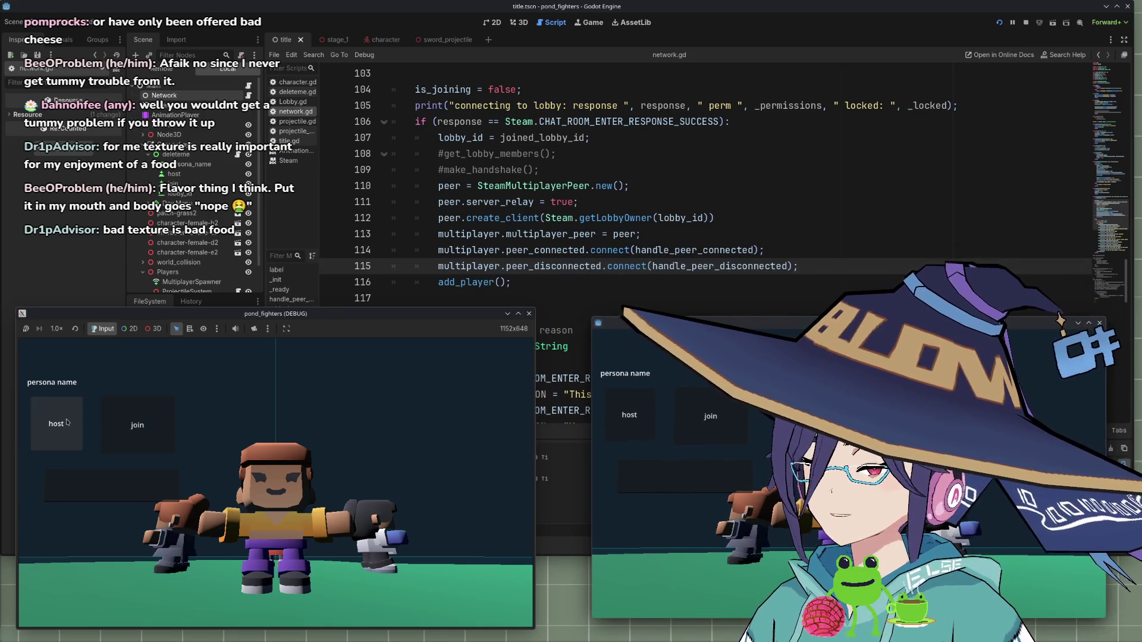
pyautogui.press('F8')
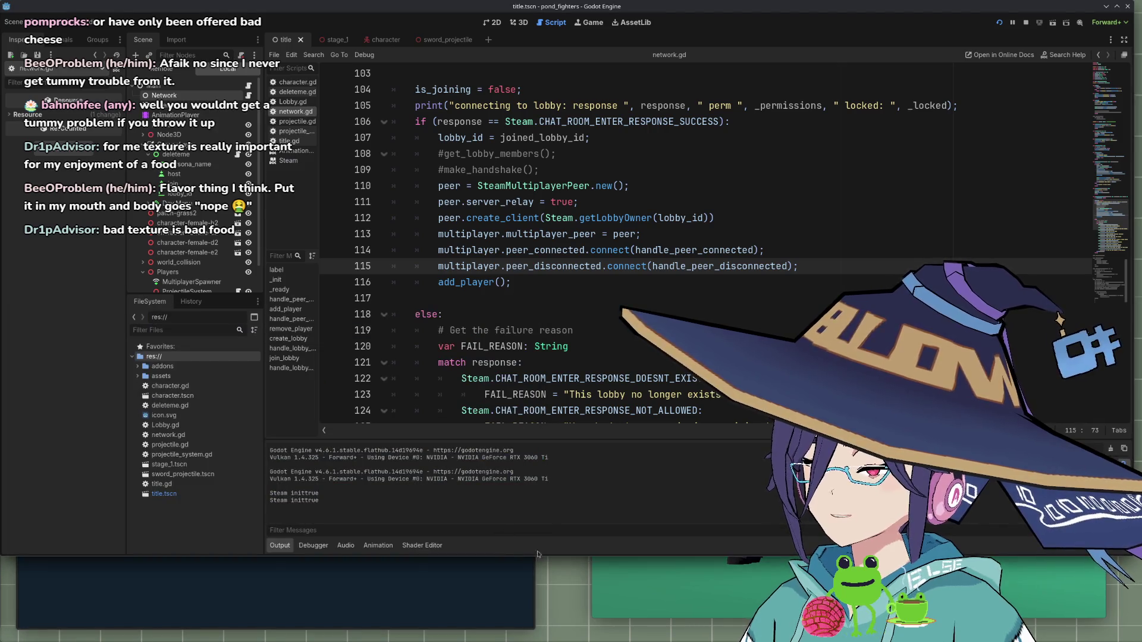
pyautogui.click(999, 23)
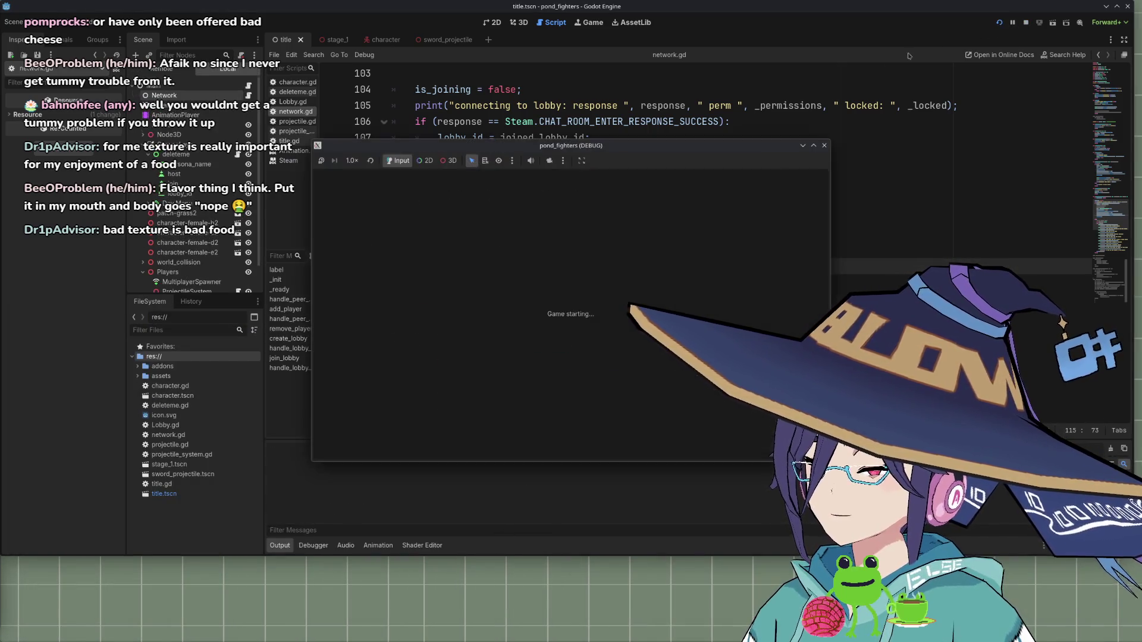
pyautogui.click(351, 254)
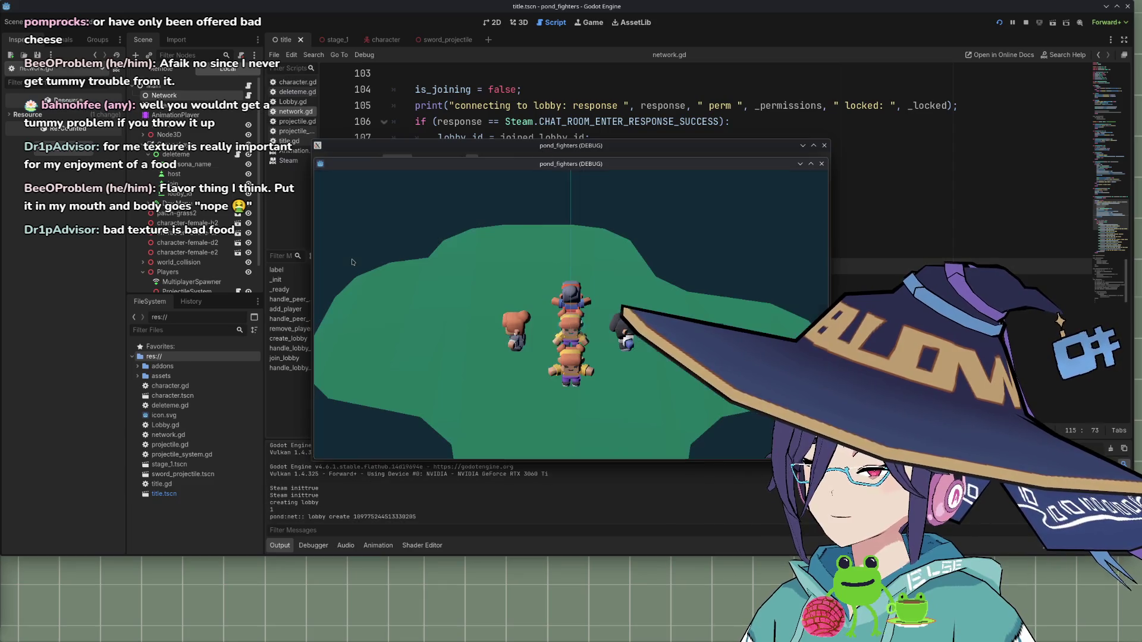
pyautogui.moveTo(551, 164); pyautogui.dragTo(788, 199)
pyautogui.doubleClick(399, 517)
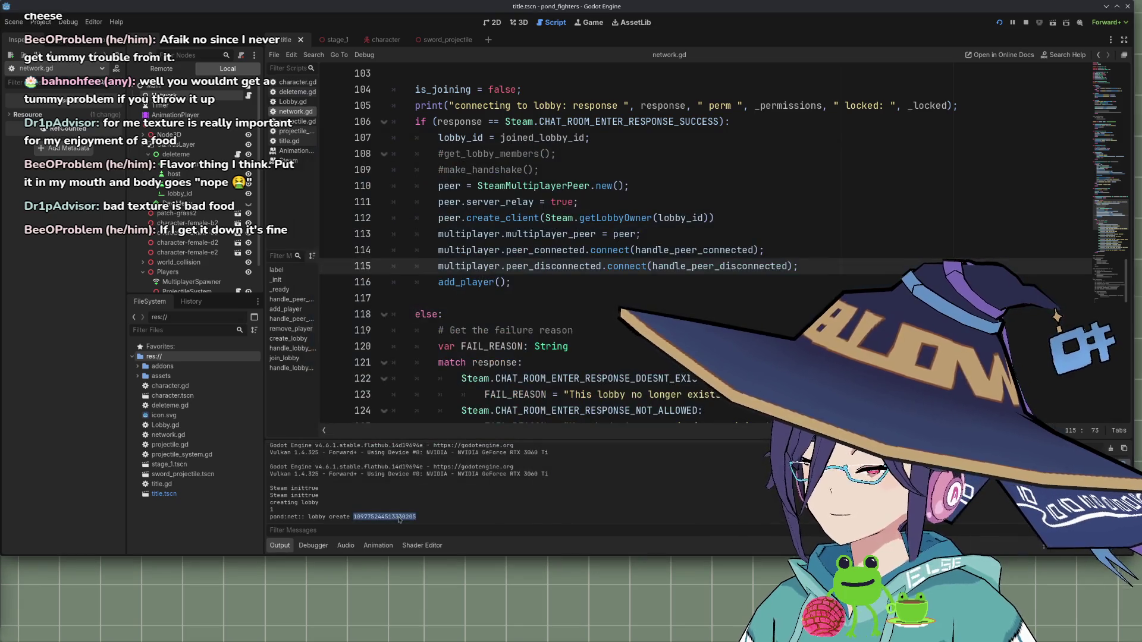
# Dismiss the modified-files warning and close the other editor's scene without saving
pyautogui.hotkey('alt', 'Tab')
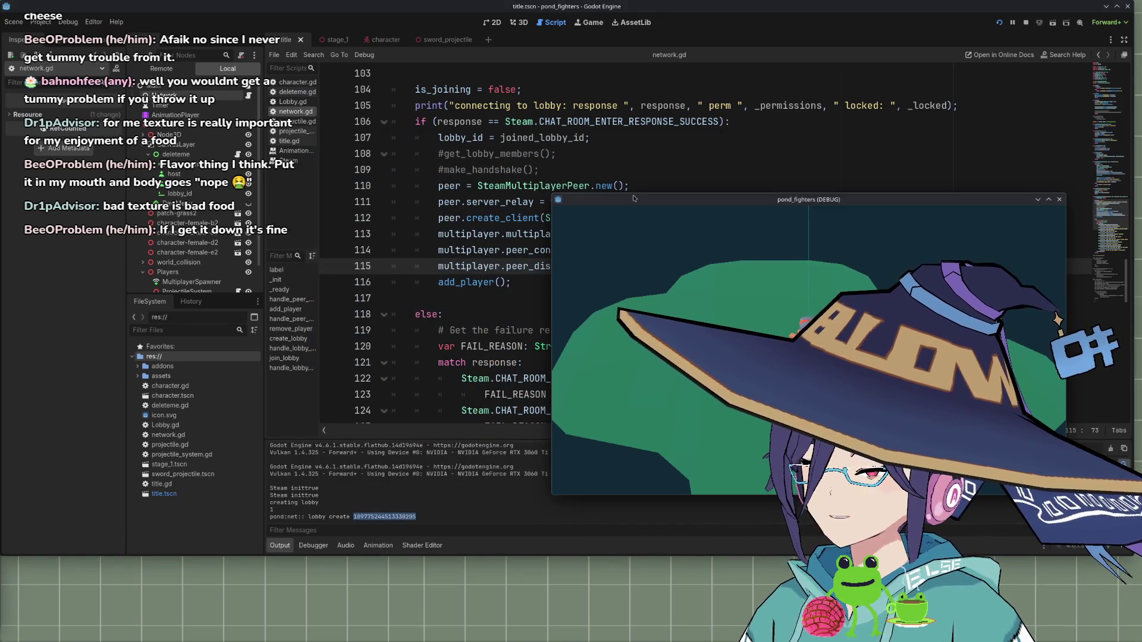
pyautogui.hotkey('alt', 'Tab')
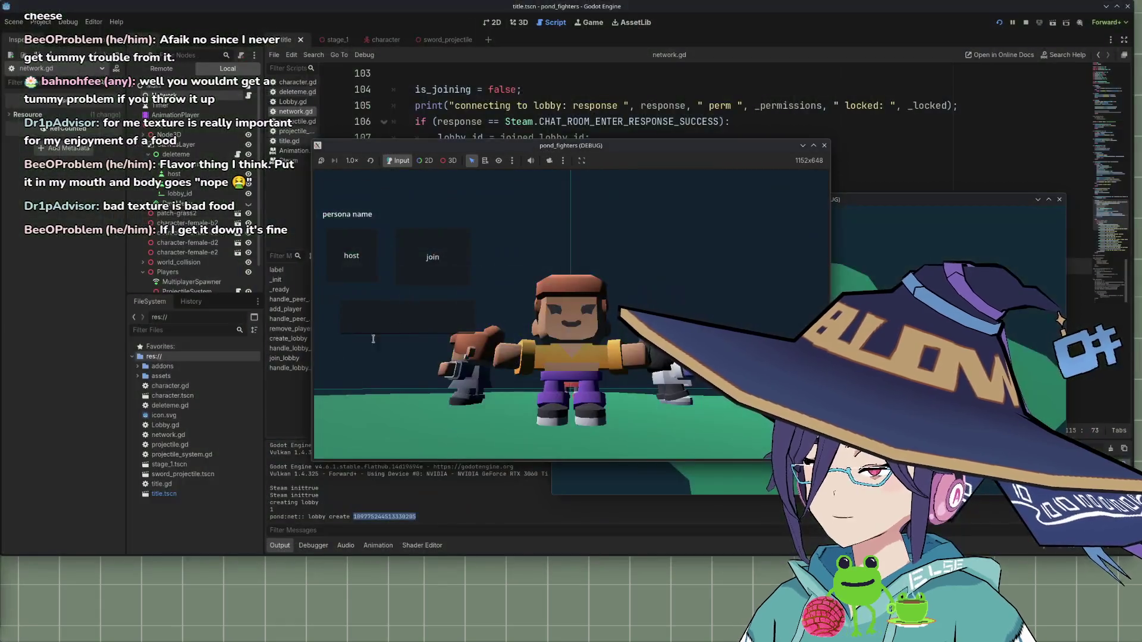
pyautogui.hotkey('alt', 'Tab')
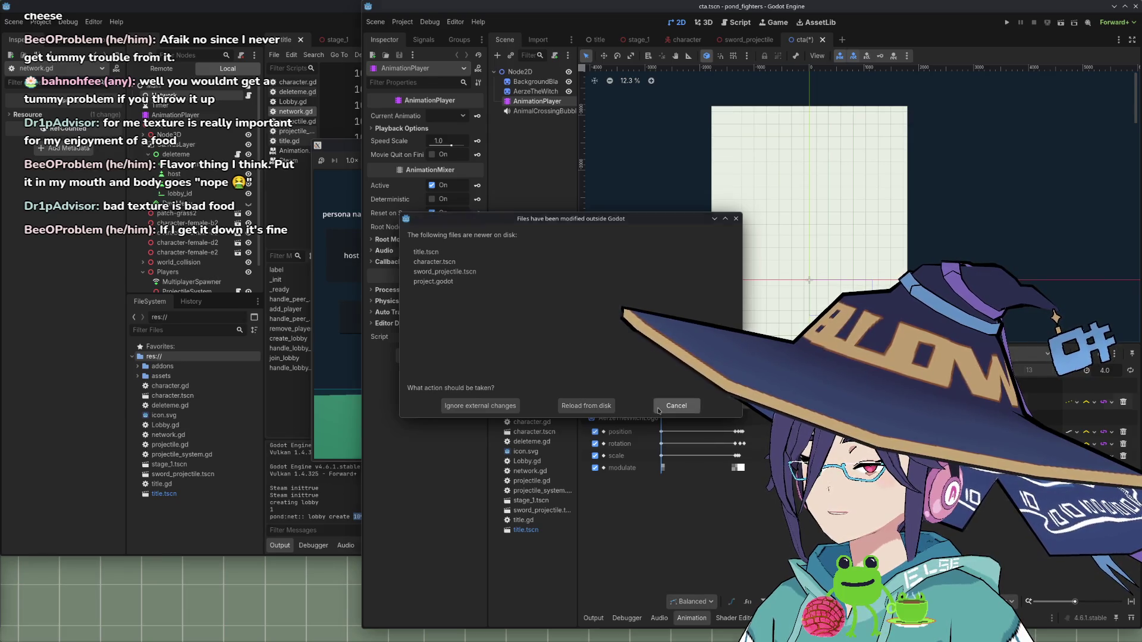
pyautogui.click(659, 409)
pyautogui.click(1136, 7)
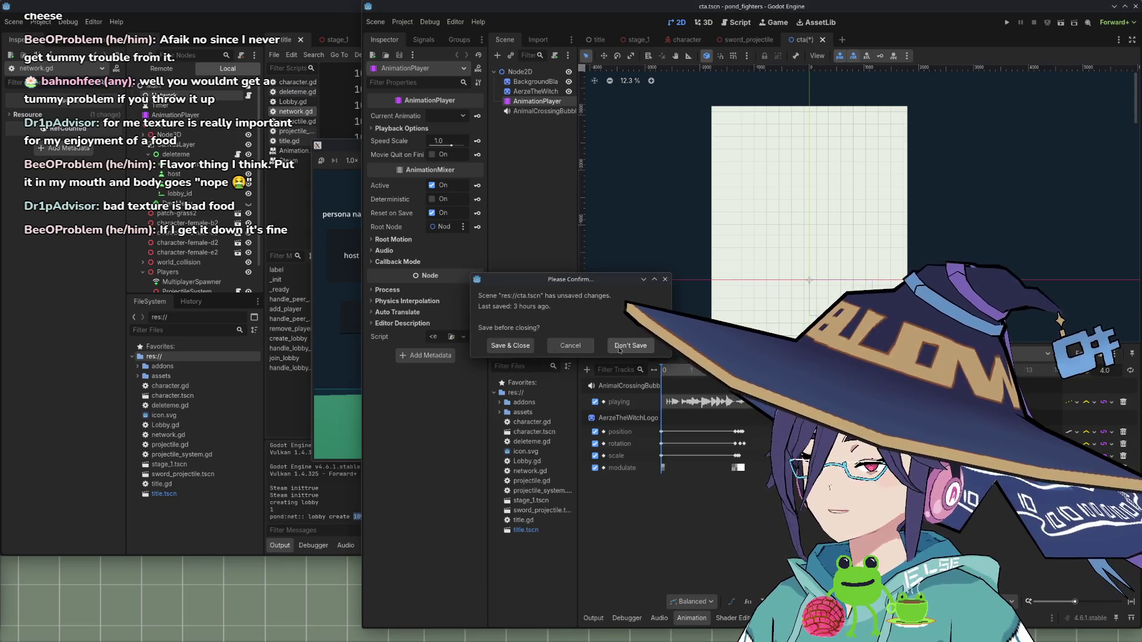
pyautogui.click(620, 349)
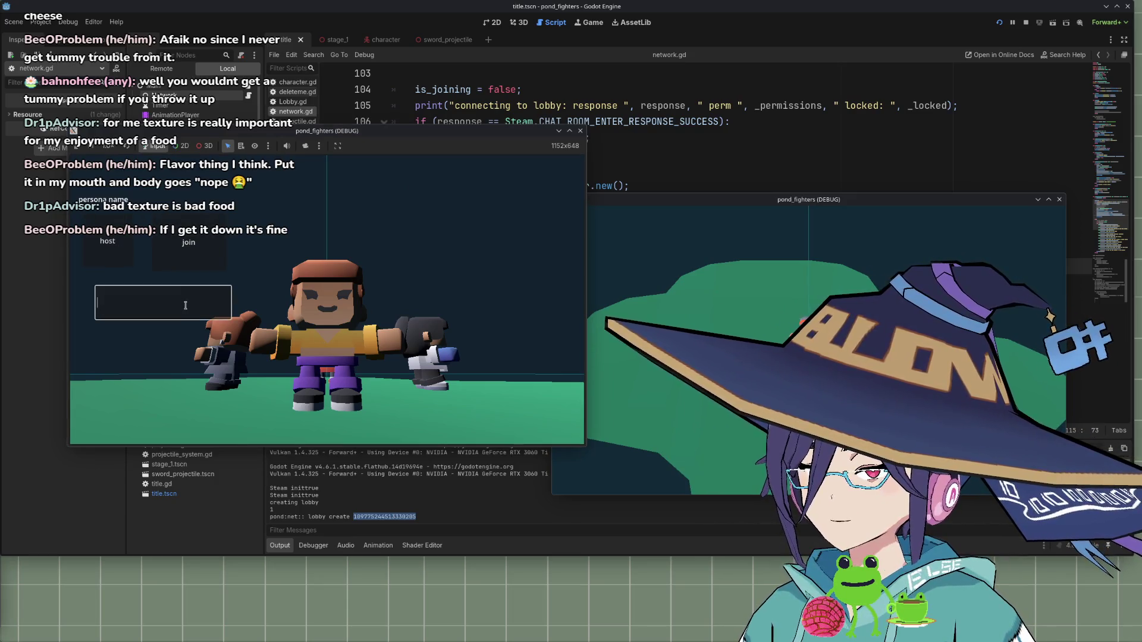
# Paste the lobby ID into the second instance, join the lobby, then stop both games
pyautogui.hotkey('ctrl', 'v')
pyautogui.click(190, 241)
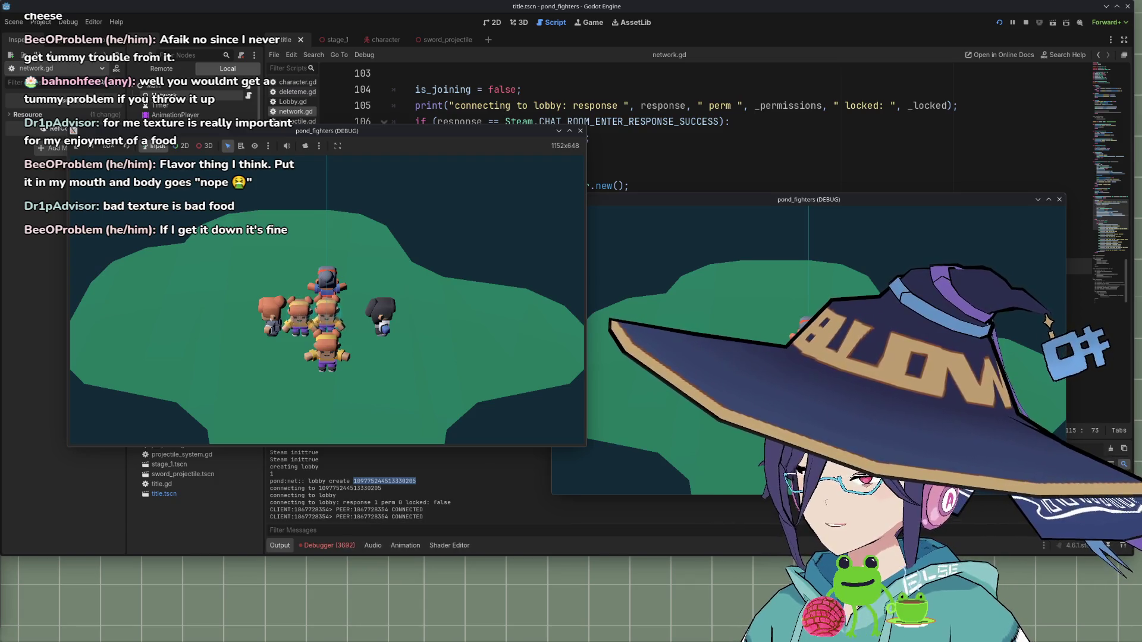
pyautogui.click(595, 470)
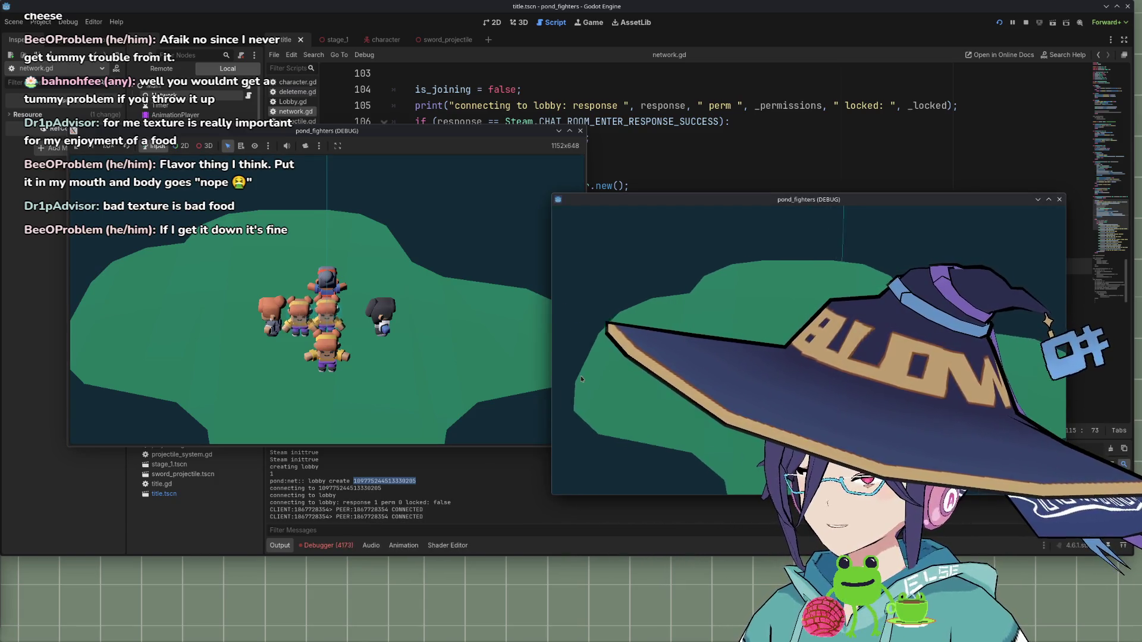
pyautogui.click(244, 322)
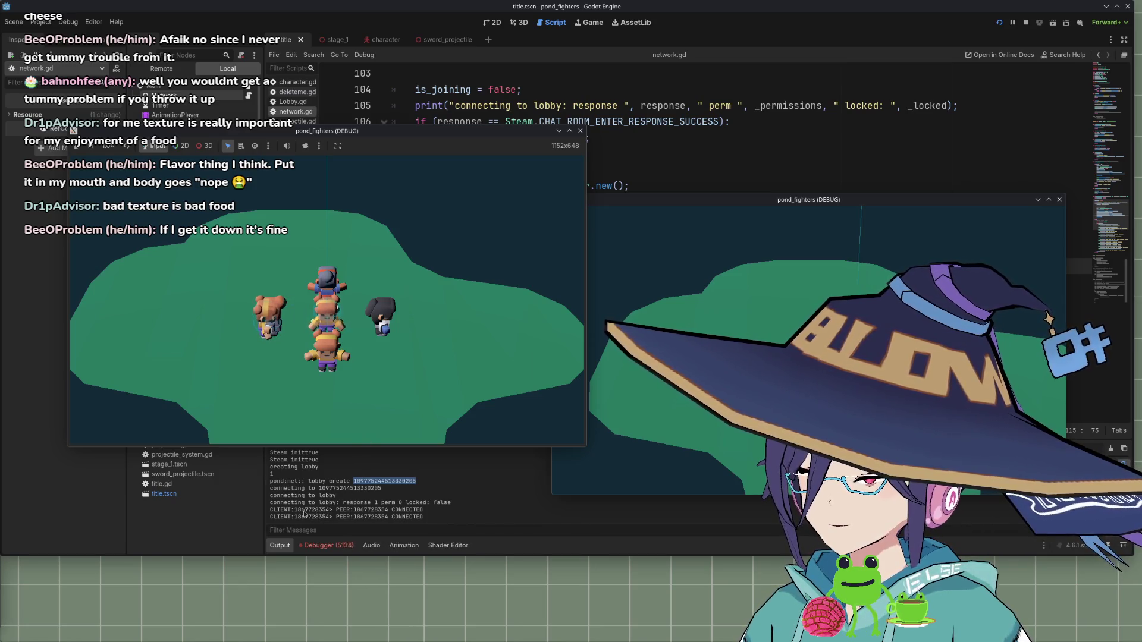
pyautogui.press('F8')
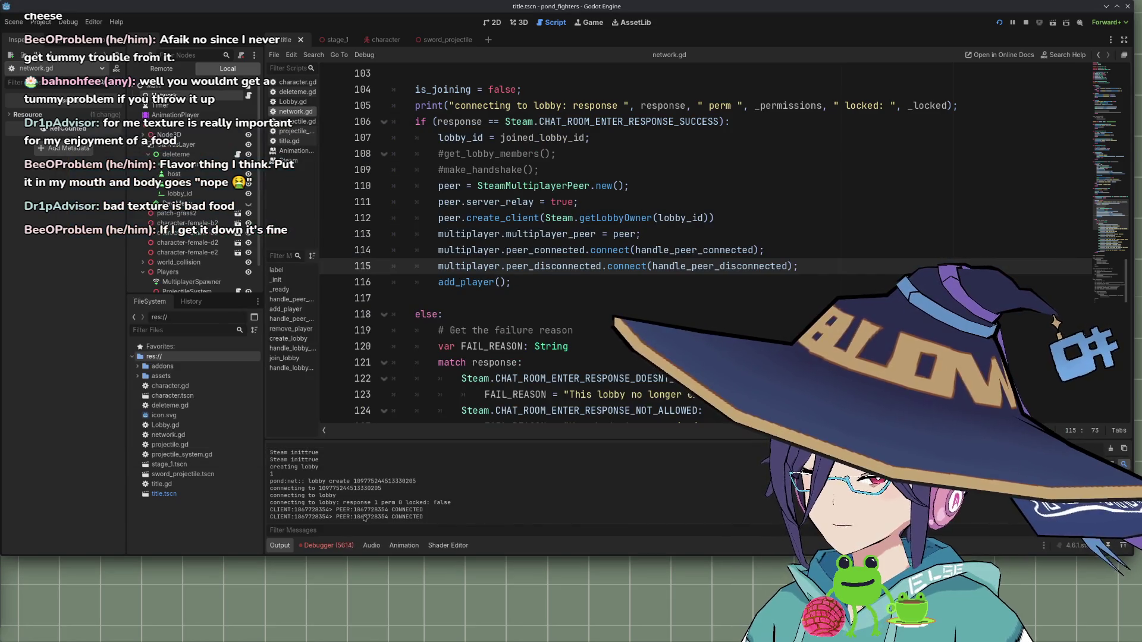
# Stop the project and compare the CLIENT and PEER ids in the Output log
pyautogui.click(1029, 23)
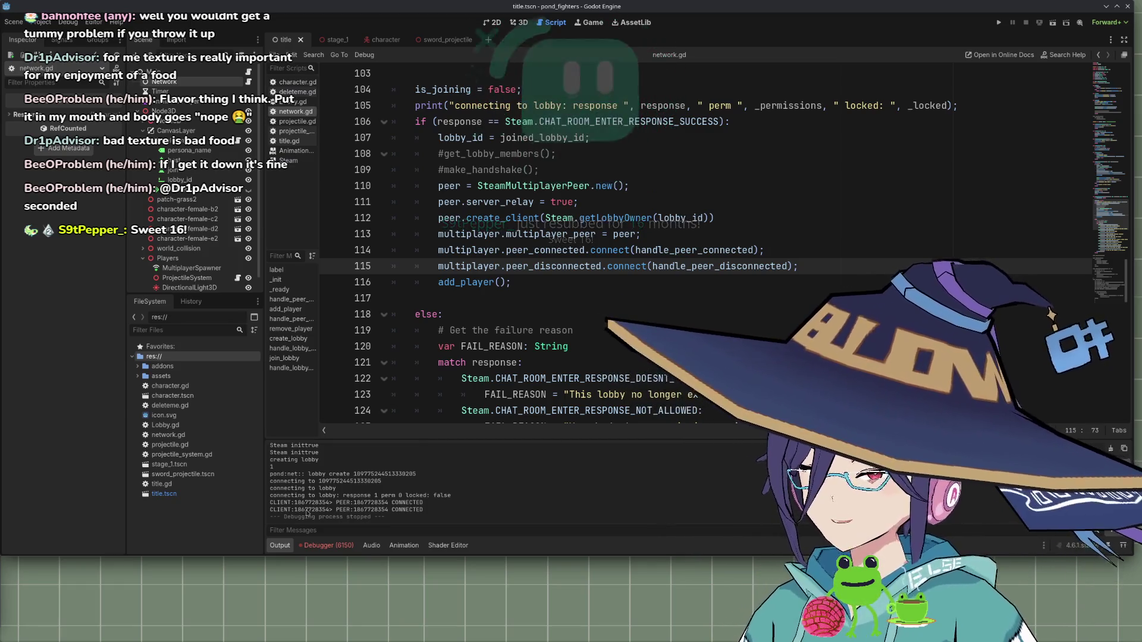
pyautogui.moveTo(297, 502); pyautogui.dragTo(321, 504)
pyautogui.doubleClick(357, 504)
pyautogui.doubleClick(320, 504)
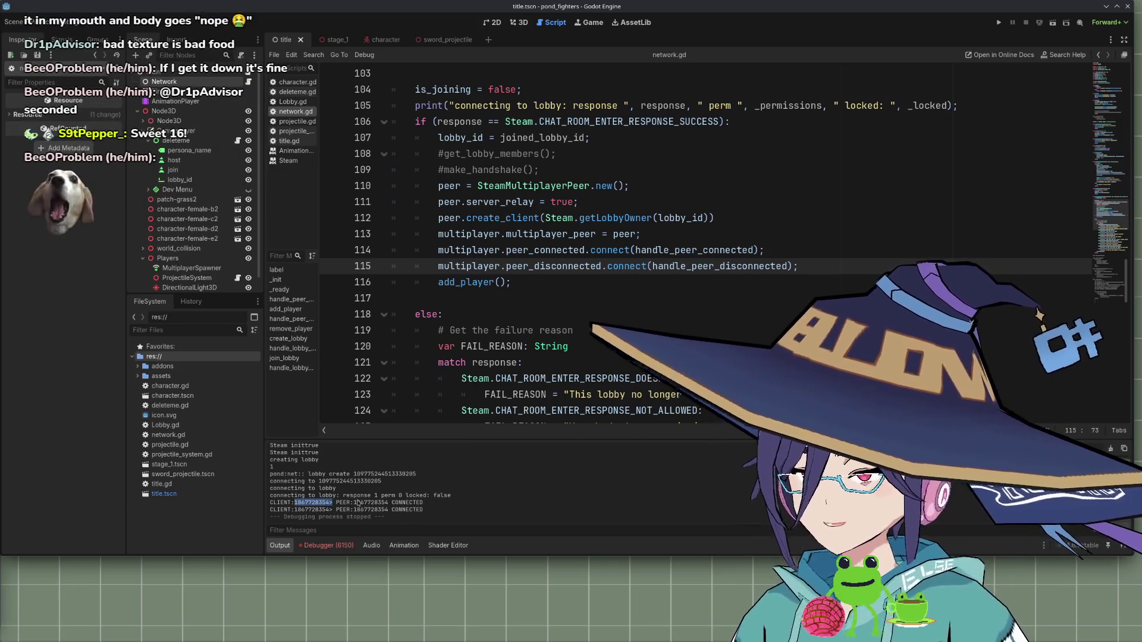
pyautogui.doubleClick(366, 504)
pyautogui.click(315, 506)
pyautogui.doubleClick(314, 504)
pyautogui.doubleClick(366, 504)
pyautogui.doubleClick(314, 503)
pyautogui.click(384, 508)
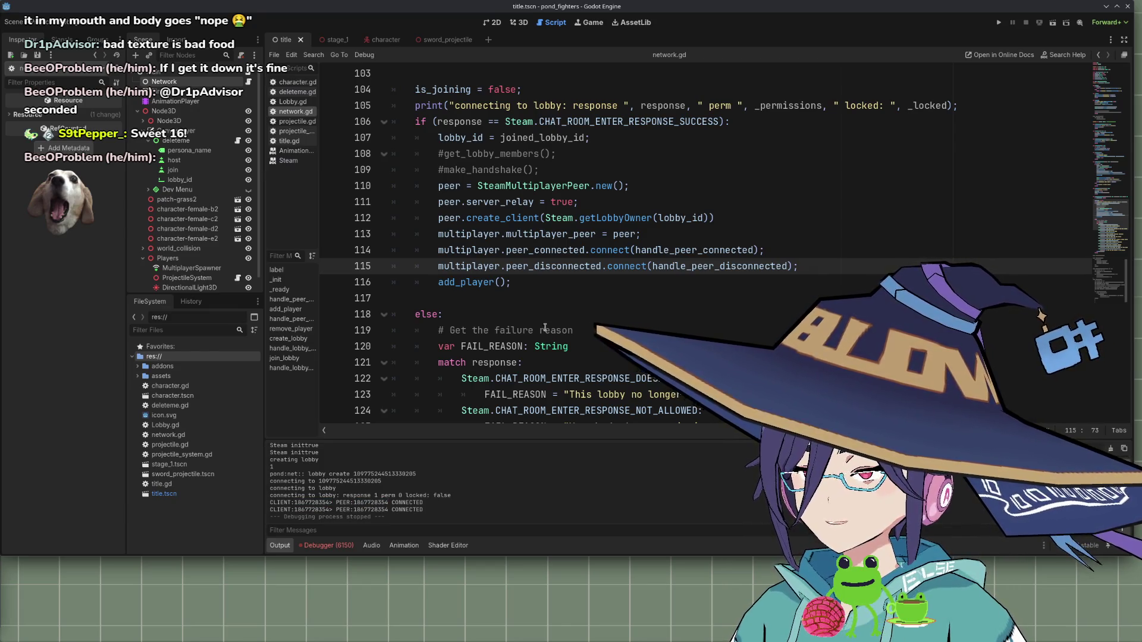
# Jump from the lobby_created hookup line to the handle_lobby_created definition
pyautogui.scroll(14, 541, 331)
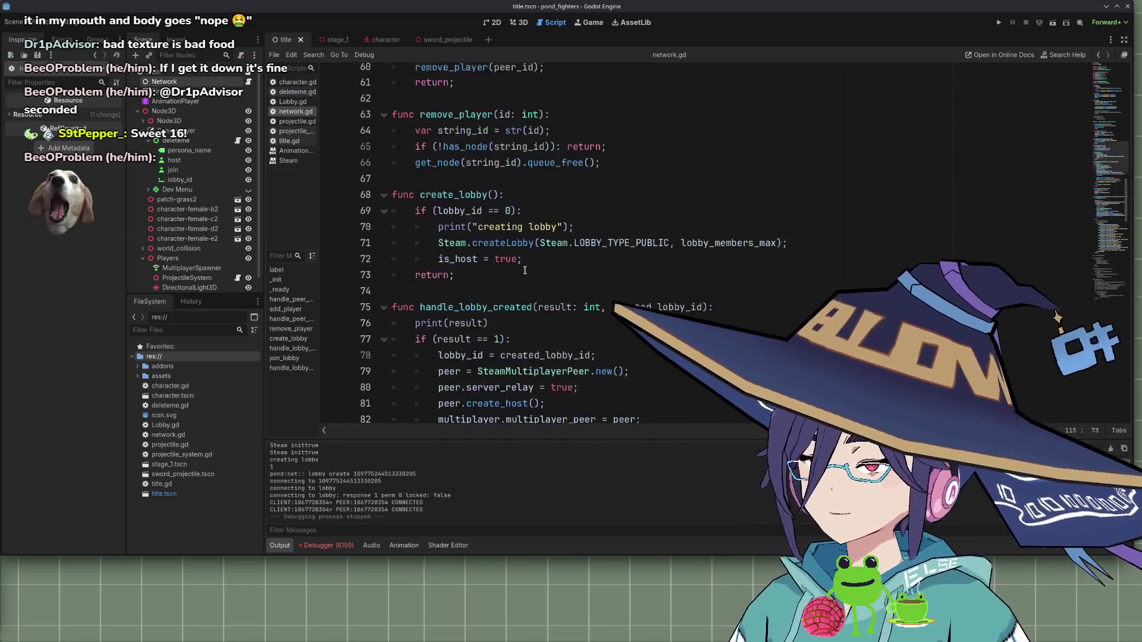
pyautogui.scroll(3, 525, 270)
pyautogui.scroll(12, 525, 270)
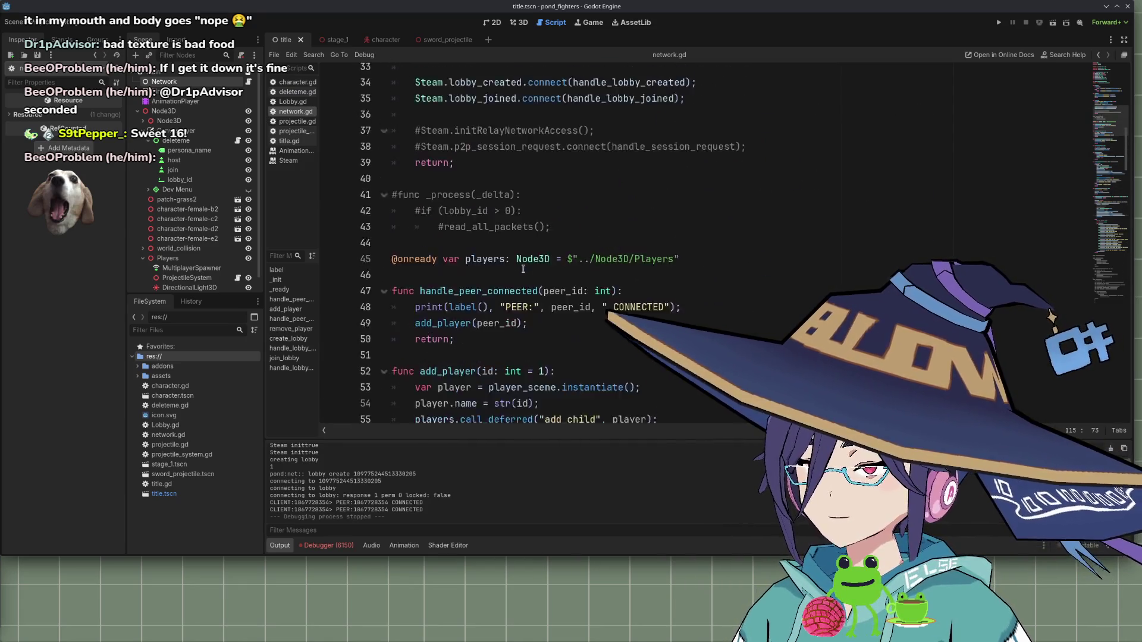
pyautogui.scroll(5, 523, 268)
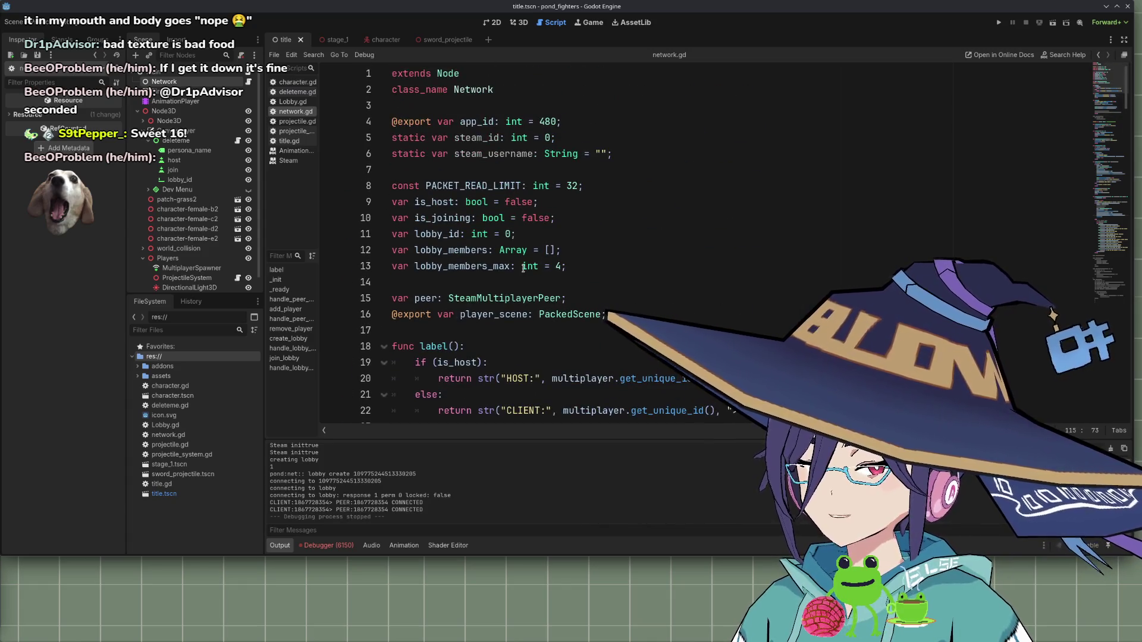
pyautogui.scroll(-6, 523, 269)
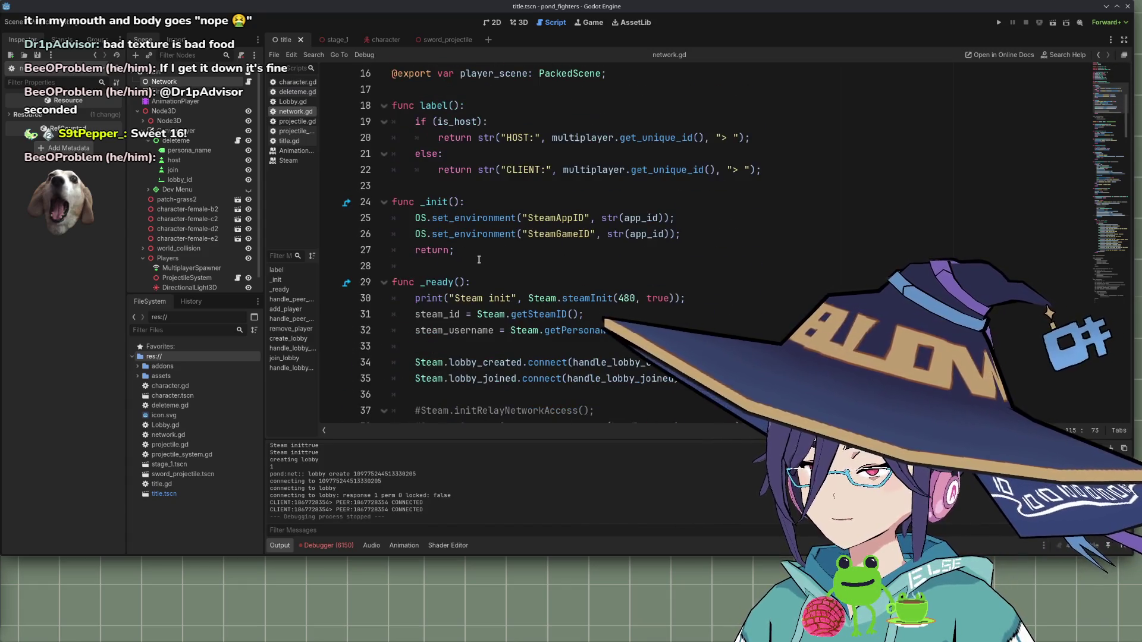
pyautogui.scroll(-3, 489, 260)
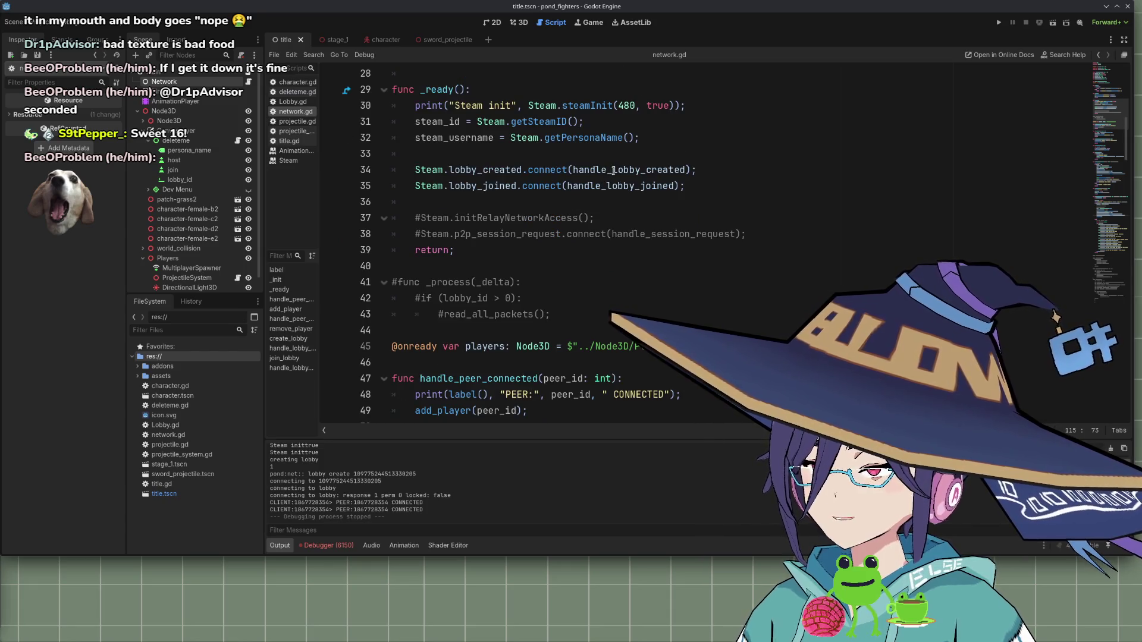
pyautogui.click(613, 170)
pyautogui.keyDown('ctrl'); pyautogui.click(612, 170); pyautogui.keyUp('ctrl')
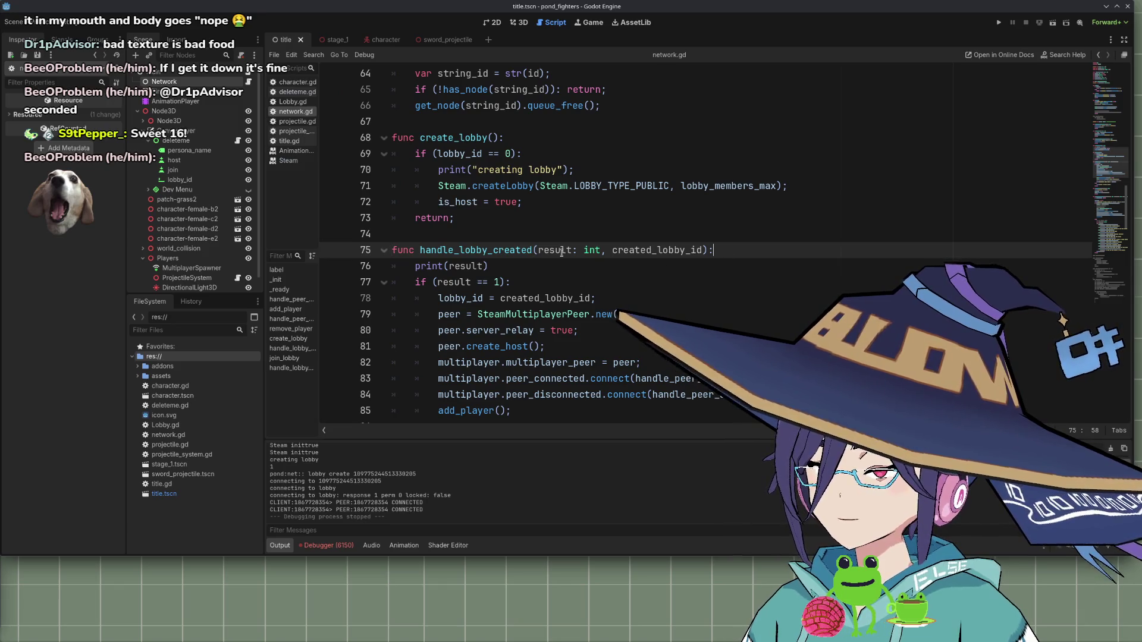
# Replace the print's result argument with a leading label() call
pyautogui.doubleClick(476, 266)
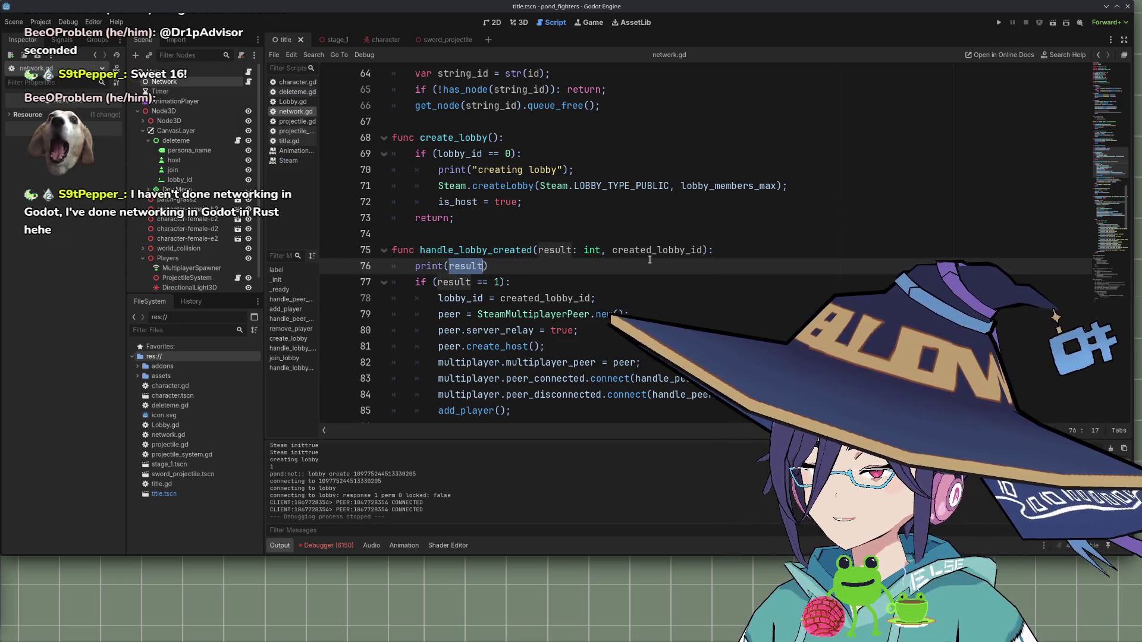
pyautogui.press('Right')
pyautogui.press('BackSpace')
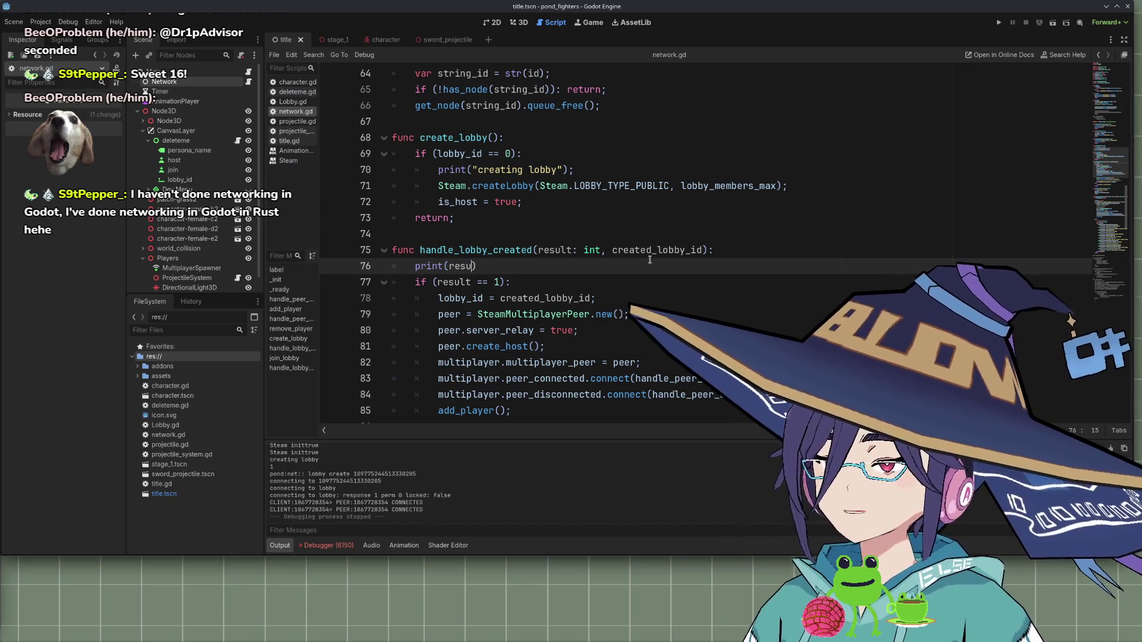
pyautogui.press('BackSpace')
pyautogui.press('BackSpace')
pyautogui.press('BackSpace')
pyautogui.write('lable()')
pyautogui.press('BackSpace')
pyautogui.press('BackSpace')
pyautogui.press('BackSpace')
pyautogui.write('el(),')
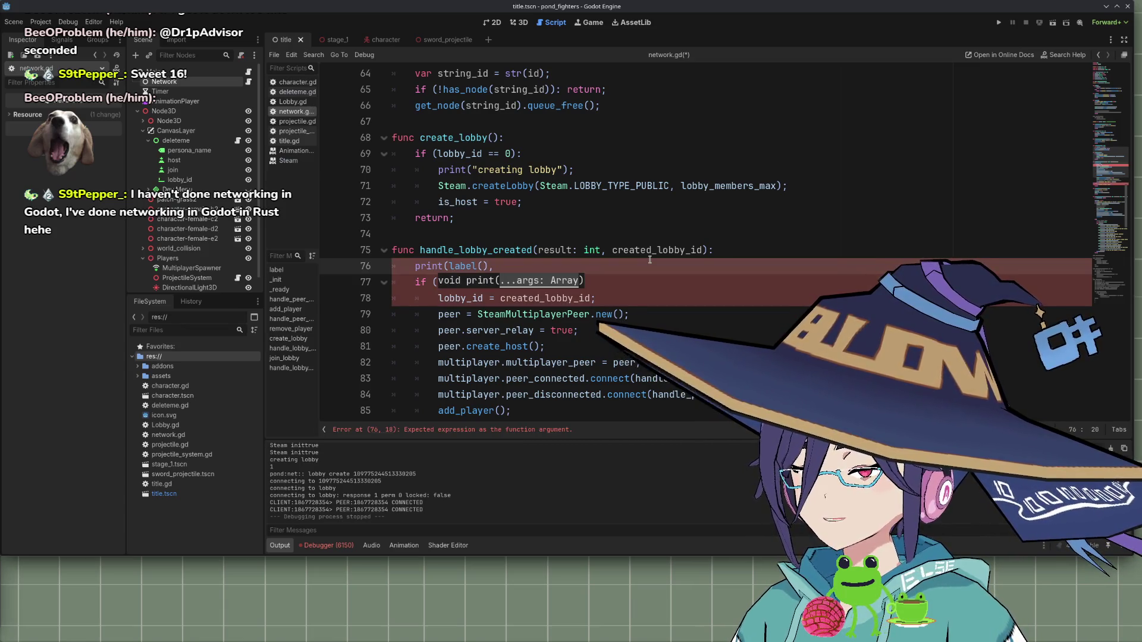
pyautogui.press('Escape')
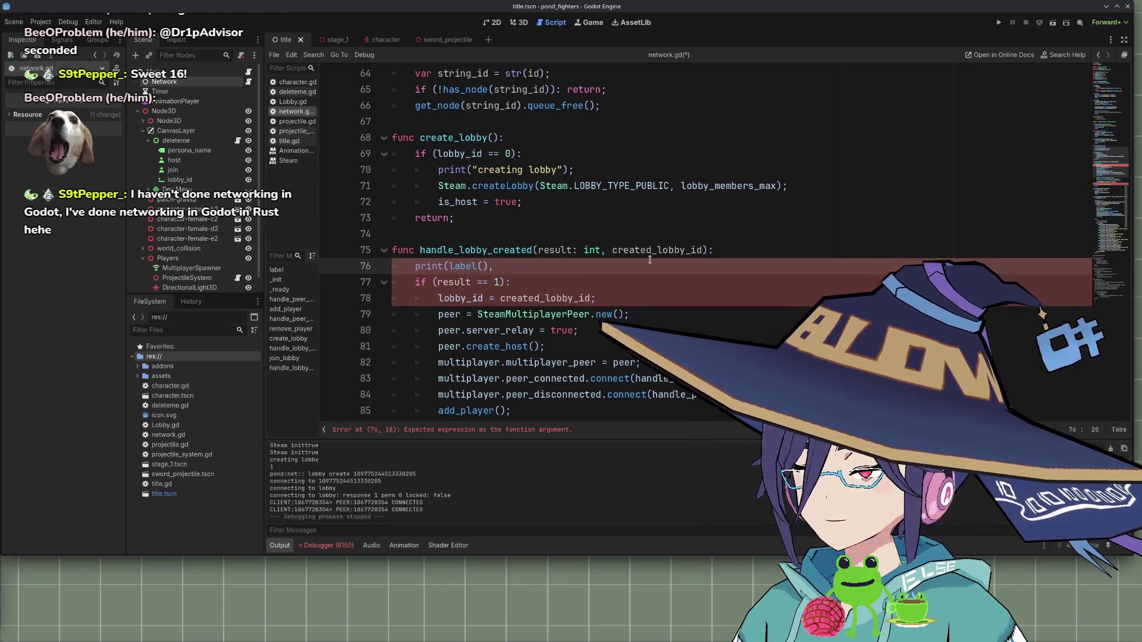
# Move the print inside the result check with the message "lobby created"
pyautogui.hotkey('alt', 'Down')
pyautogui.press('Tab')
pyautogui.press('Tab')
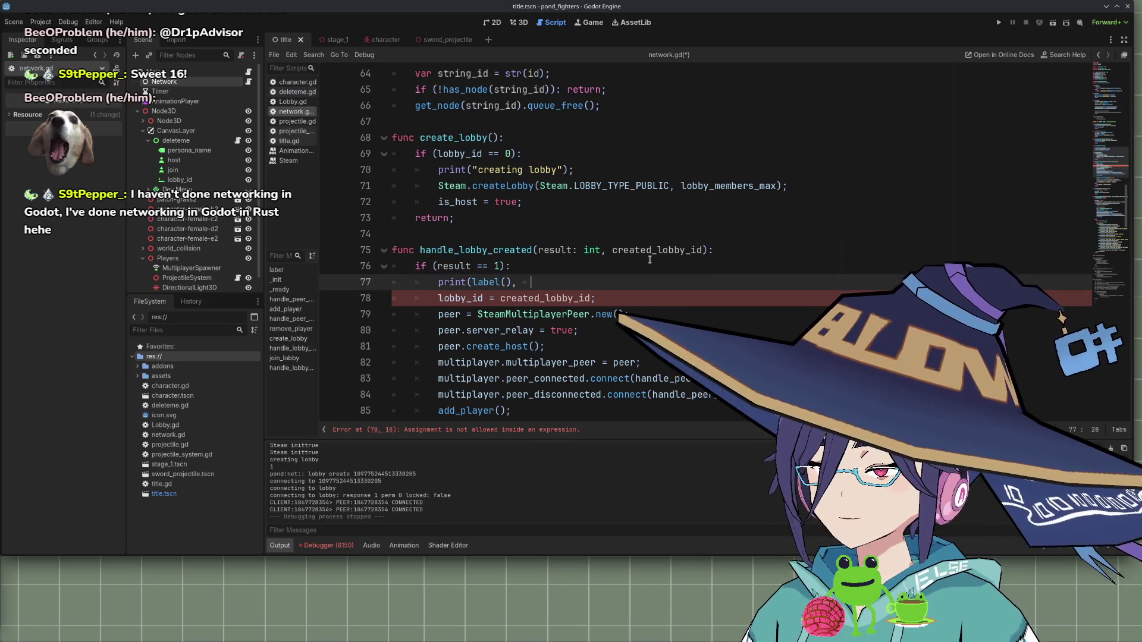
pyautogui.write('c')
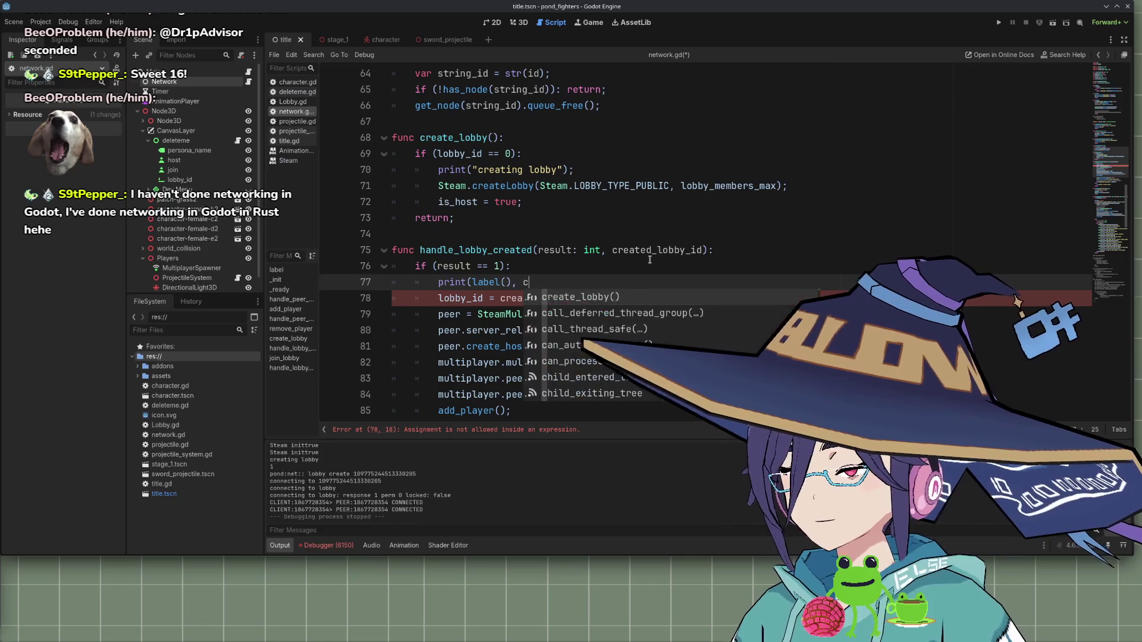
pyautogui.press('BackSpace')
pyautogui.write('"lobby created");')
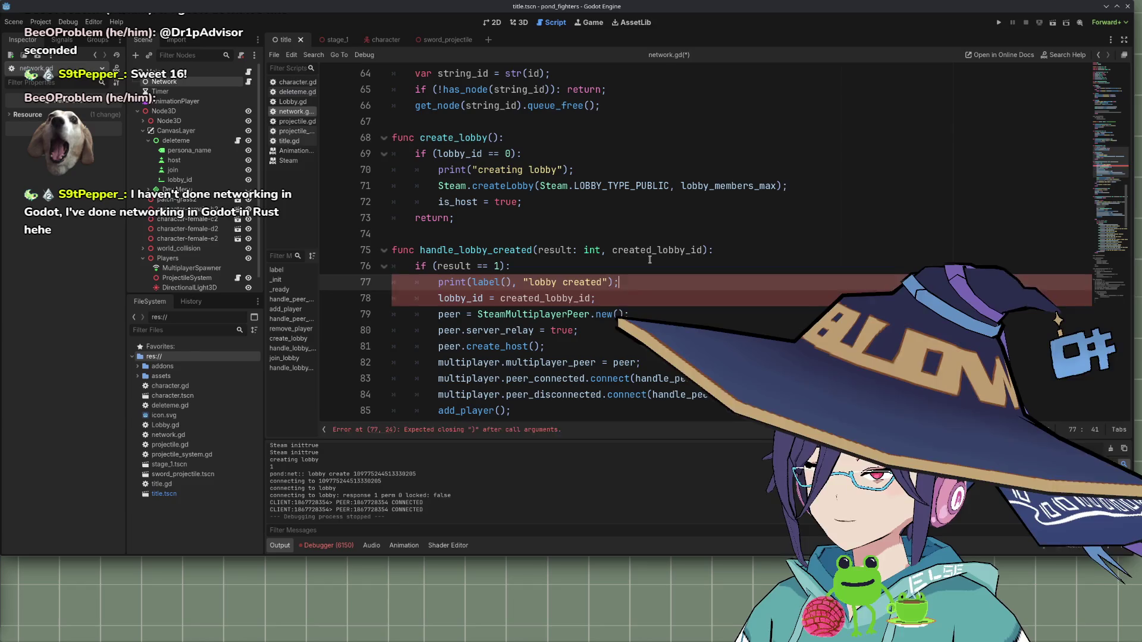
pyautogui.scroll(-3, 710, 184)
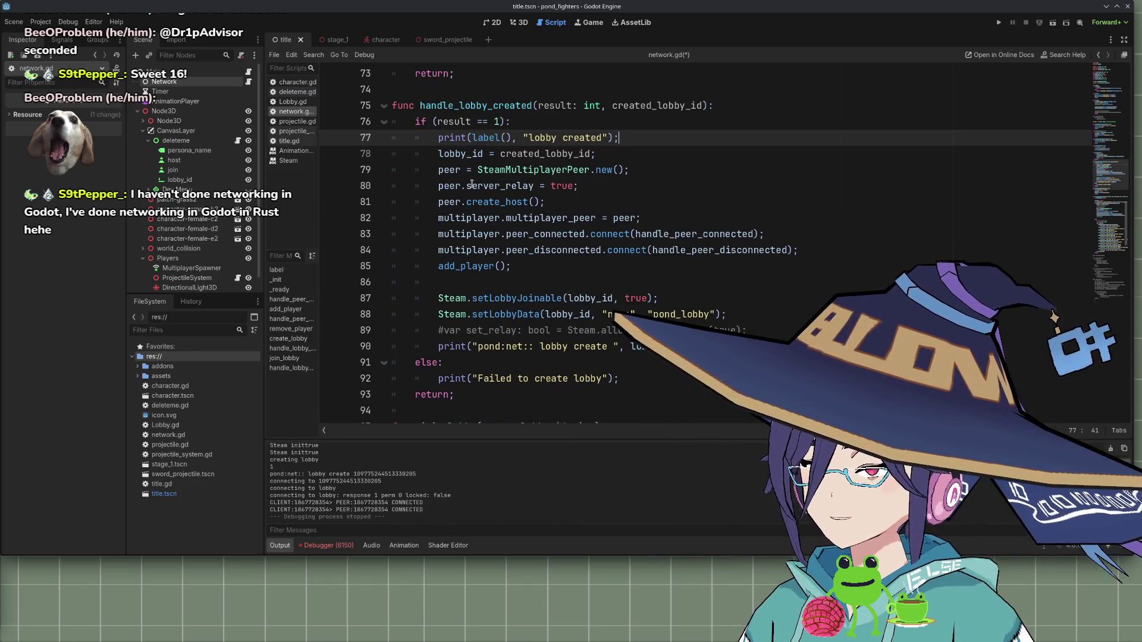
pyautogui.scroll(4, 485, 238)
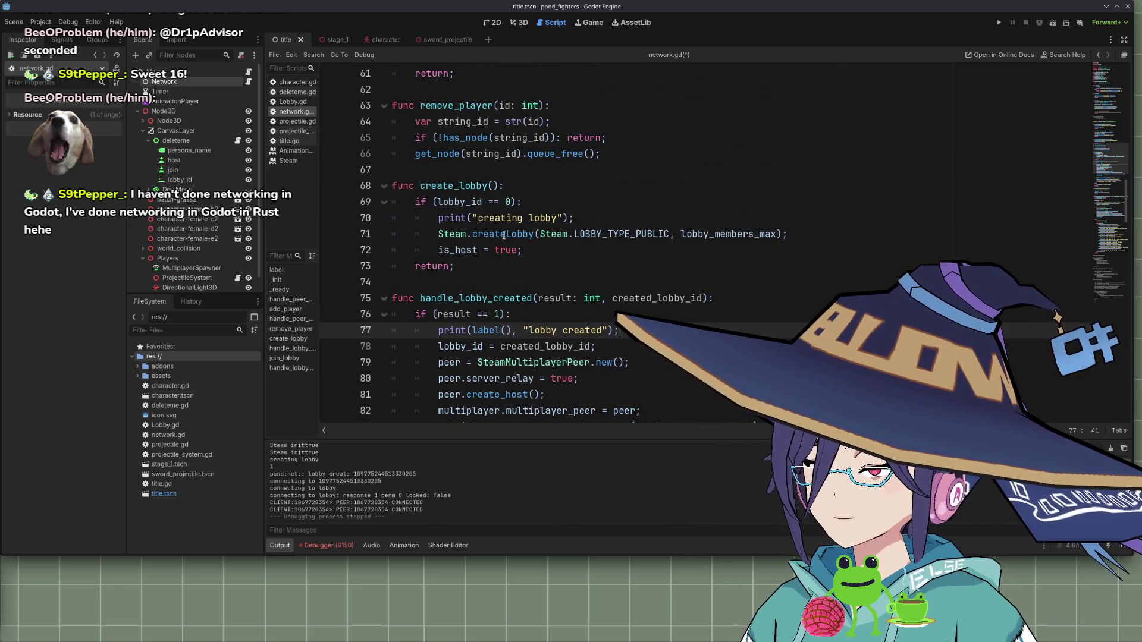
pyautogui.scroll(-2, 528, 253)
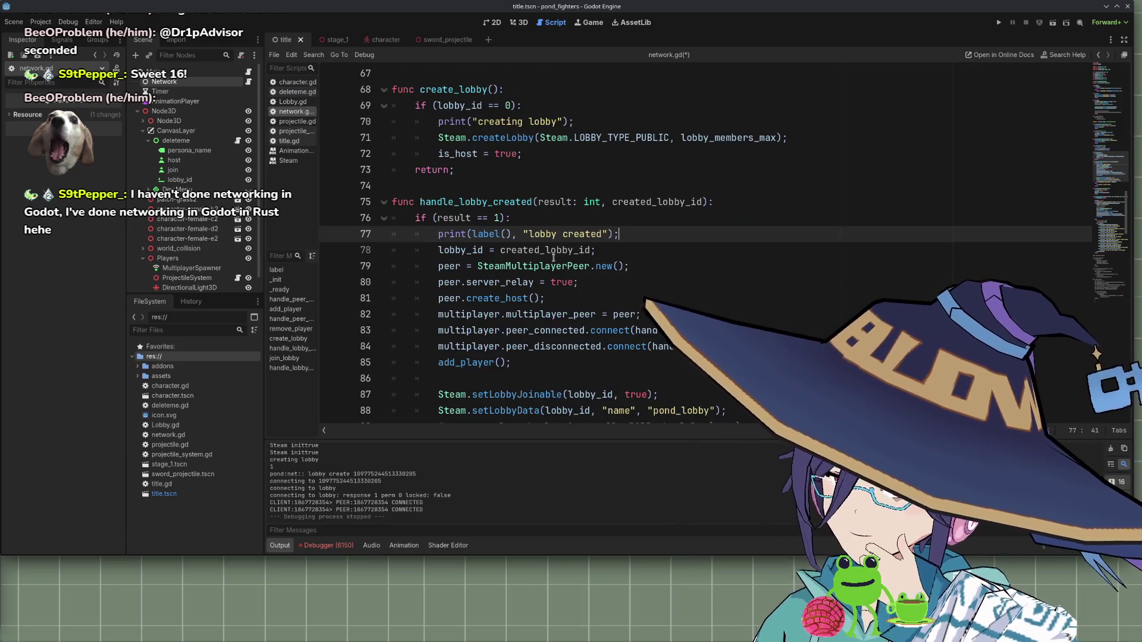
pyautogui.scroll(-1, 553, 257)
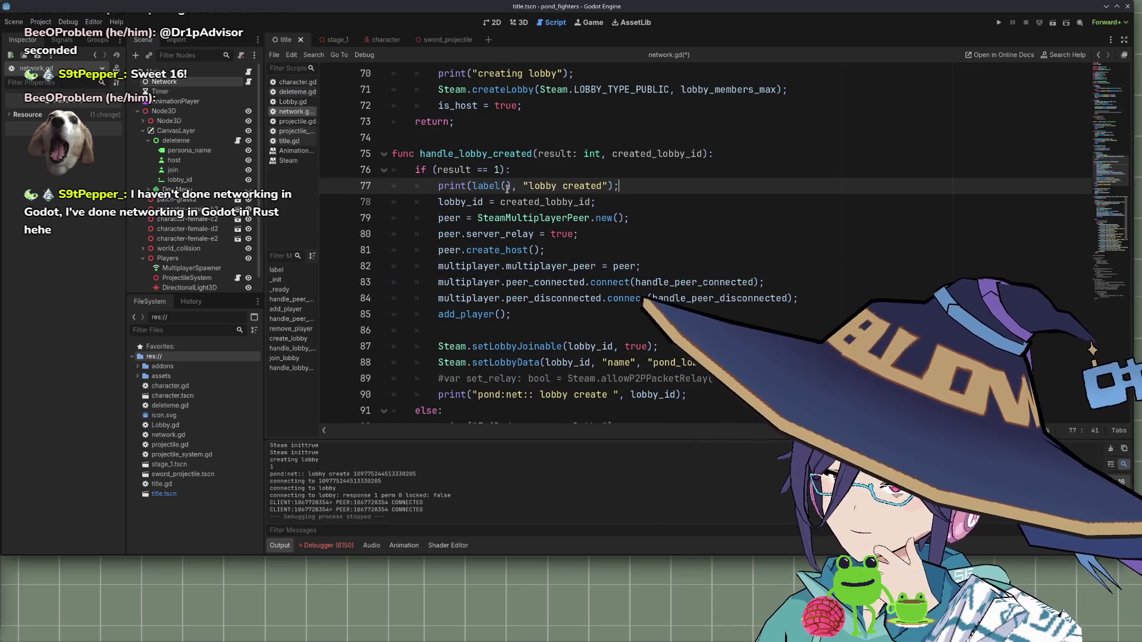
pyautogui.scroll(1, 499, 189)
pyautogui.scroll(-1, 490, 192)
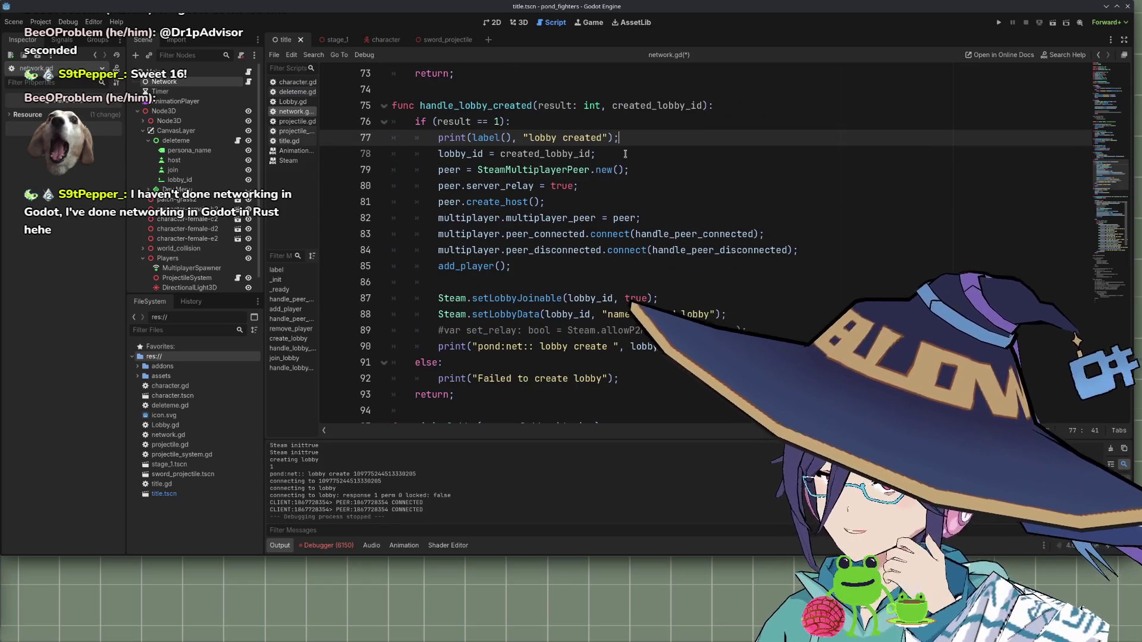
# Move the print below the multiplayer peer setup and add lobby_id to it
pyautogui.hotkey('alt', 'Down')
pyautogui.hotkey('alt', 'Down')
pyautogui.hotkey('alt', 'Down')
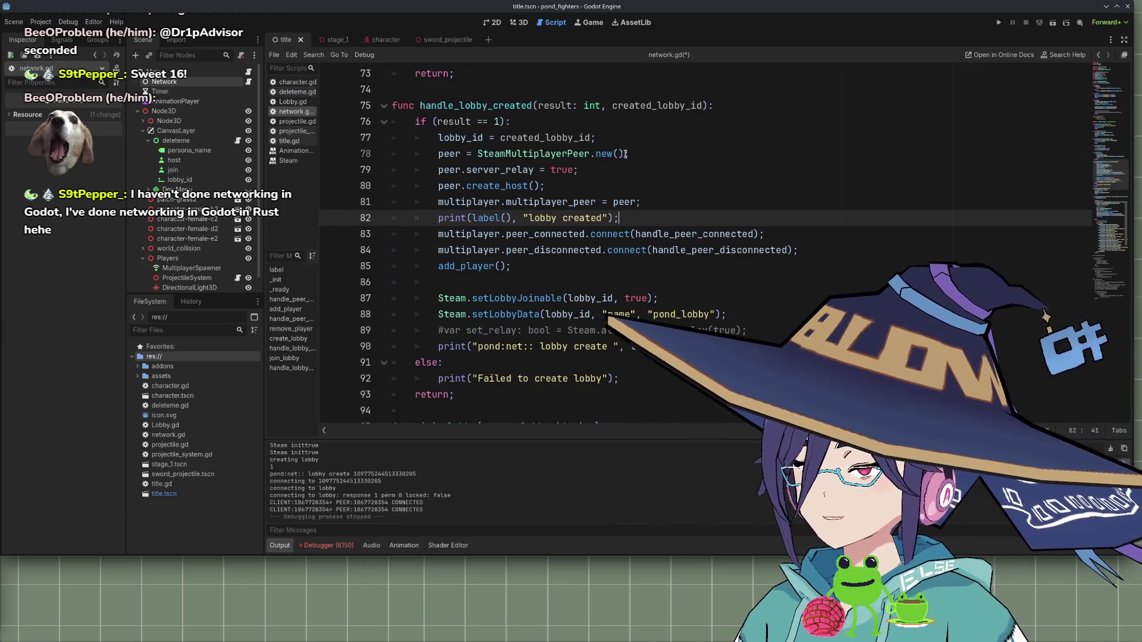
pyautogui.scroll(4, 570, 199)
pyautogui.scroll(-3, 565, 229)
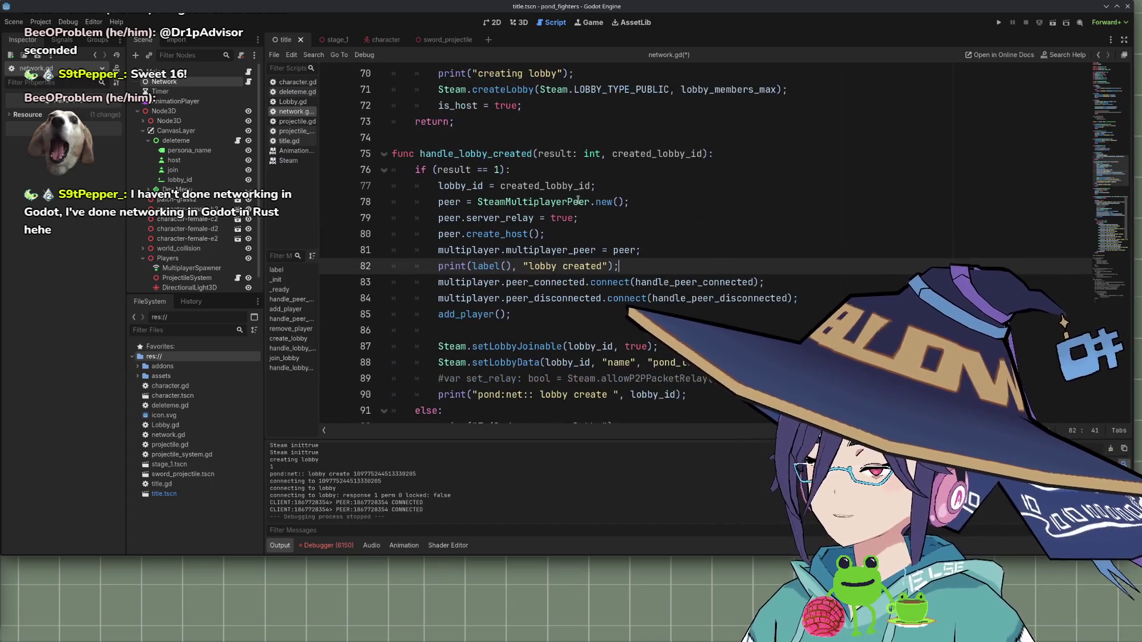
pyautogui.click(473, 186)
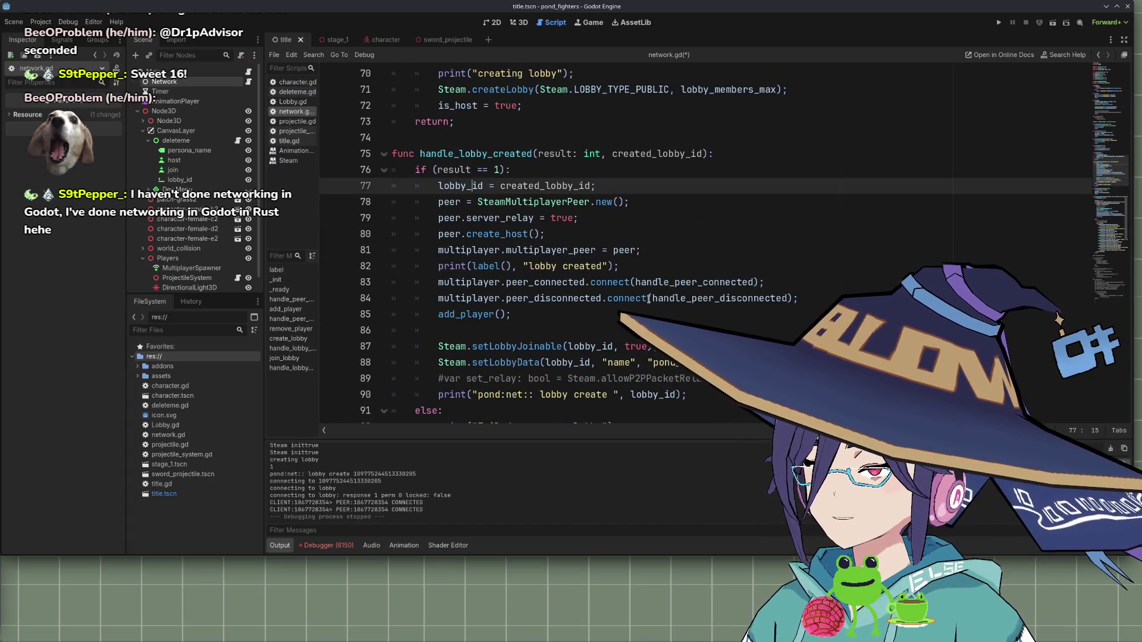
pyautogui.click(604, 266)
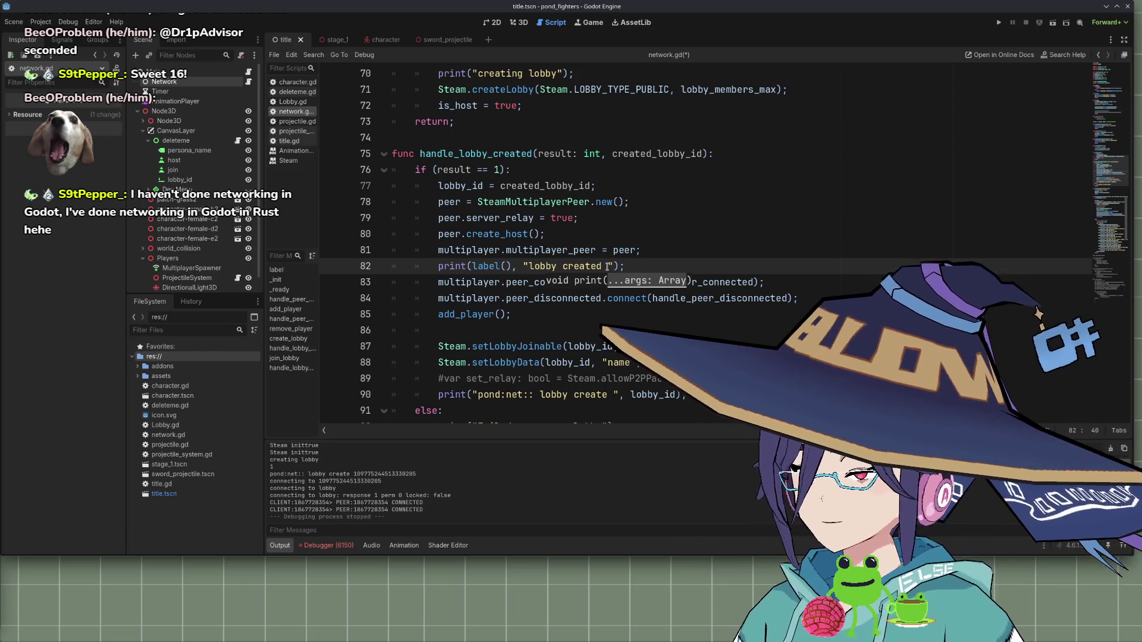
pyautogui.write('lobby+i')
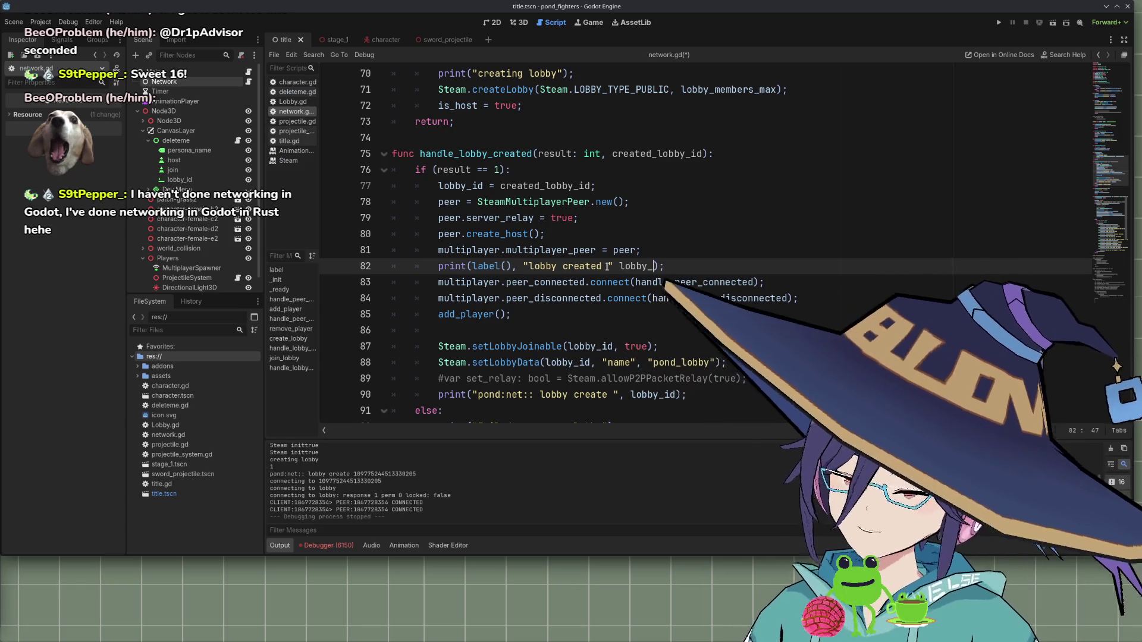
pyautogui.write('d)')
# Add a blank line after the print and the comma before its lobby_id argument
pyautogui.press('End')
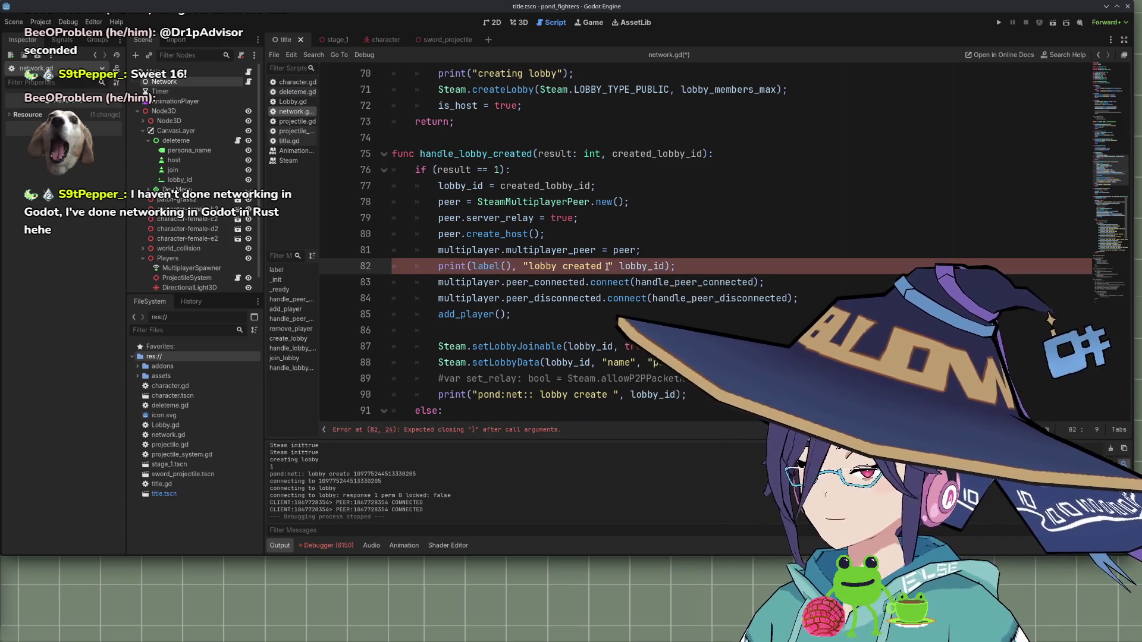
pyautogui.press('Return')
pyautogui.press('Up')
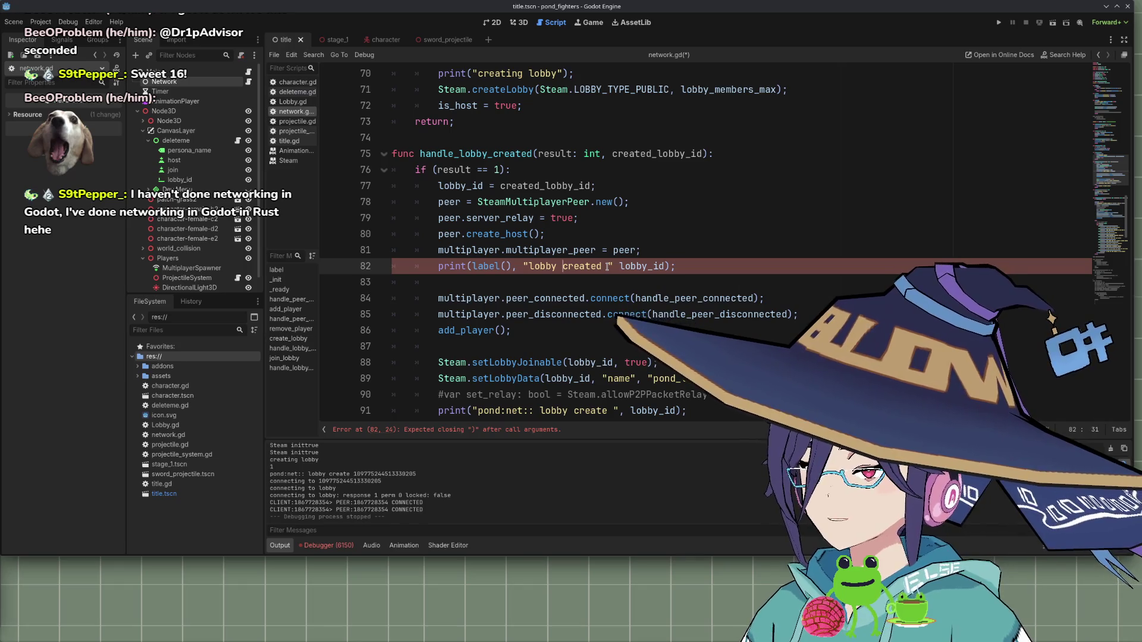
pyautogui.write(',')
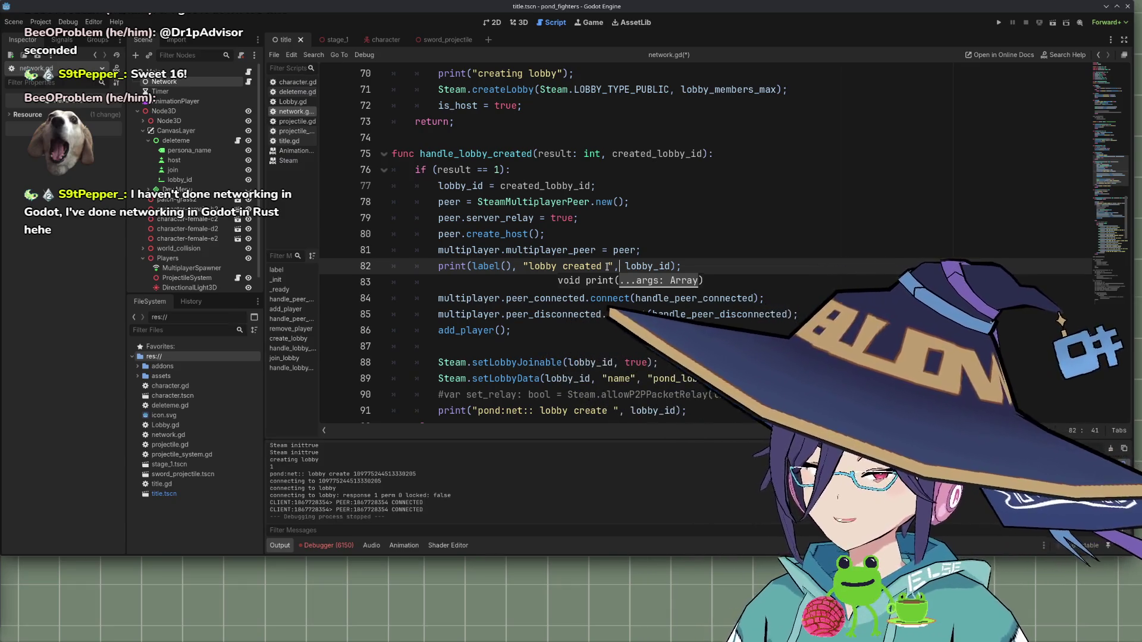
pyautogui.press('Down')
pyautogui.press('Down')
pyautogui.press('Down')
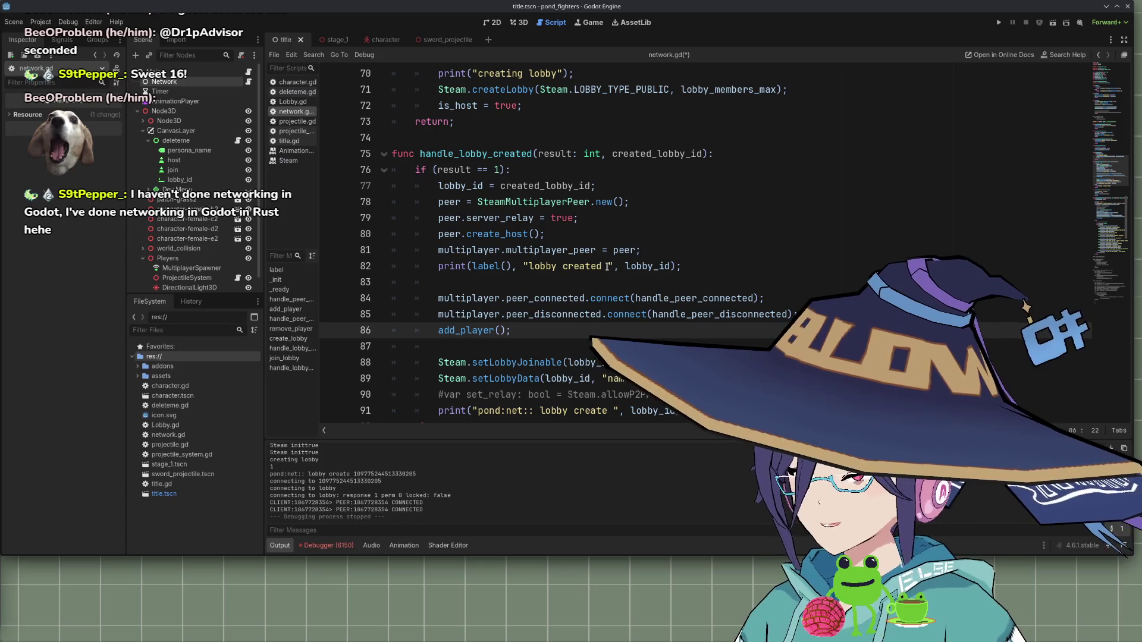
pyautogui.scroll(-2, 607, 267)
pyautogui.doubleClick(556, 267)
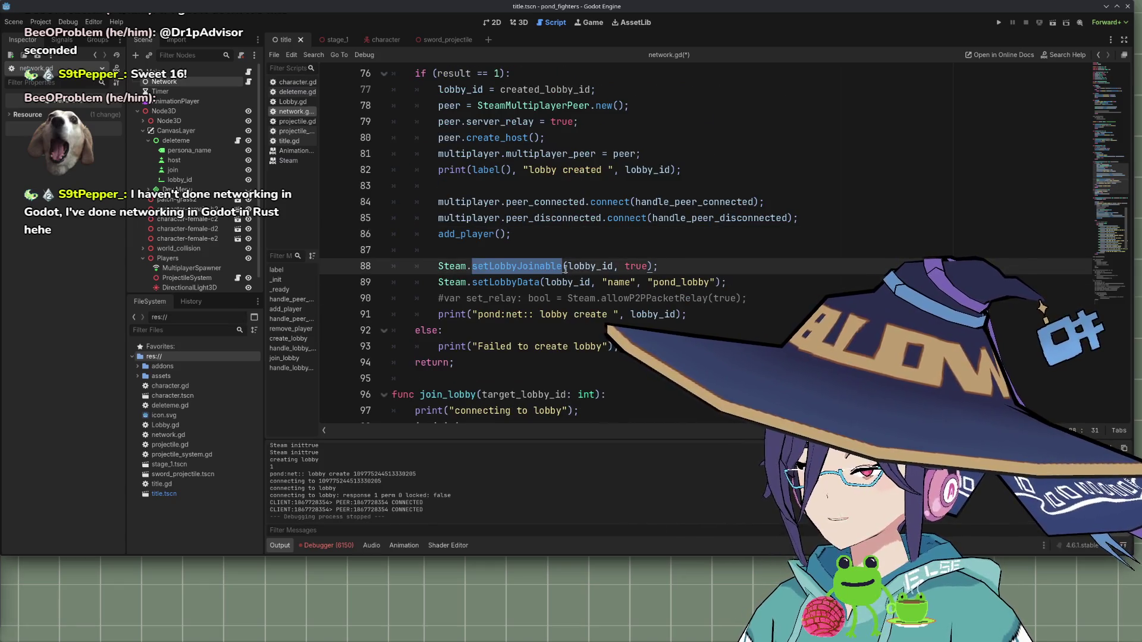
# Insert blank lines after the setLobbyData line and after the "lobby create" print
pyautogui.click(530, 282)
pyautogui.press('Return')
pyautogui.press('Down')
pyautogui.press('Down')
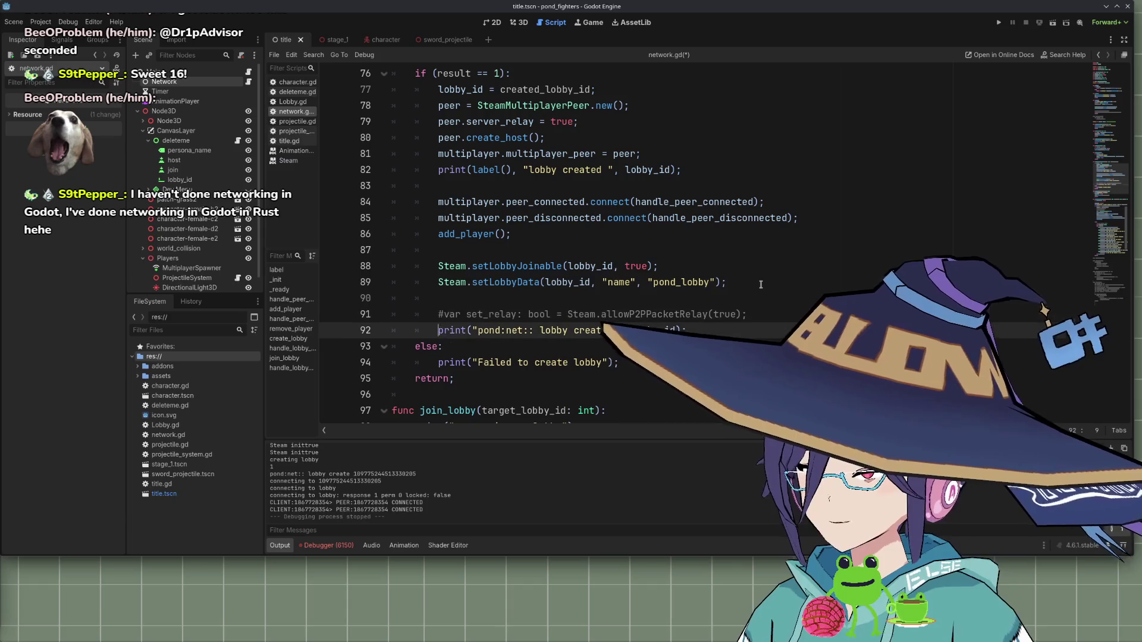
pyautogui.press('Return')
pyautogui.press('Up')
pyautogui.press('Up')
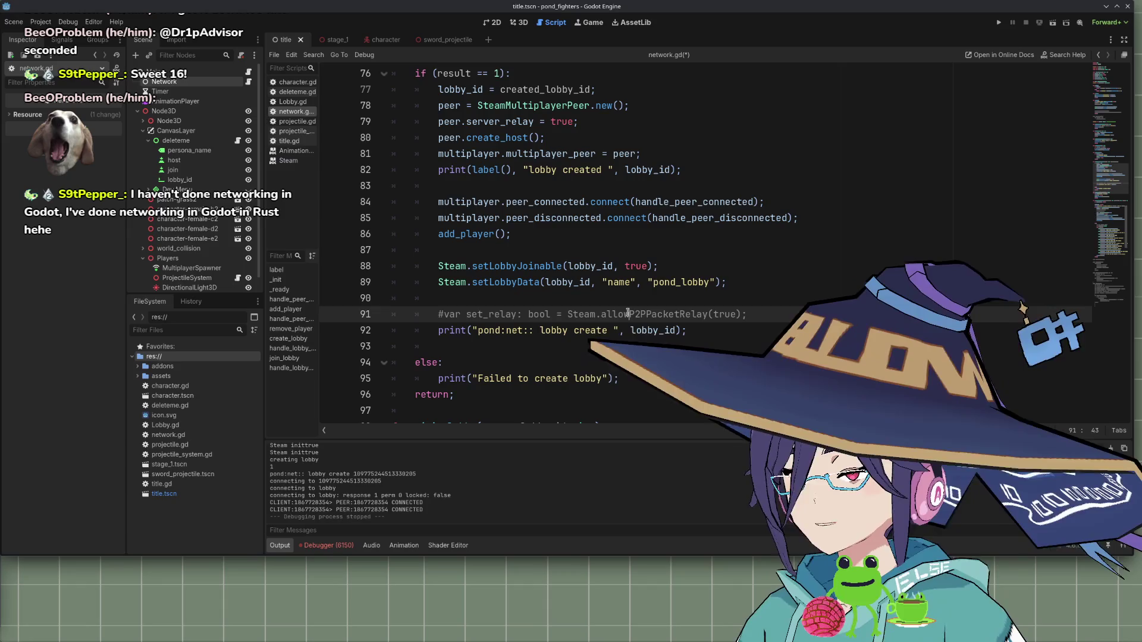
pyautogui.hotkey('ctrl', 'k')
pyautogui.keyDown('ctrl'); pyautogui.click(628, 314); pyautogui.keyUp('ctrl')
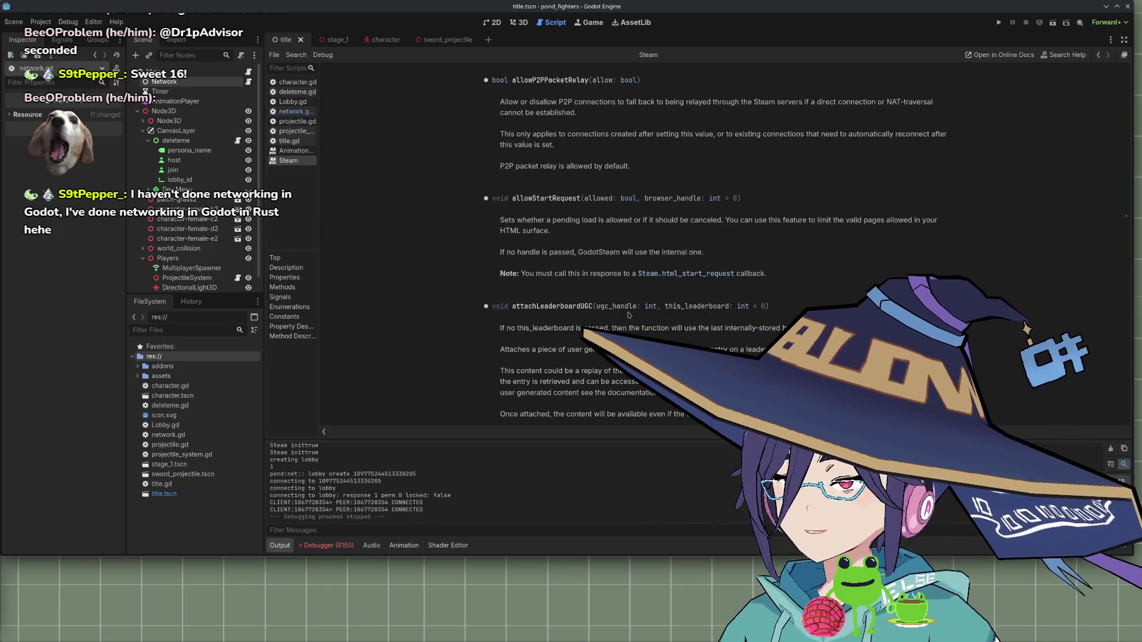
pyautogui.hotkey('alt', 'Left')
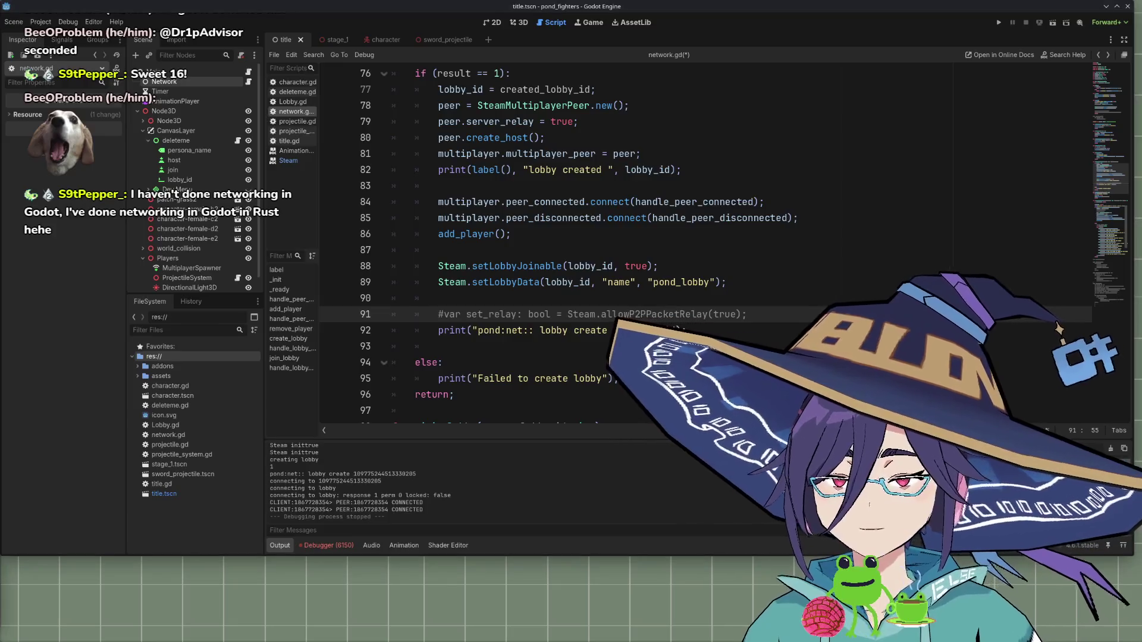
pyautogui.click(586, 243)
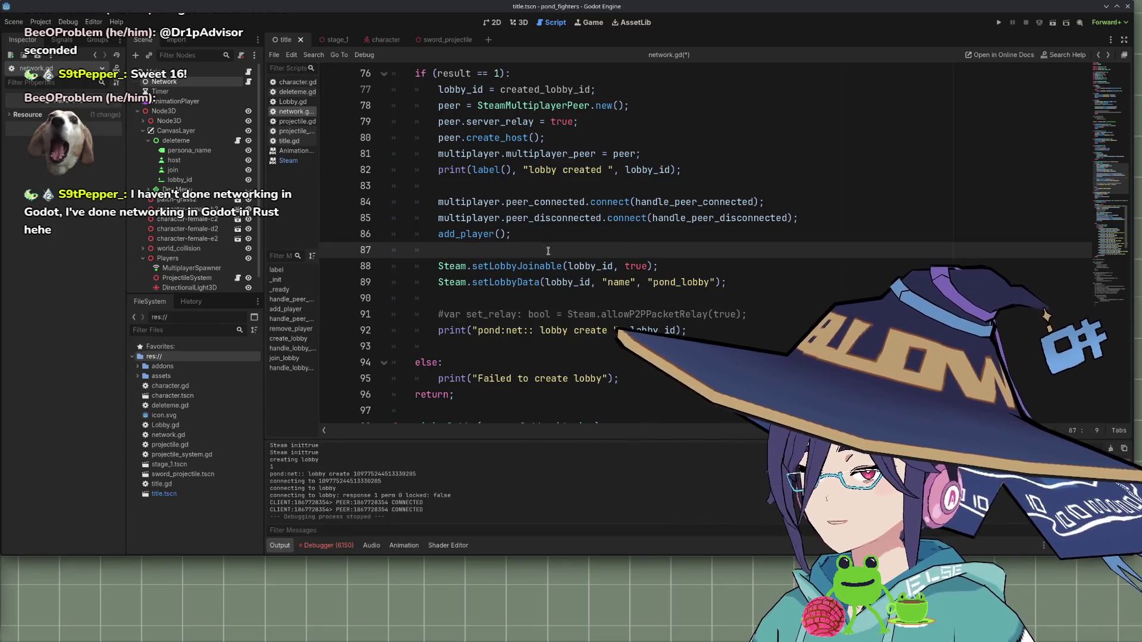
pyautogui.click(491, 234)
pyautogui.scroll(2, 476, 141)
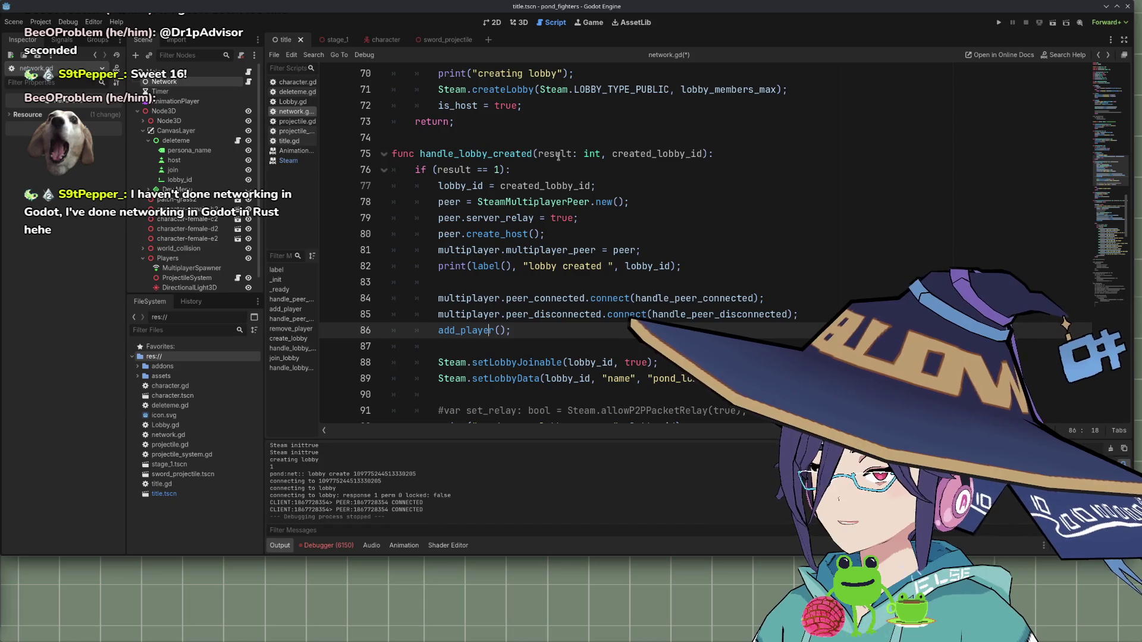
pyautogui.scroll(-1, 479, 146)
pyautogui.click(534, 283)
pyautogui.scroll(-3, 496, 161)
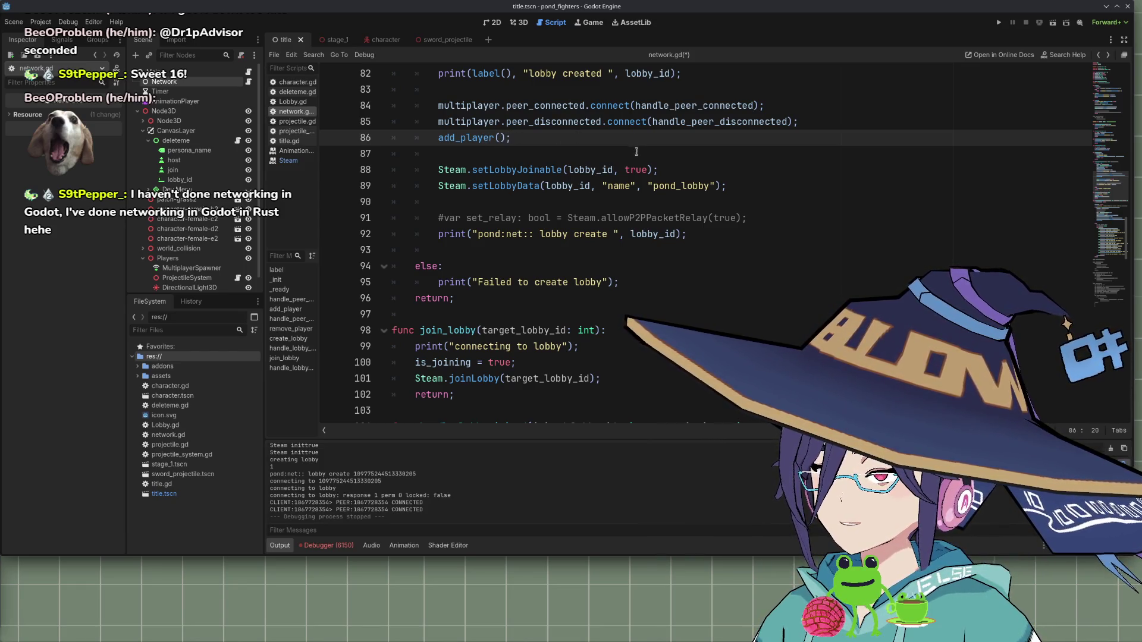
# Add print(label(), "adding player ", id) as add_player's first line and save network.gd
pyautogui.scroll(2, 507, 182)
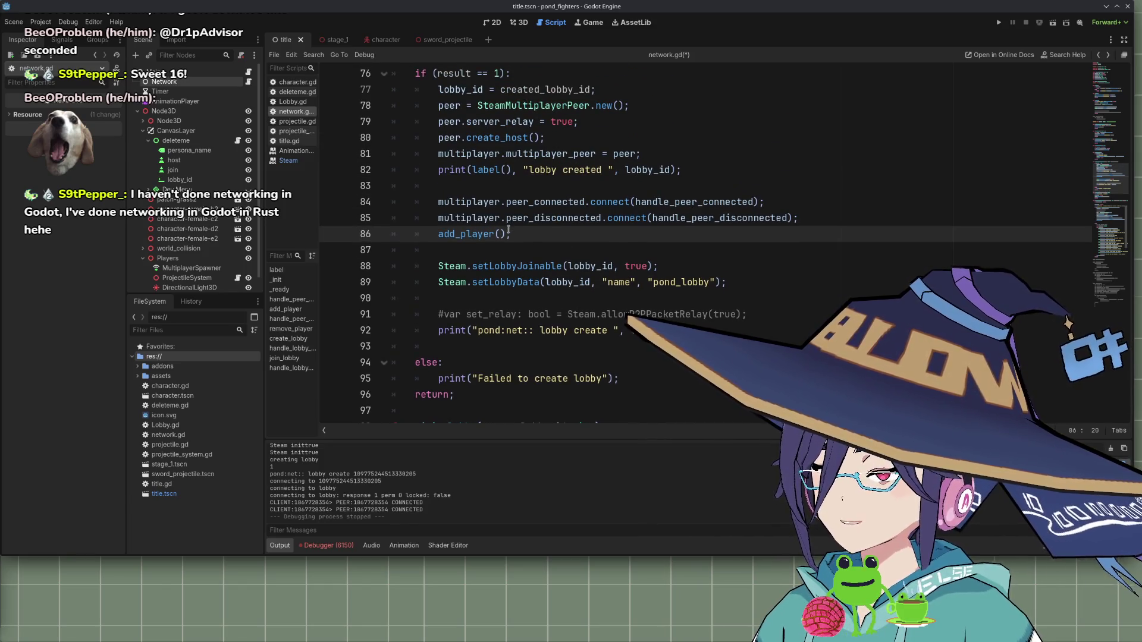
pyautogui.keyDown('ctrl'); pyautogui.click(474, 234); pyautogui.keyUp('ctrl')
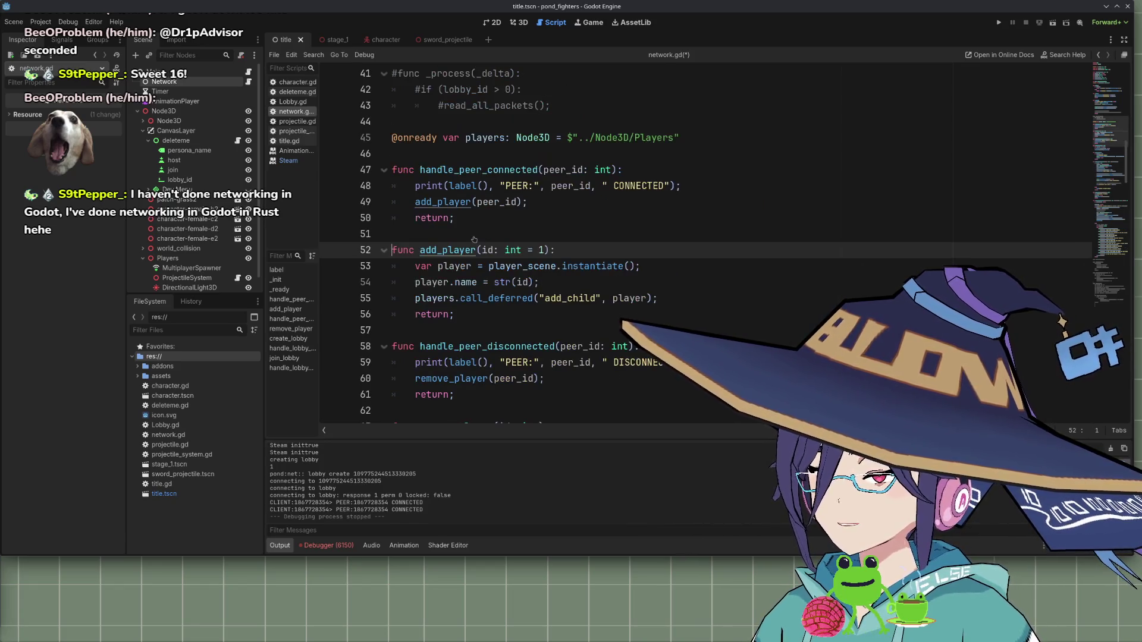
pyautogui.click(595, 228)
pyautogui.click(577, 250)
pyautogui.press('Return')
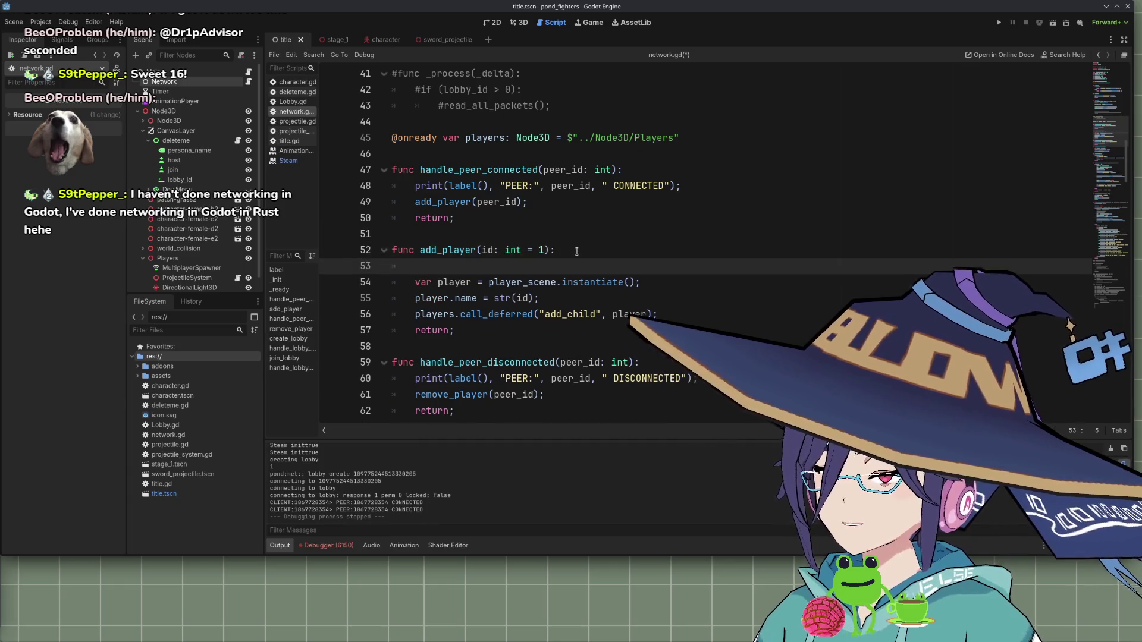
pyautogui.write('print(label()')
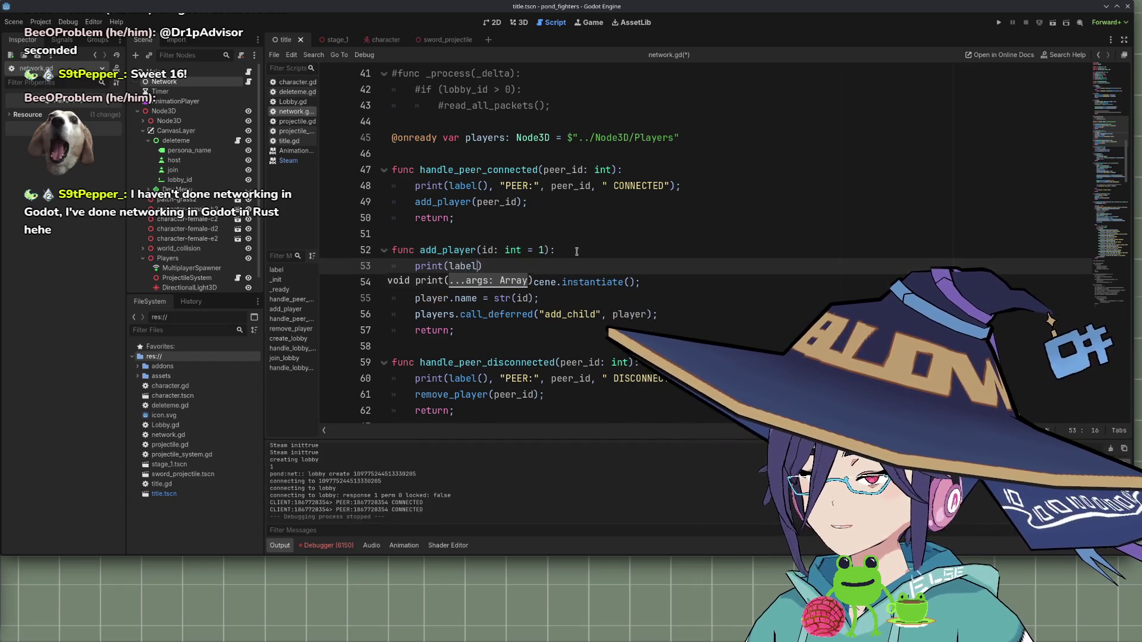
pyautogui.write(', "A')
pyautogui.press('BackSpace')
pyautogui.write('adding player')
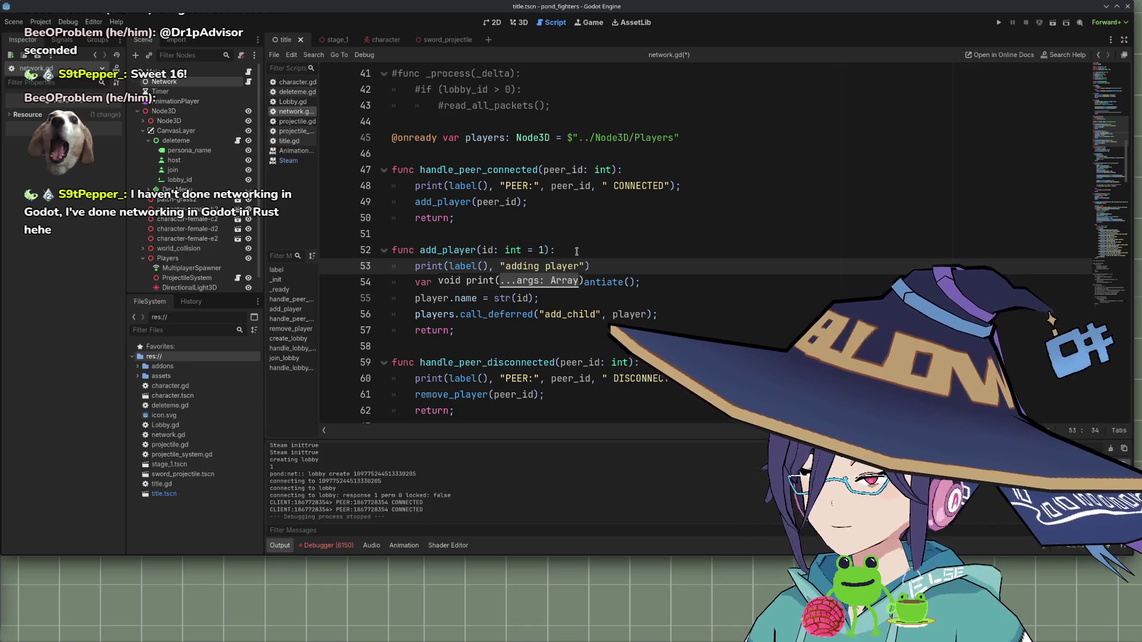
pyautogui.write(' ", id);')
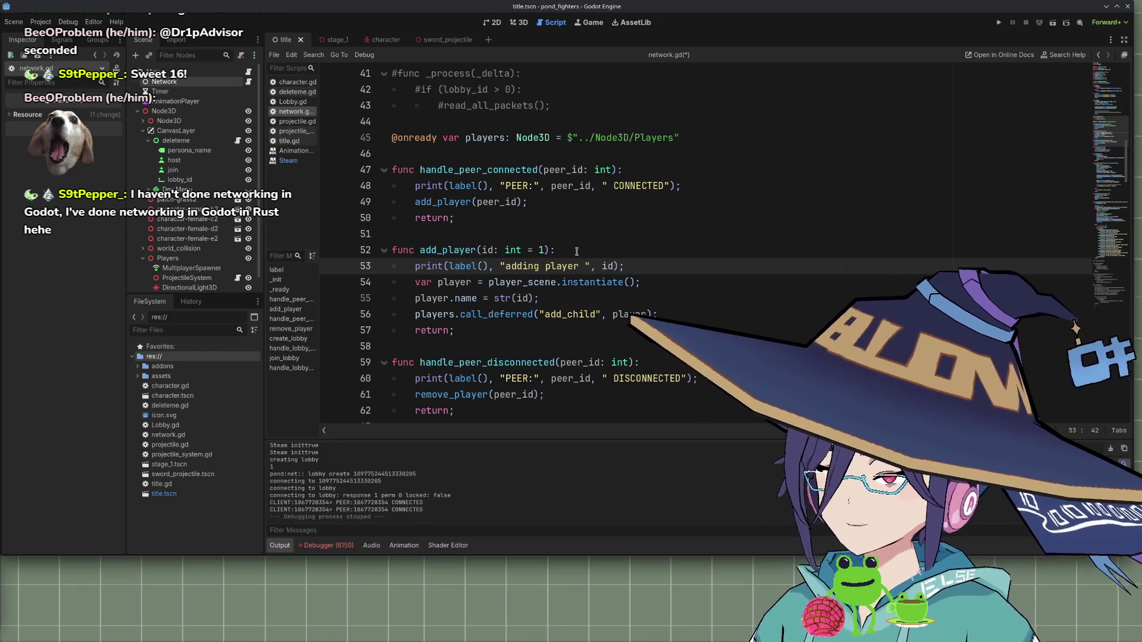
pyautogui.hotkey('ctrl', 's')
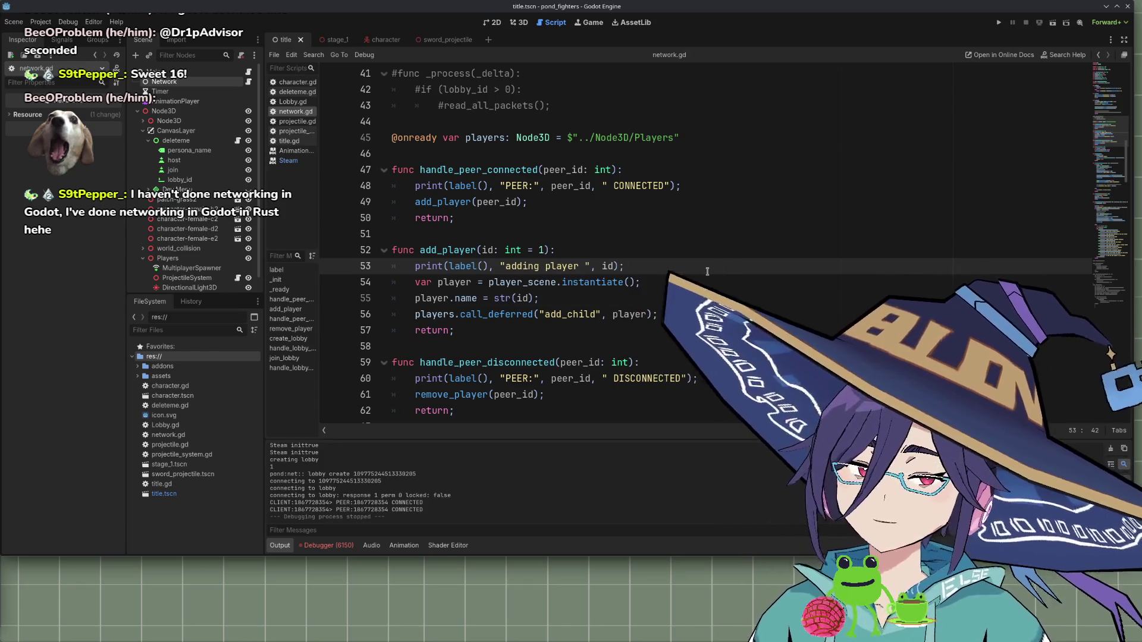
pyautogui.scroll(-3, 576, 293)
pyautogui.scroll(1, 576, 293)
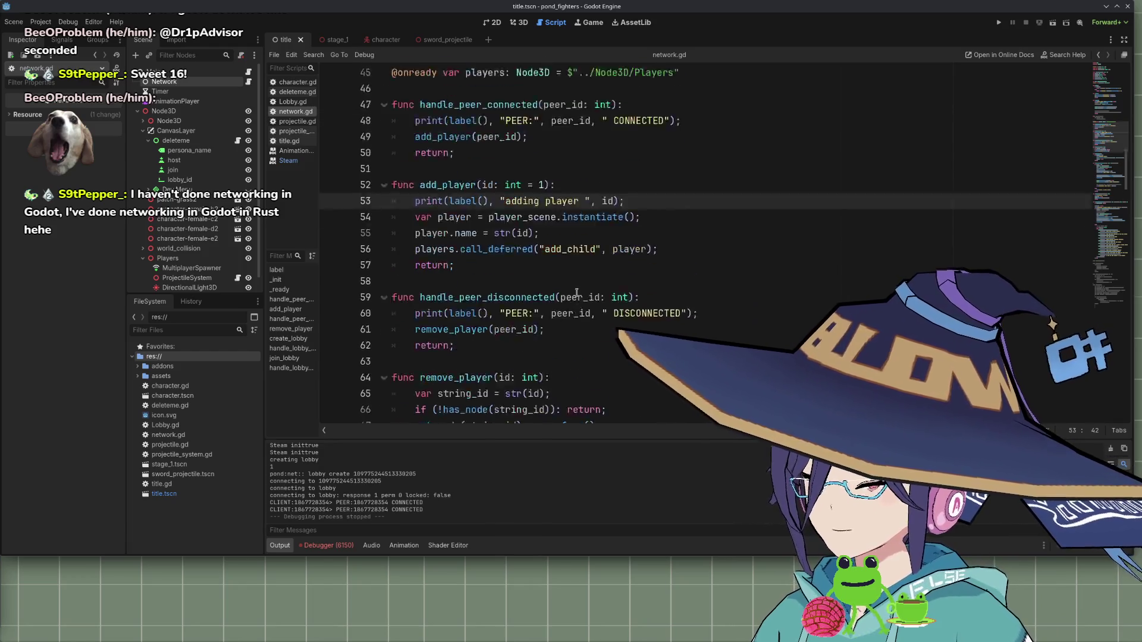
pyautogui.scroll(12, 576, 293)
pyautogui.scroll(-7, 592, 296)
pyautogui.scroll(9, 591, 295)
pyautogui.scroll(-20, 589, 309)
pyautogui.click(539, 169)
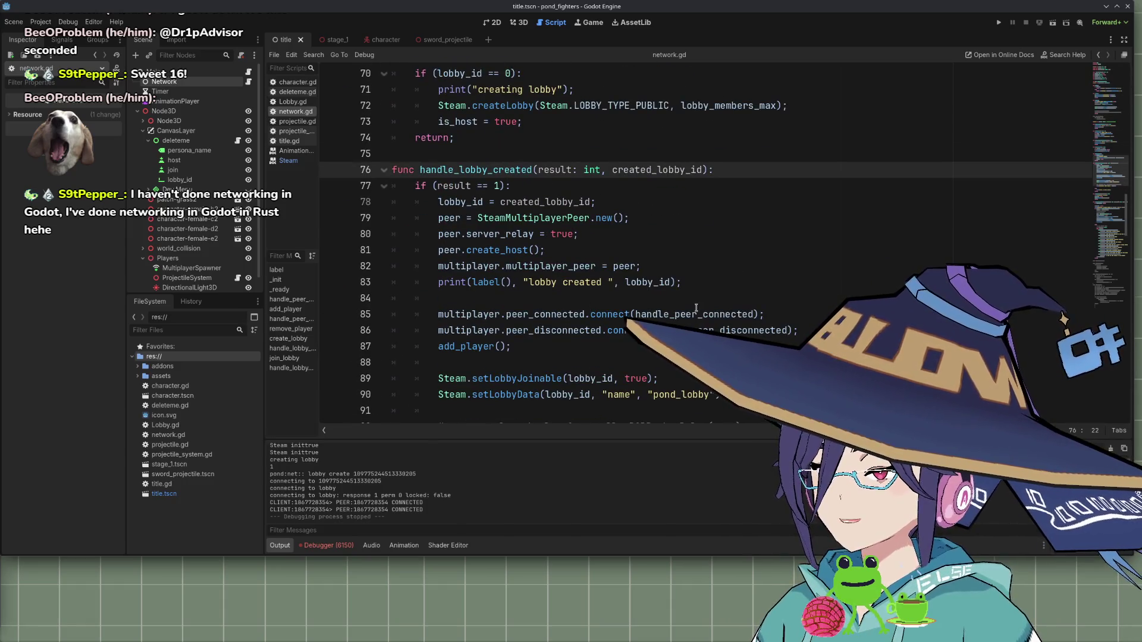
pyautogui.scroll(-1, 693, 307)
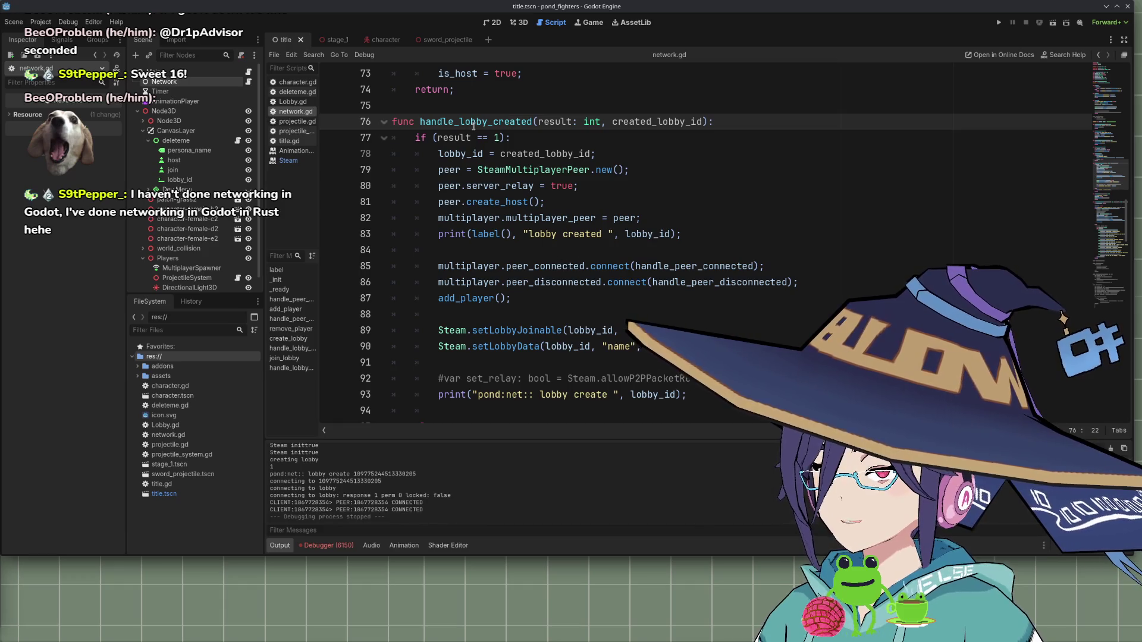
pyautogui.scroll(-2, 473, 127)
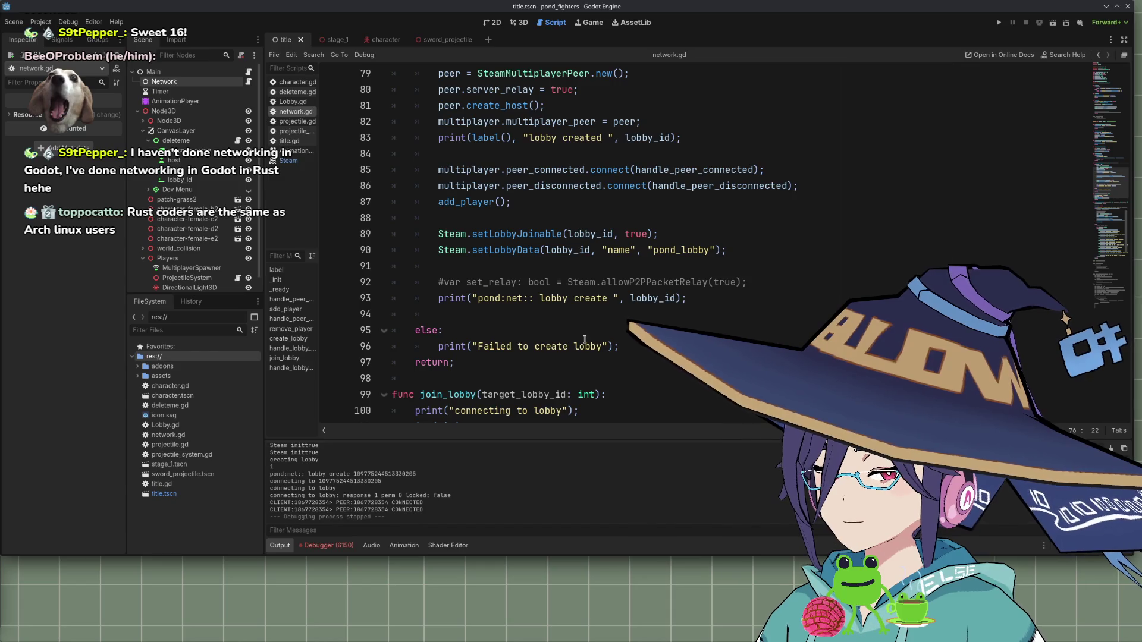
pyautogui.scroll(1, 578, 343)
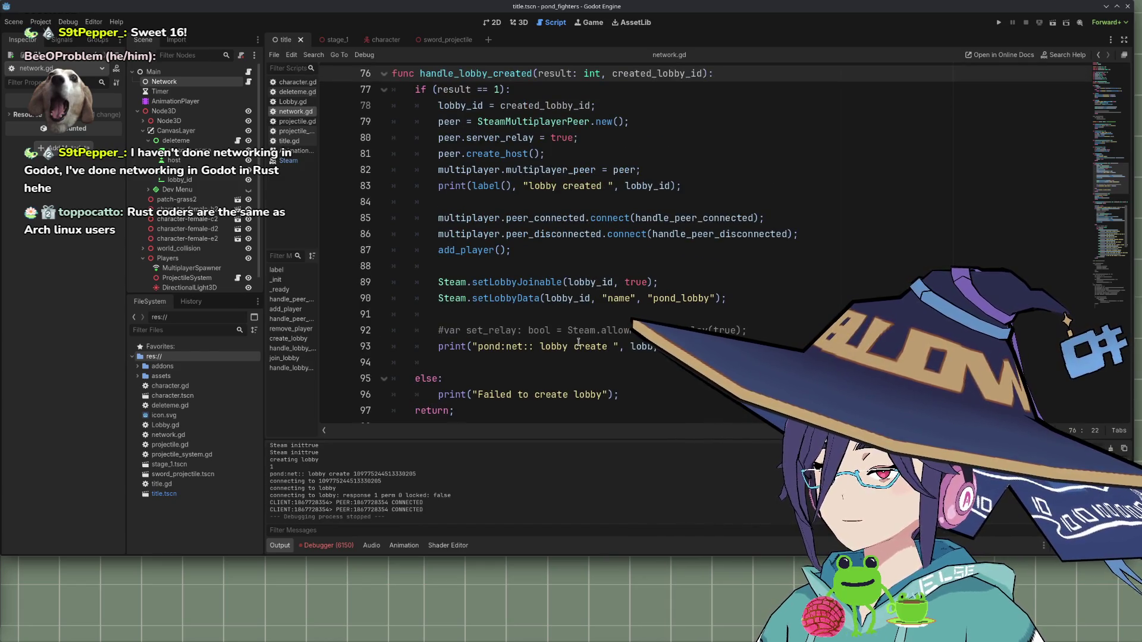
pyautogui.scroll(-1, 579, 343)
pyautogui.click(582, 313)
pyautogui.scroll(-4, 583, 309)
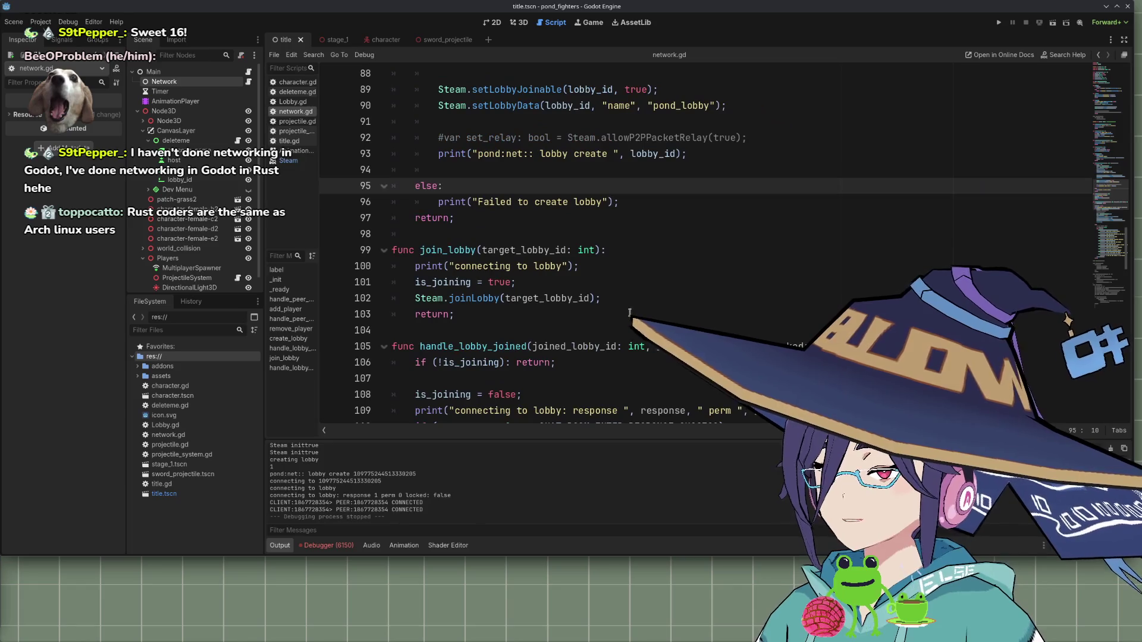
pyautogui.scroll(-3, 583, 308)
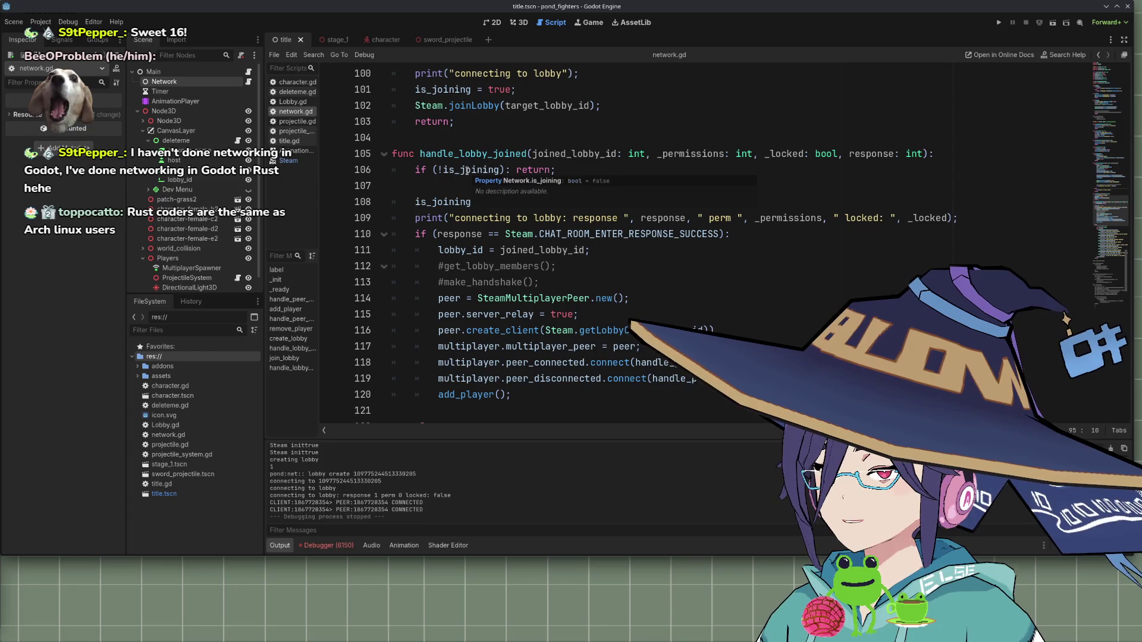
pyautogui.doubleClick(467, 171)
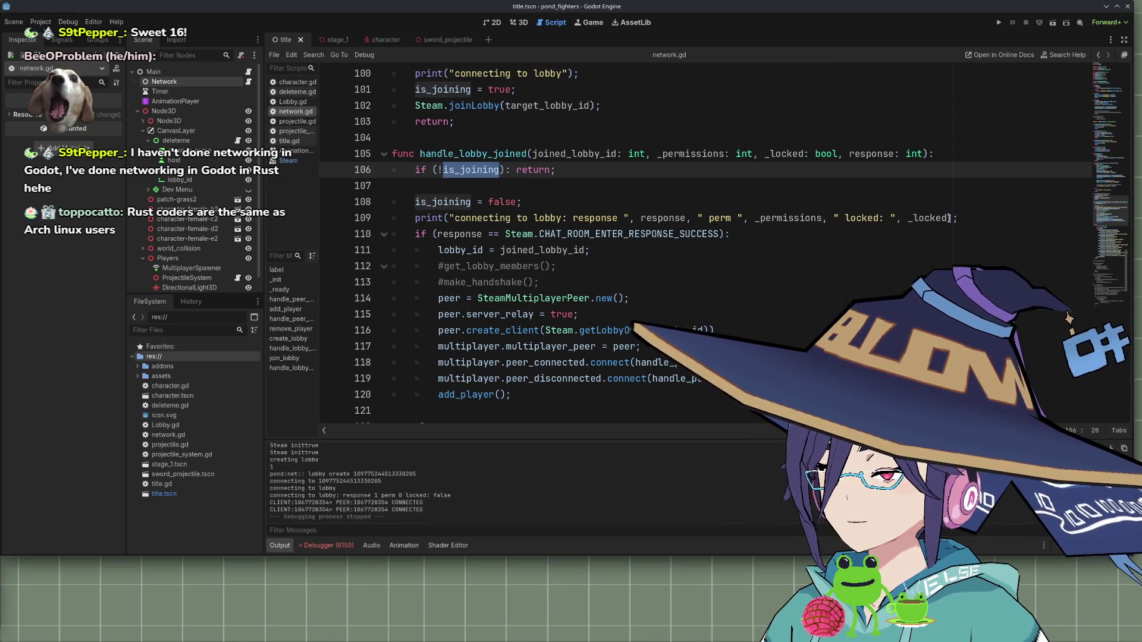
pyautogui.doubleClick(608, 234)
pyautogui.scroll(-3, 569, 241)
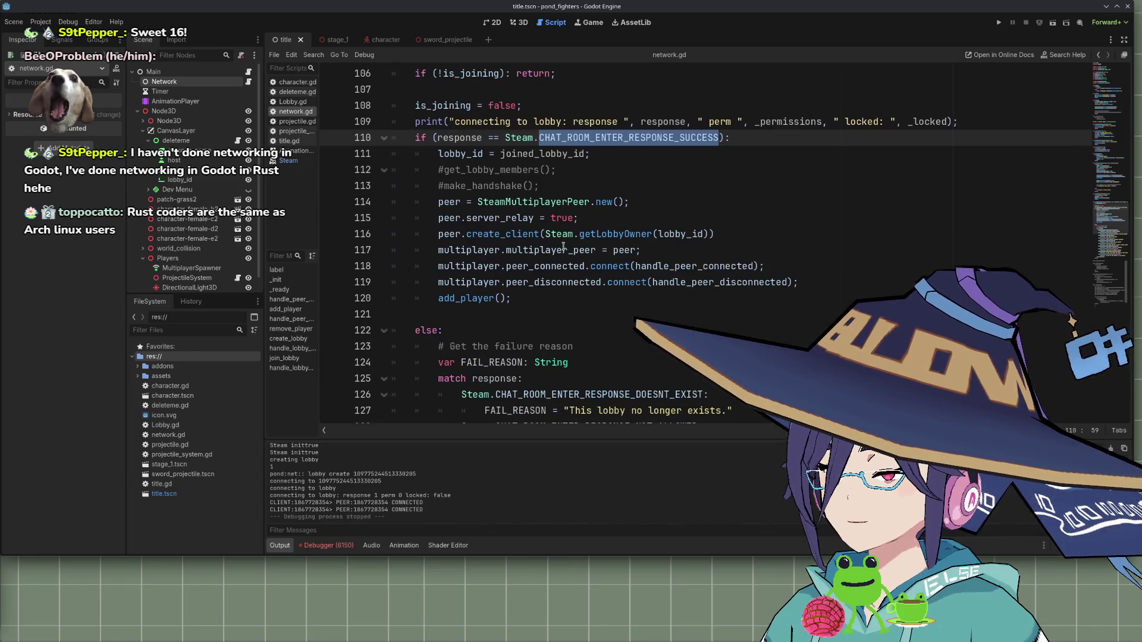
pyautogui.scroll(2, 570, 240)
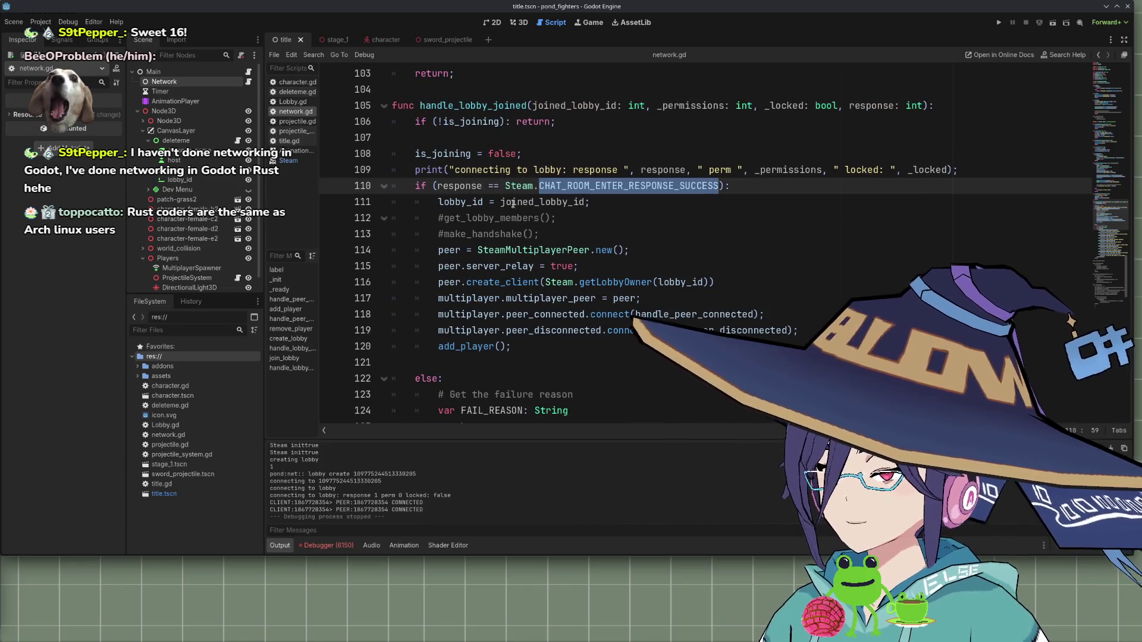
pyautogui.scroll(10, 545, 249)
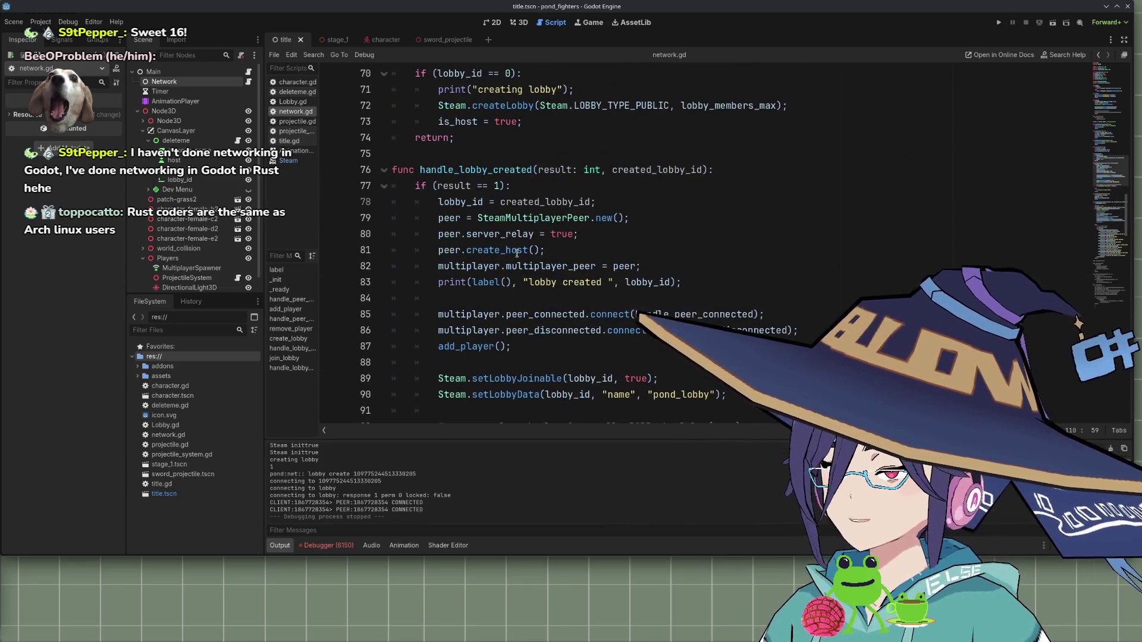
pyautogui.moveTo(550, 188)
pyautogui.mouseDown()
pyautogui.moveTo(583, 229)
pyautogui.moveTo(707, 290)
pyautogui.mouseUp()
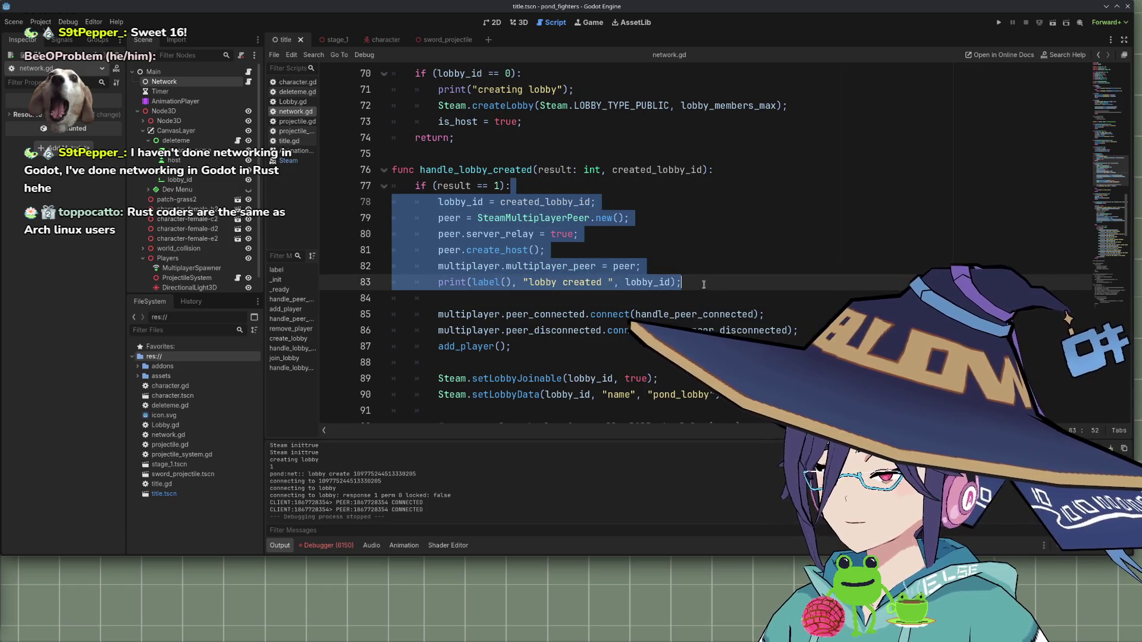
# Move the lobby_id = joined_lobby_id assignment down one line in the join branch
pyautogui.scroll(-10, 654, 280)
pyautogui.click(609, 282)
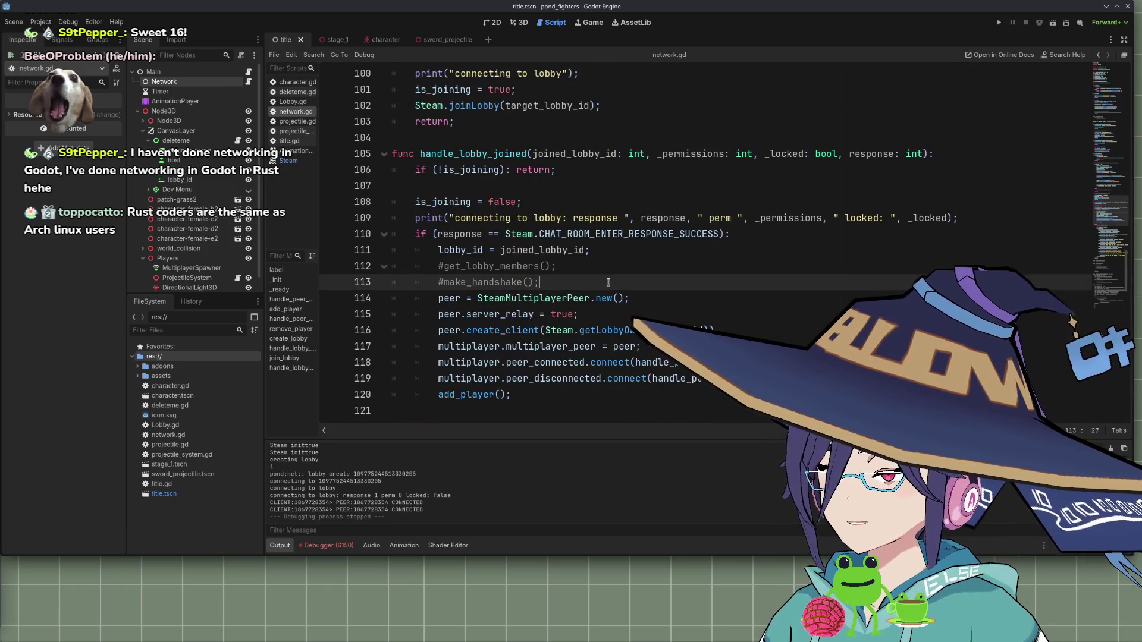
pyautogui.click(621, 250)
pyautogui.hotkey('alt', 'Down')
pyautogui.hotkey('ctrl', 'z')
pyautogui.hotkey('ctrl', 'z')
pyautogui.hotkey('ctrl', 'z')
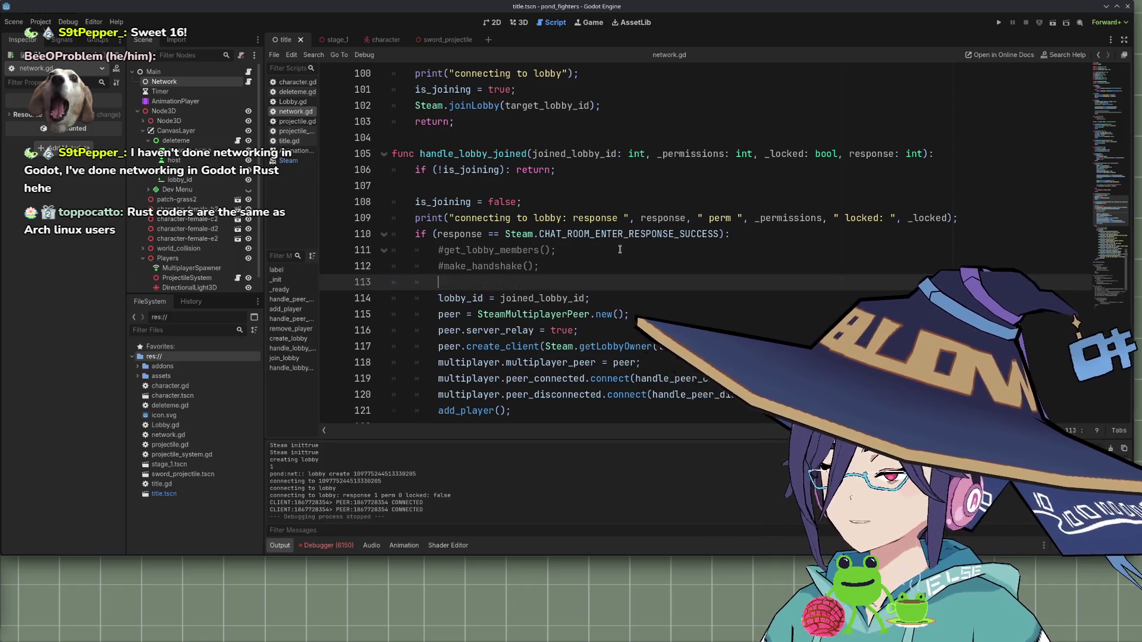
# Delete the stray lobby-creation lines 114–120 from the join handler and save network.gd
pyautogui.scroll(-4, 620, 249)
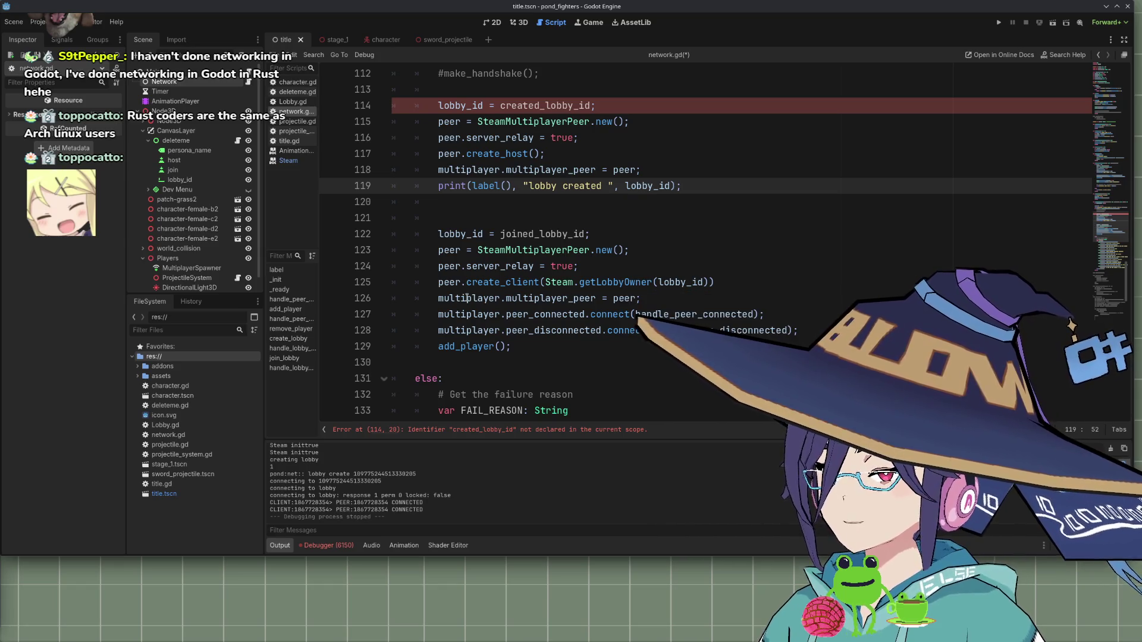
pyautogui.moveTo(576, 299)
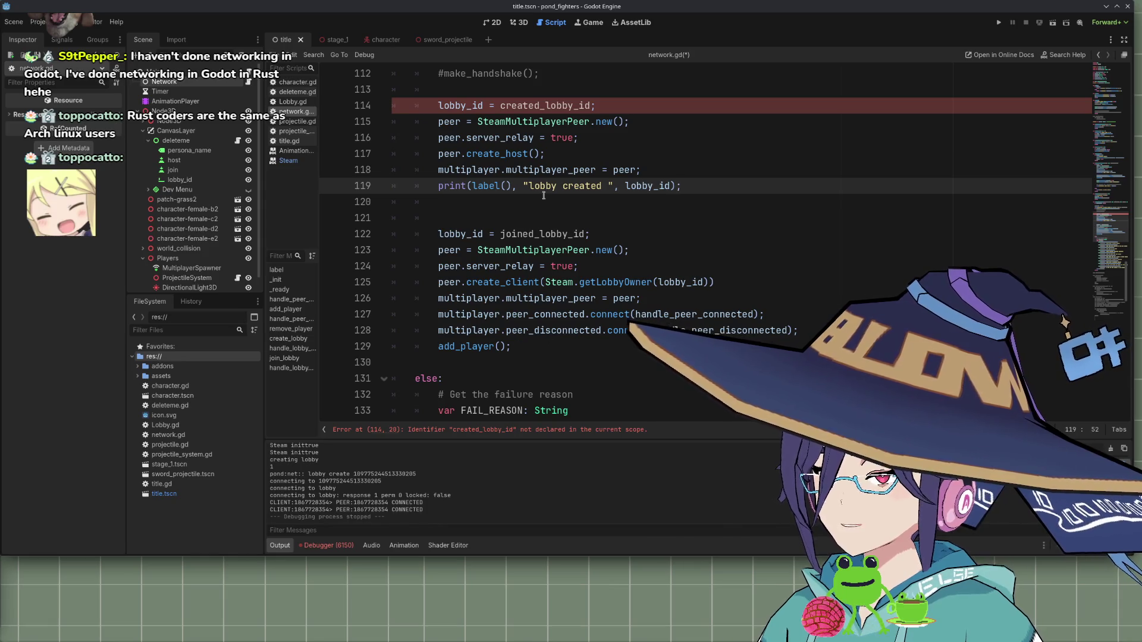
pyautogui.moveTo(654, 202); pyautogui.dragTo(355, 106)
pyautogui.press('BackSpace')
pyautogui.press('BackSpace')
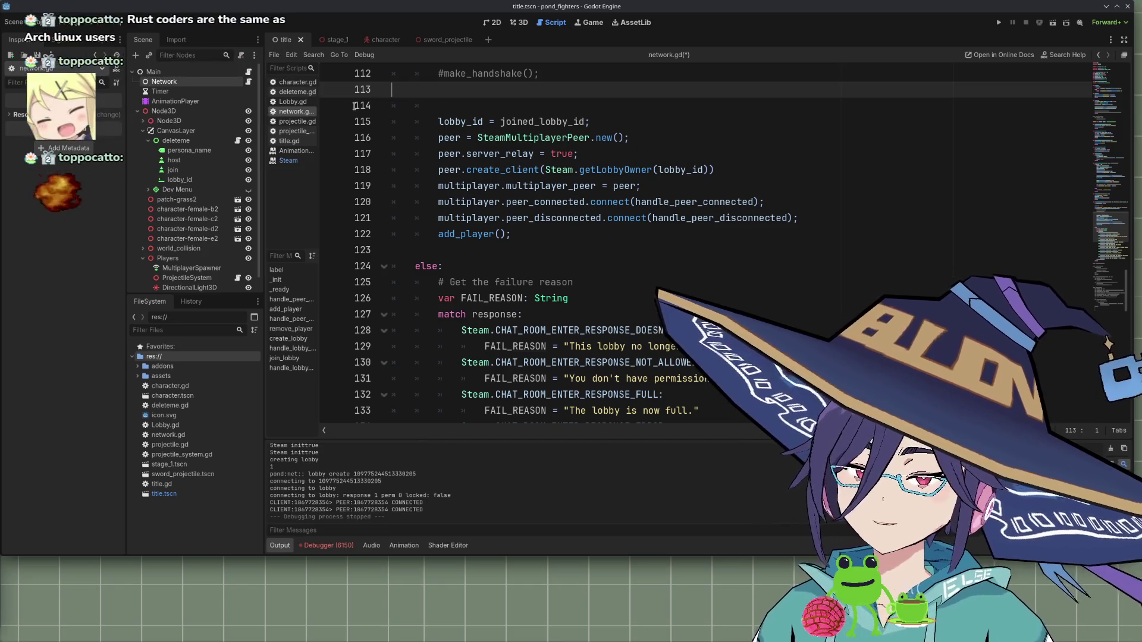
pyautogui.hotkey('ctrl', 's')
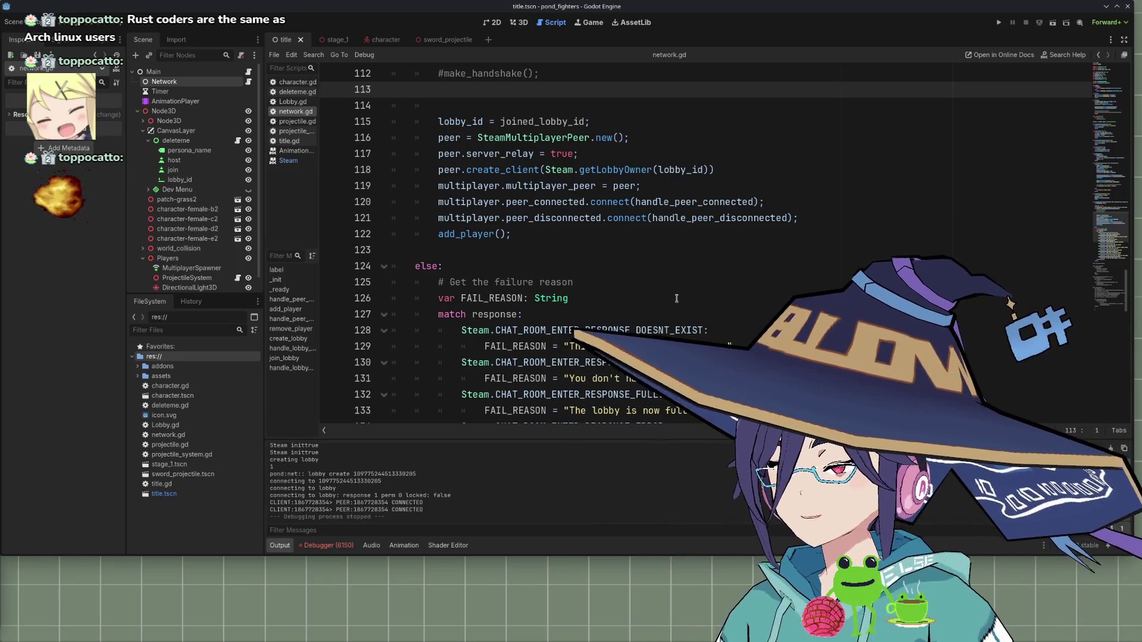
# Delete the empty indented line 114 in the lobby-joined branch
pyautogui.scroll(-7, 703, 247)
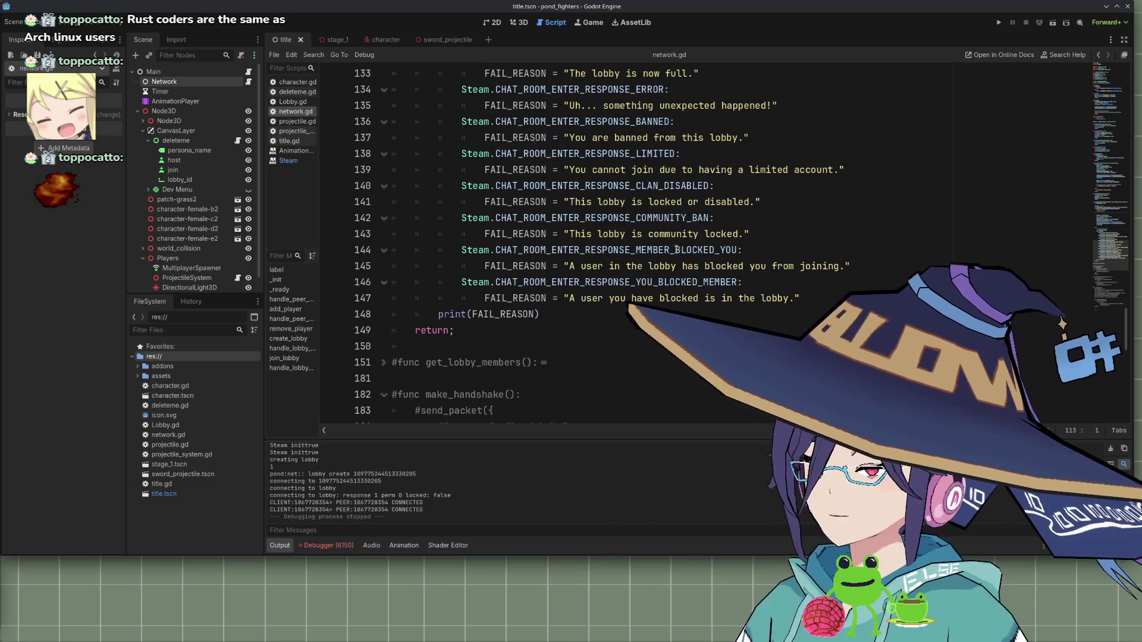
pyautogui.scroll(-12, 702, 248)
pyautogui.scroll(15, 639, 254)
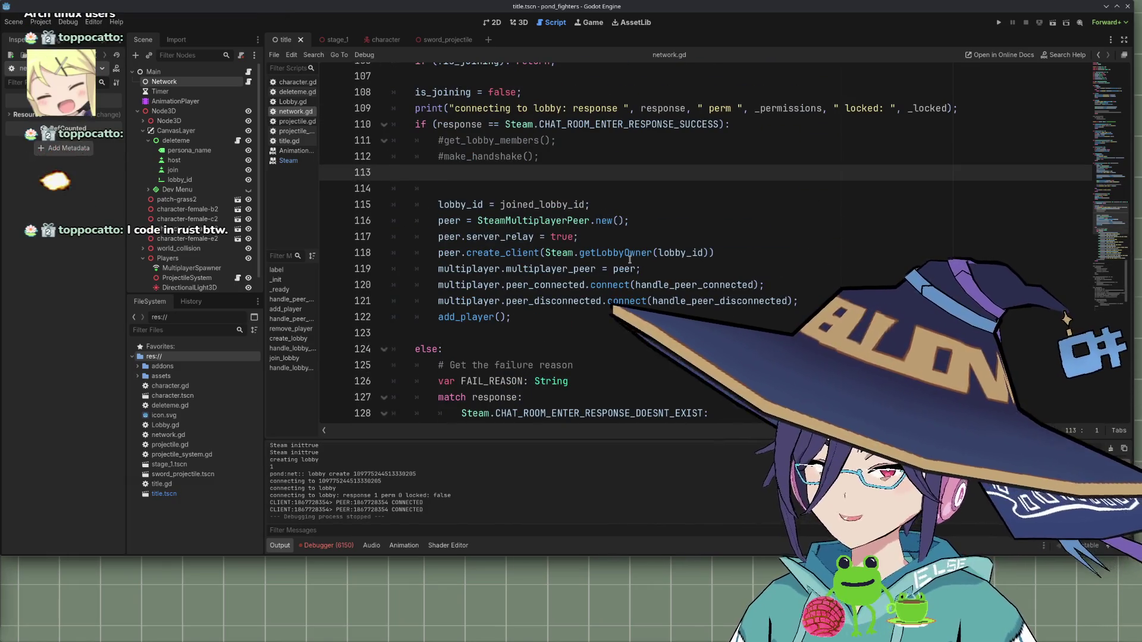
pyautogui.scroll(4, 594, 244)
pyautogui.scroll(-3, 571, 235)
pyautogui.click(567, 231)
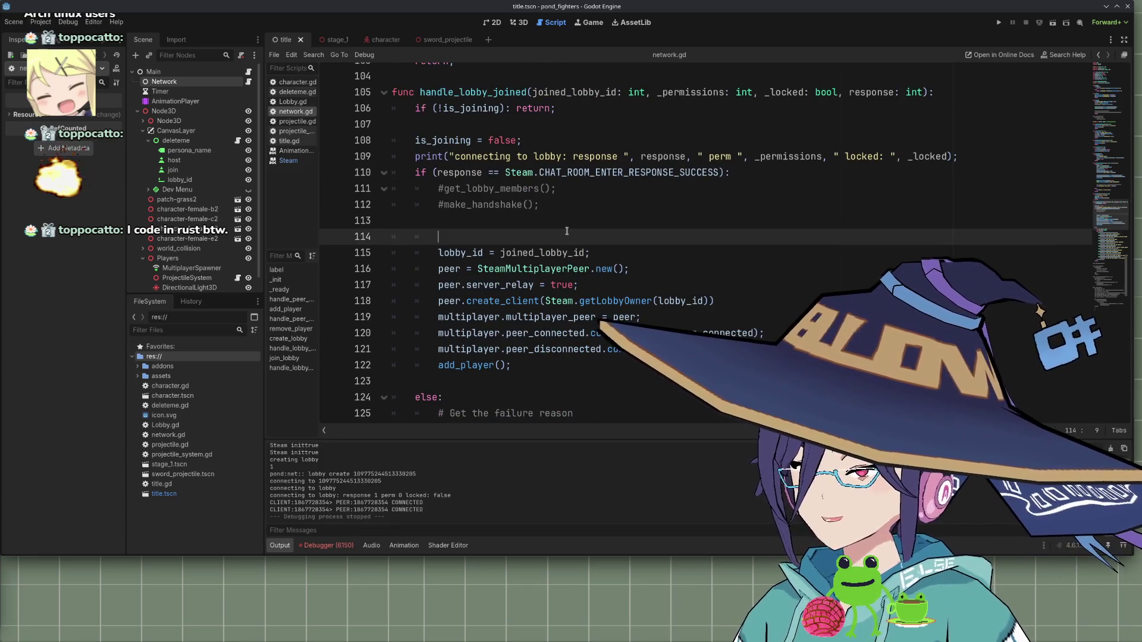
pyautogui.press('BackSpace')
pyautogui.press('BackSpace')
pyautogui.press('BackSpace')
# Run the project with F5
pyautogui.click(561, 365)
pyautogui.scroll(-6, 571, 333)
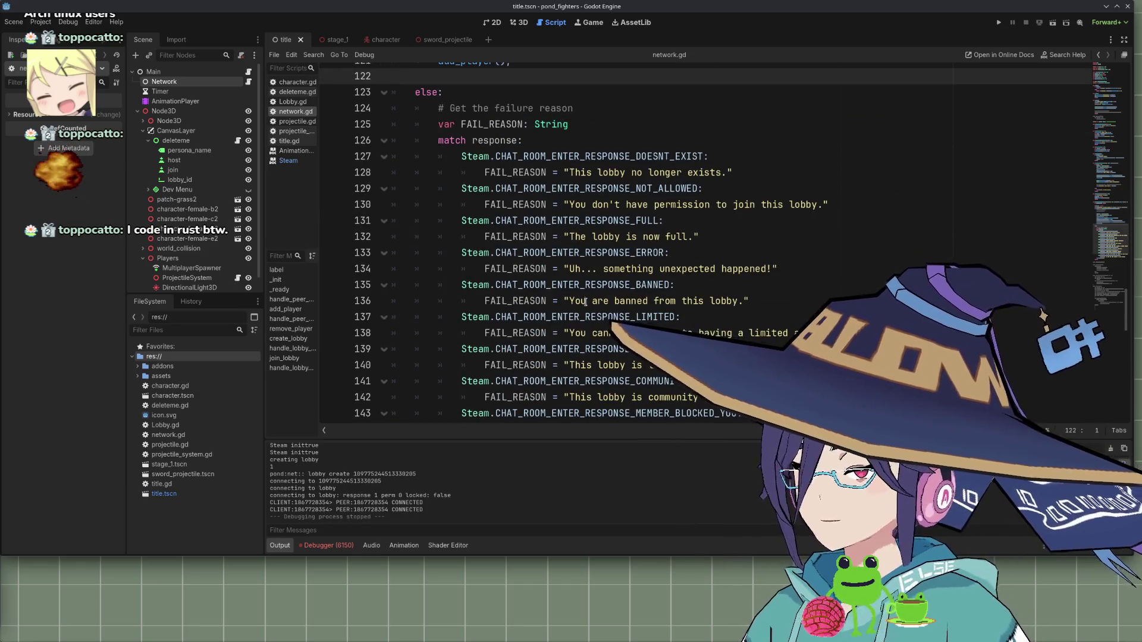
pyautogui.scroll(2, 585, 301)
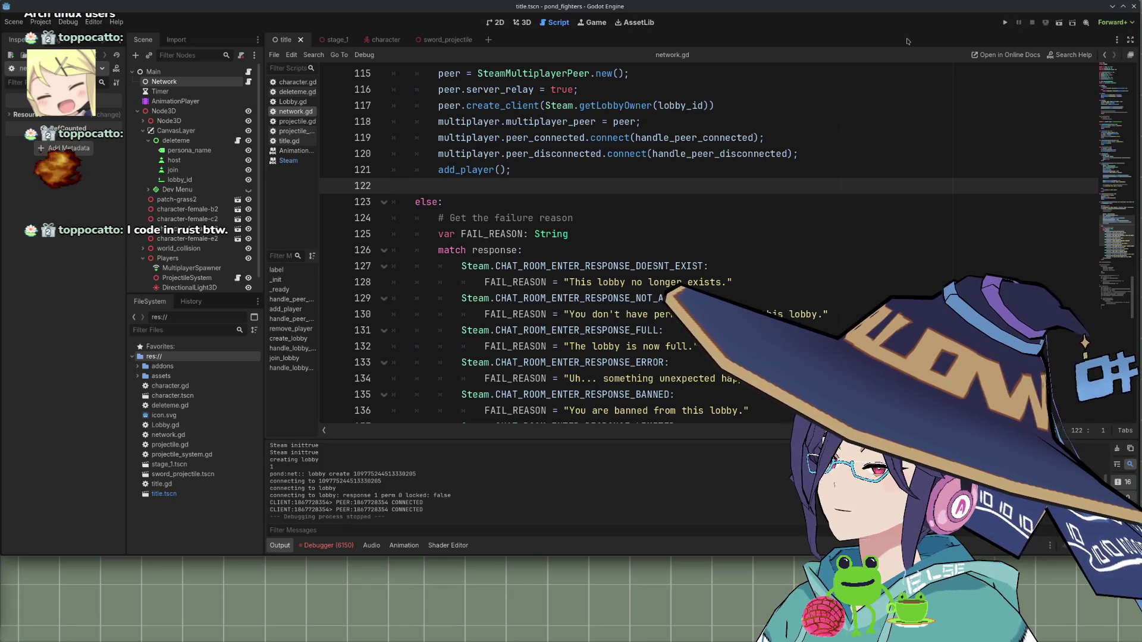
pyautogui.press('F5')
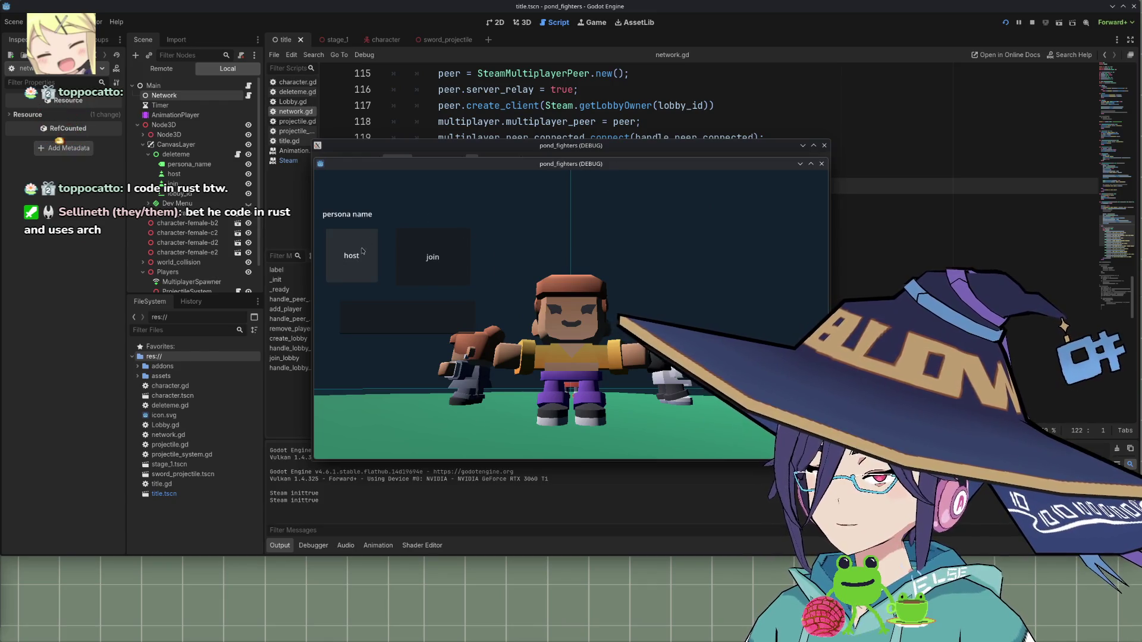
# Host a new Steam lobby and arrange the two game windows side by side
pyautogui.click(352, 256)
pyautogui.moveTo(732, 271); pyautogui.dragTo(780, 316)
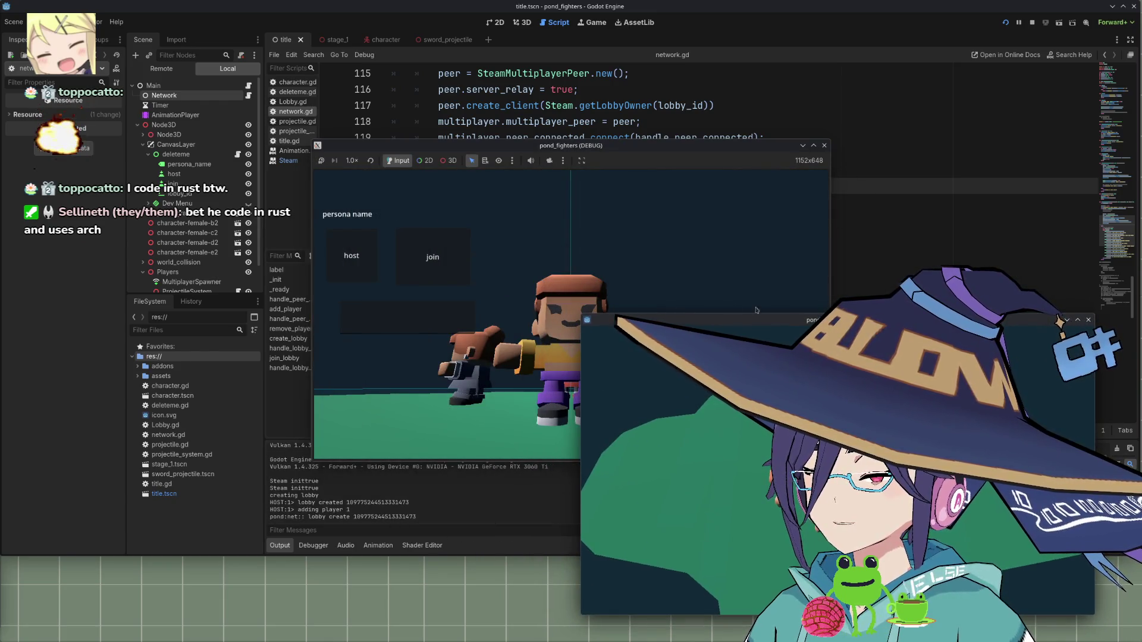
pyautogui.moveTo(593, 149)
pyautogui.mouseDown()
pyautogui.moveTo(406, 181)
pyautogui.moveTo(293, 152)
pyautogui.moveTo(598, 122)
pyautogui.moveTo(901, 113)
pyautogui.moveTo(897, 103)
pyautogui.mouseUp()
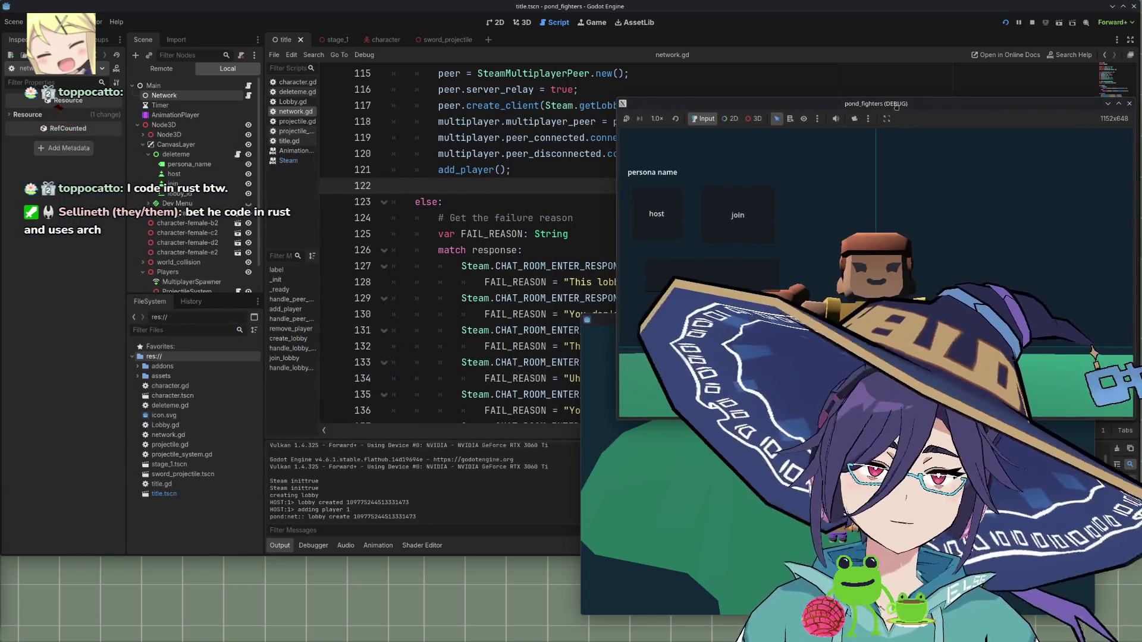
pyautogui.moveTo(605, 326); pyautogui.dragTo(32, 333)
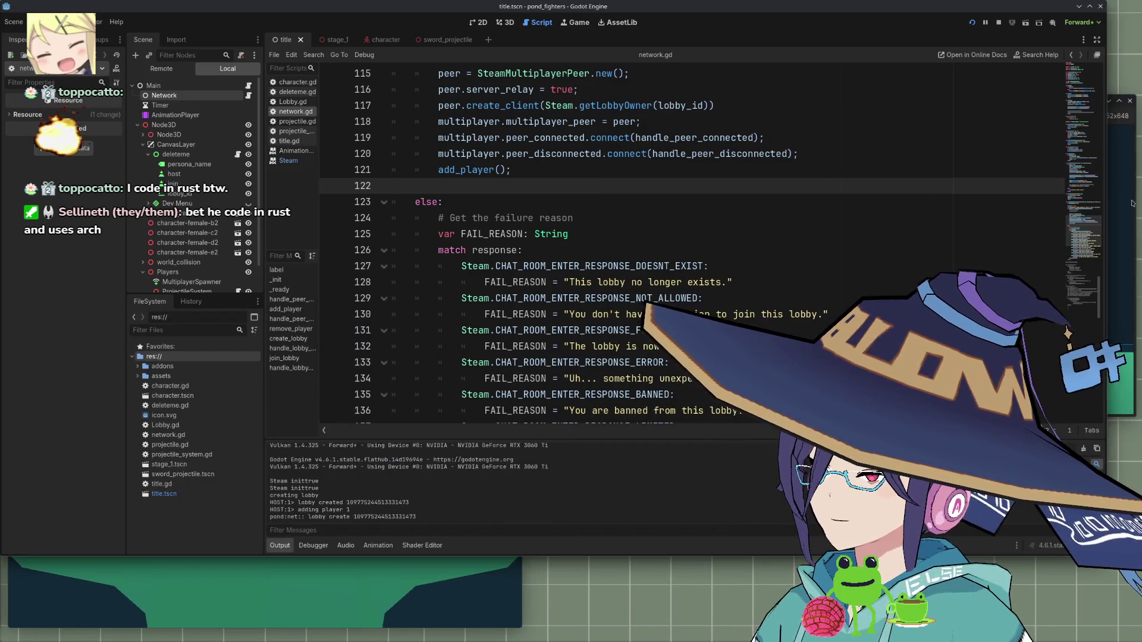
pyautogui.click(387, 457)
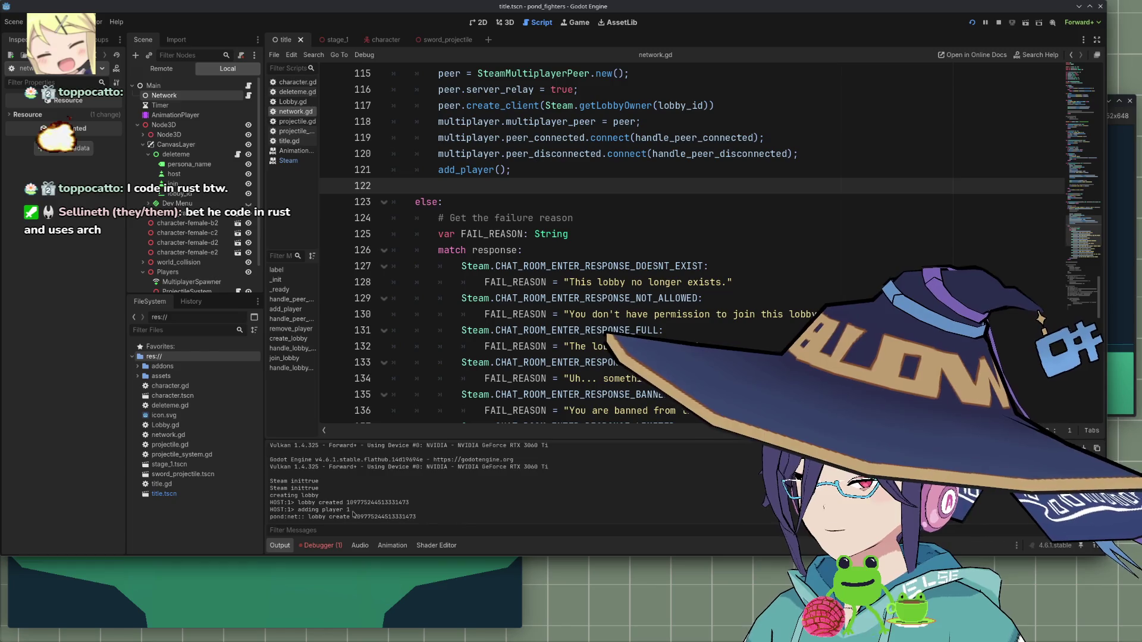
pyautogui.click(501, 571)
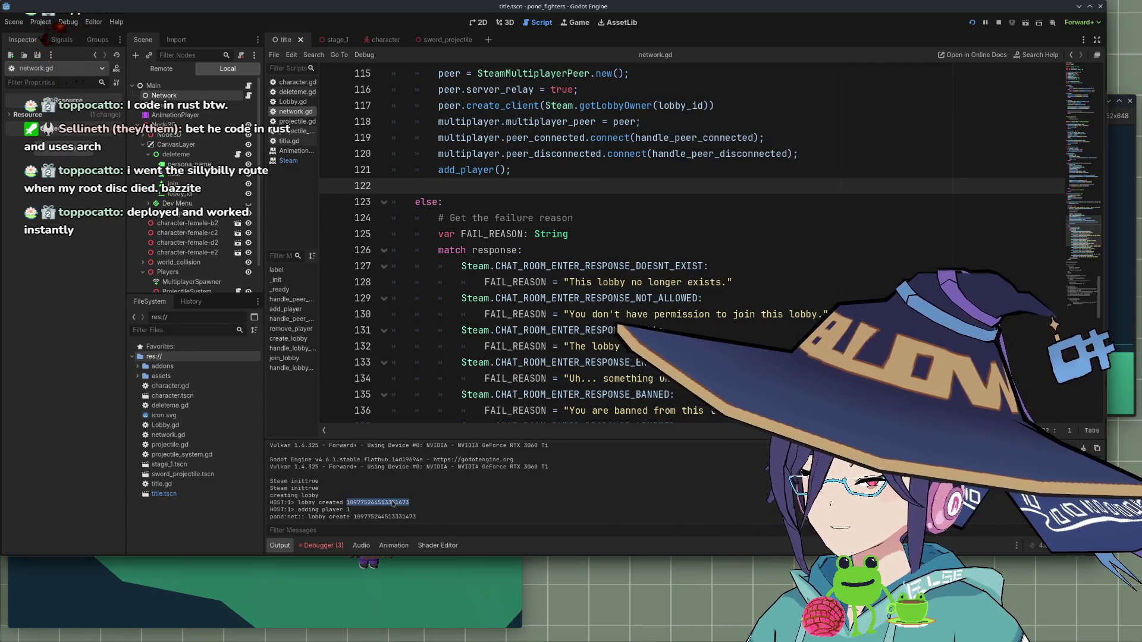
# Paste the lobby ID into the second game, try joining, then stop and relaunch
pyautogui.hotkey('alt', 'Tab')
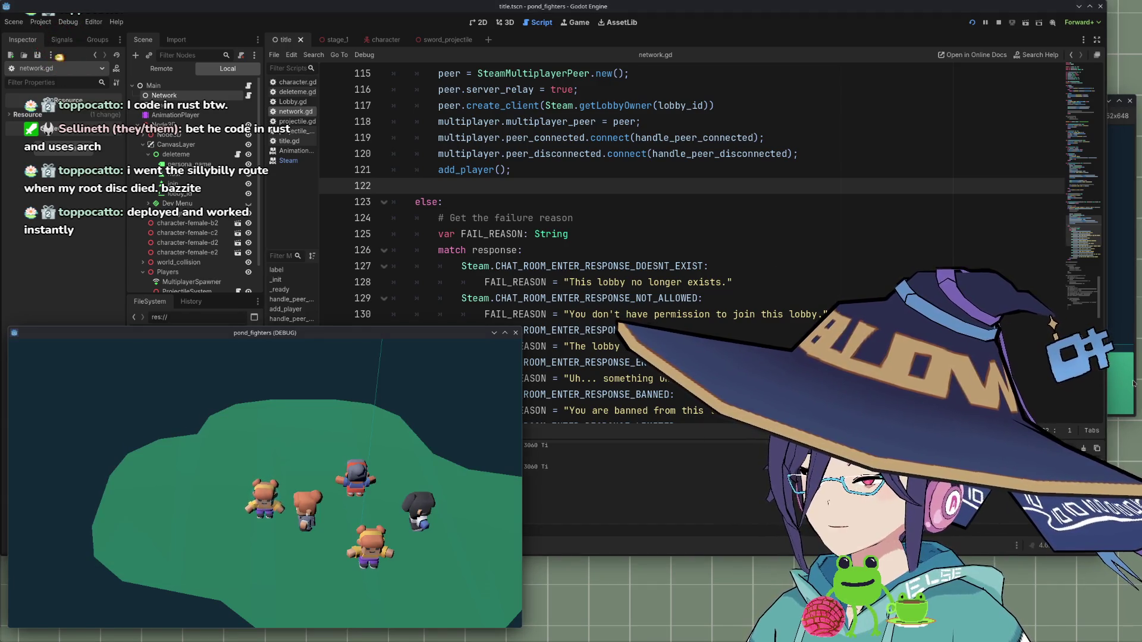
pyautogui.click(712, 273)
pyautogui.hotkey('ctrl', 'v')
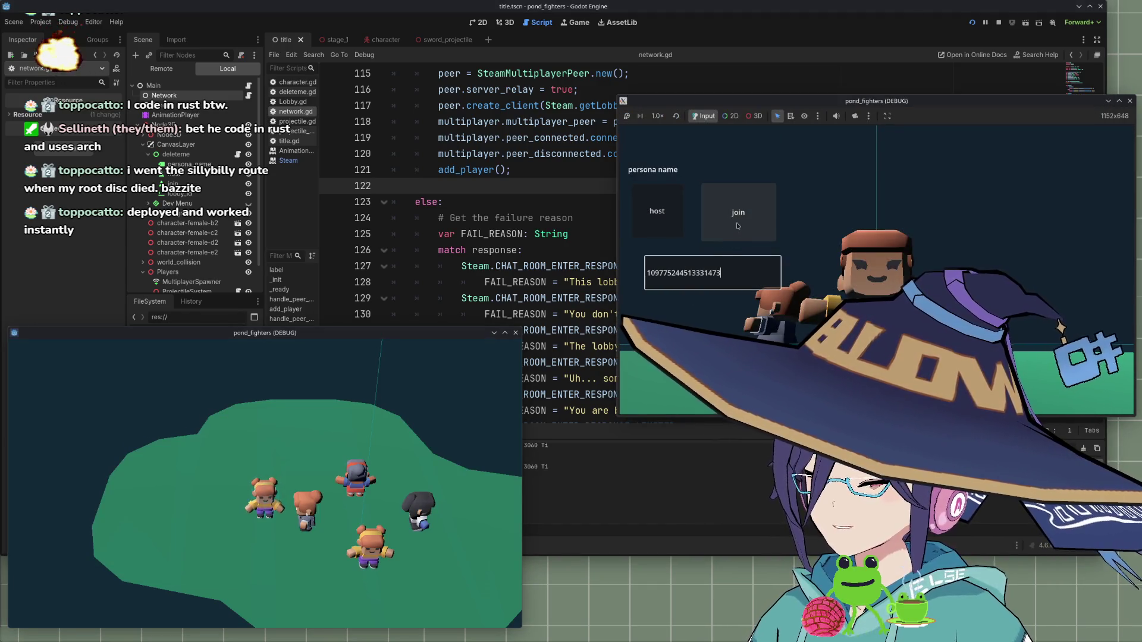
pyautogui.click(738, 226)
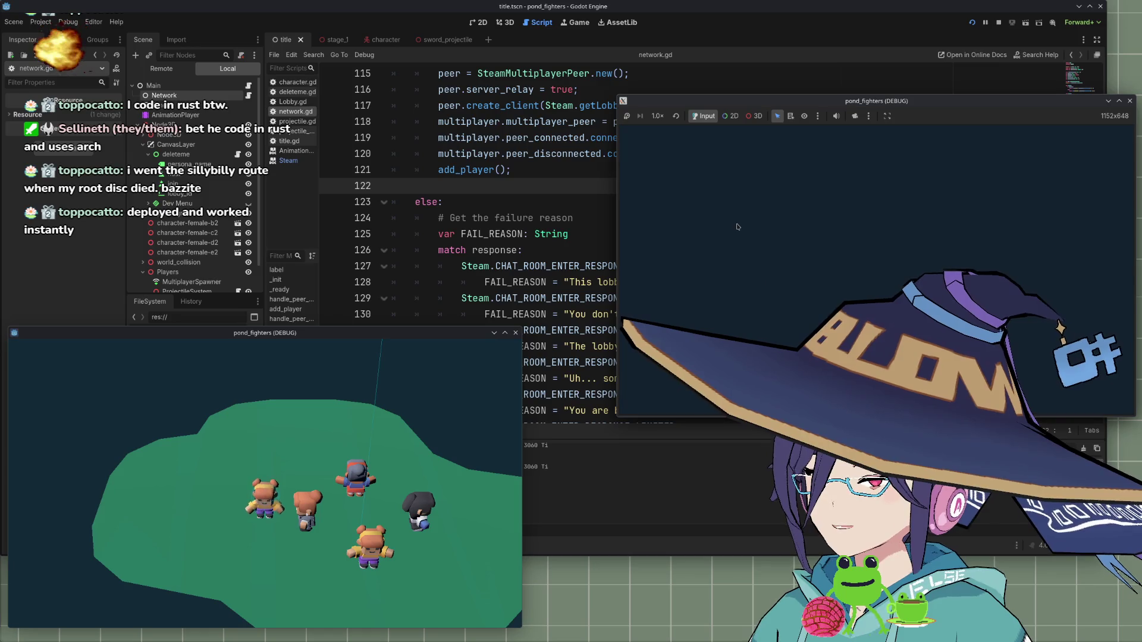
pyautogui.click(704, 487)
pyautogui.press('F8')
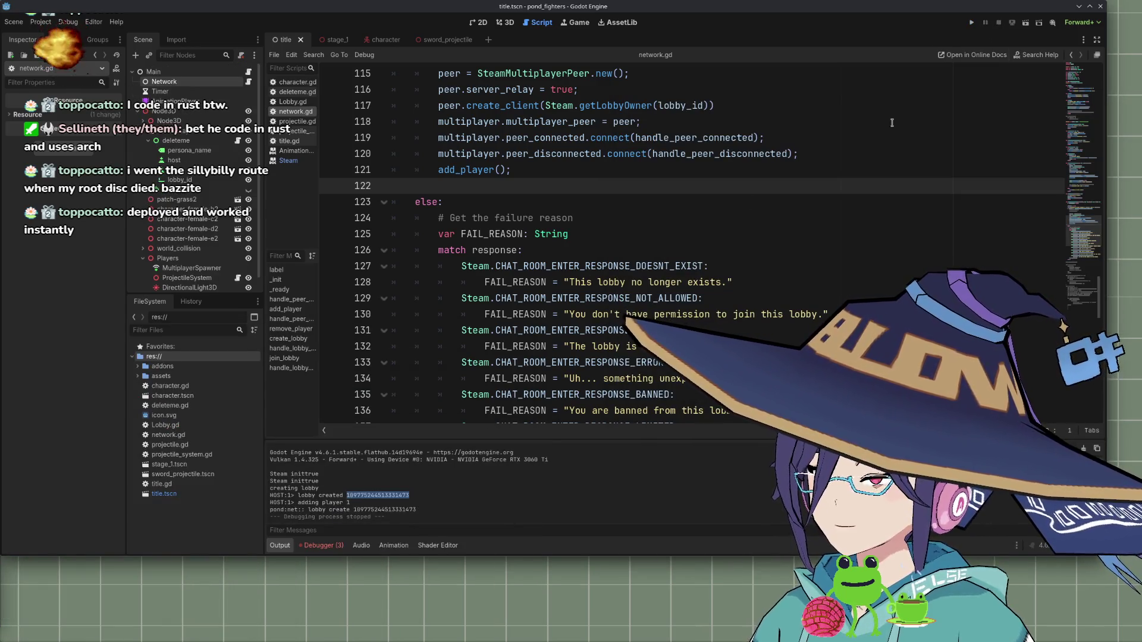
pyautogui.click(971, 22)
pyautogui.moveTo(591, 149)
pyautogui.mouseDown()
pyautogui.moveTo(392, 261)
pyautogui.moveTo(283, 295)
pyautogui.moveTo(739, 154)
pyautogui.mouseUp()
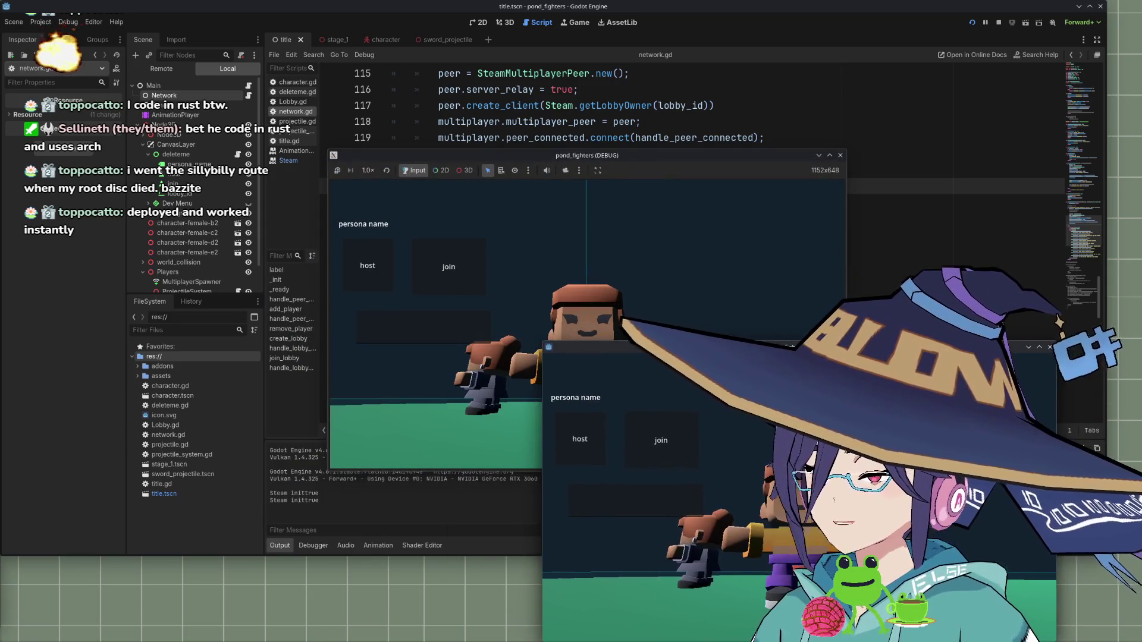
pyautogui.moveTo(622, 157); pyautogui.dragTo(297, 302)
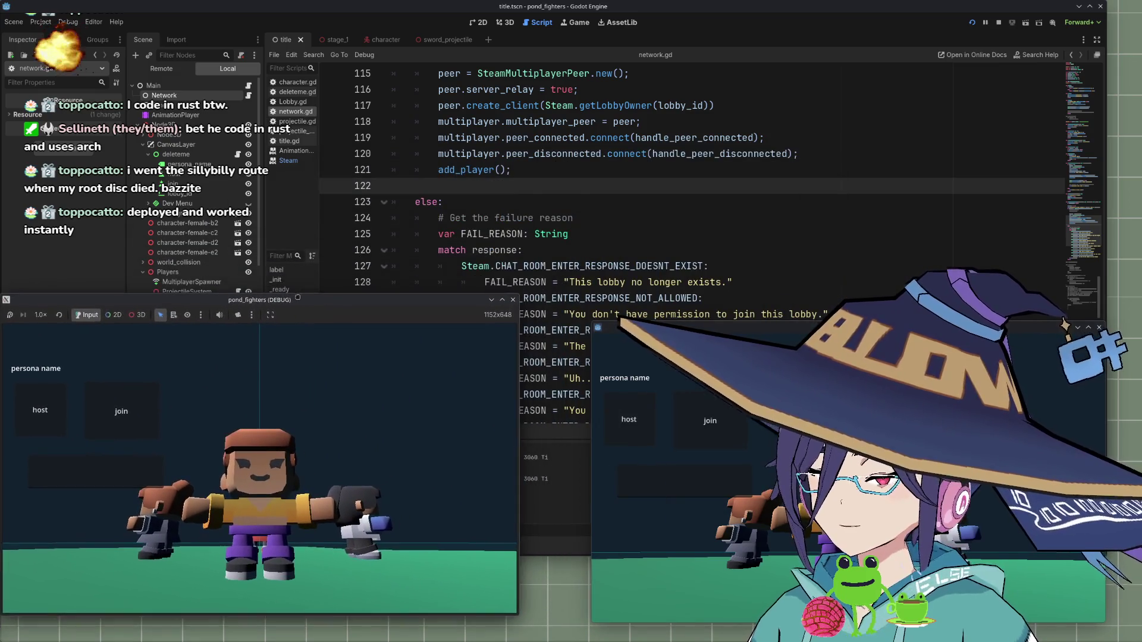
pyautogui.click(512, 300)
pyautogui.click(1100, 327)
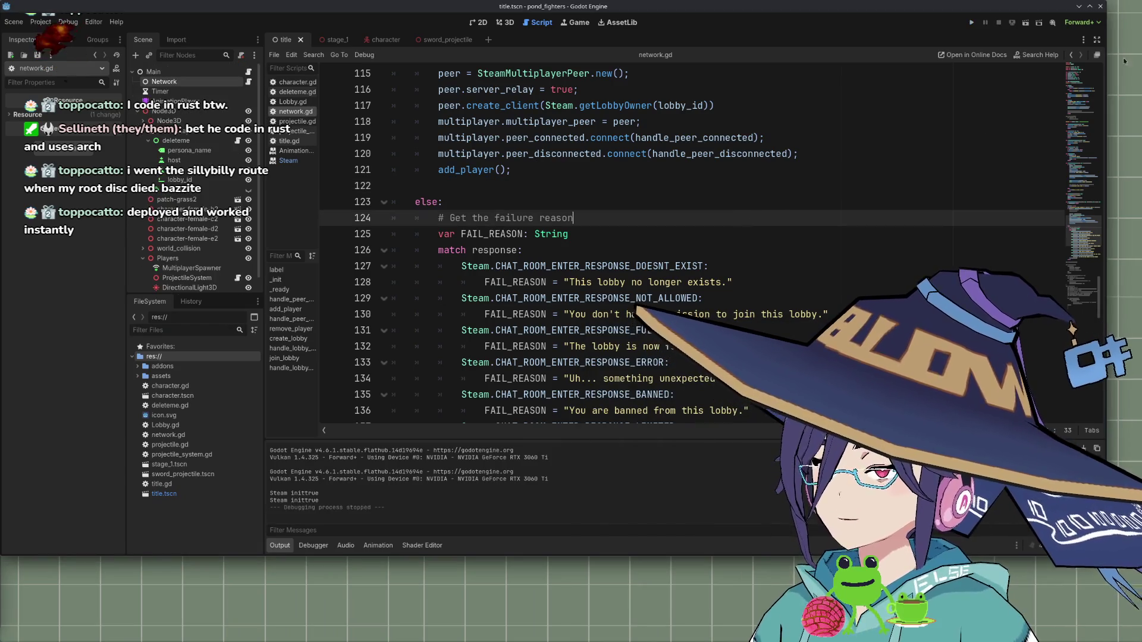
# Quit Godot and relaunch Godot Engine by searching "godot" in the KDE launcher
pyautogui.click(1101, 6)
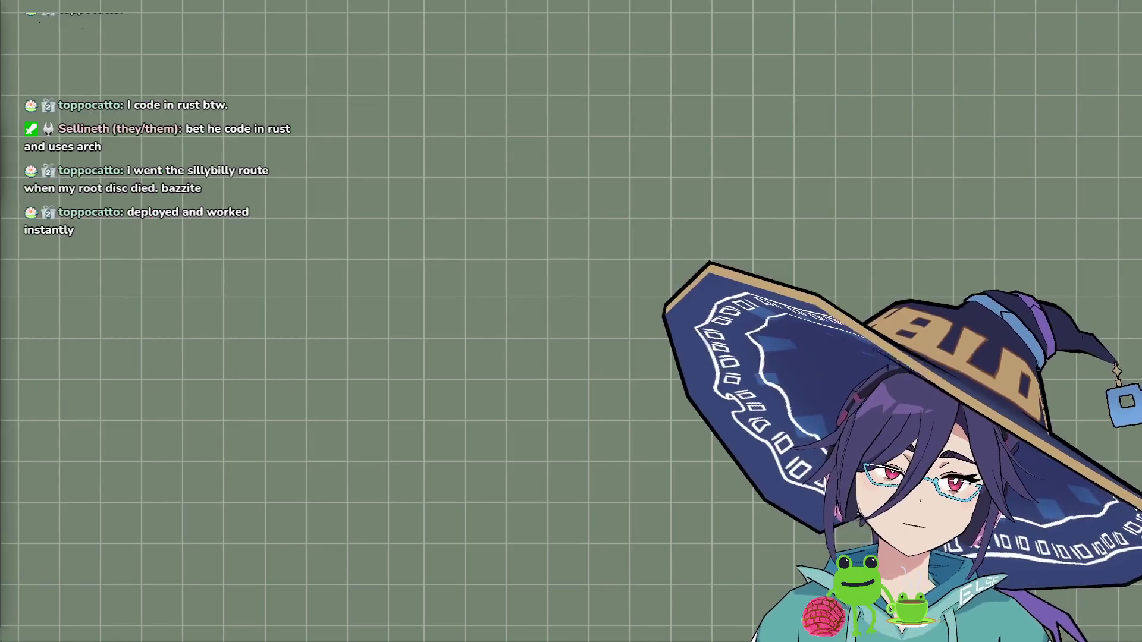
pyautogui.hotkey('alt', 'space')
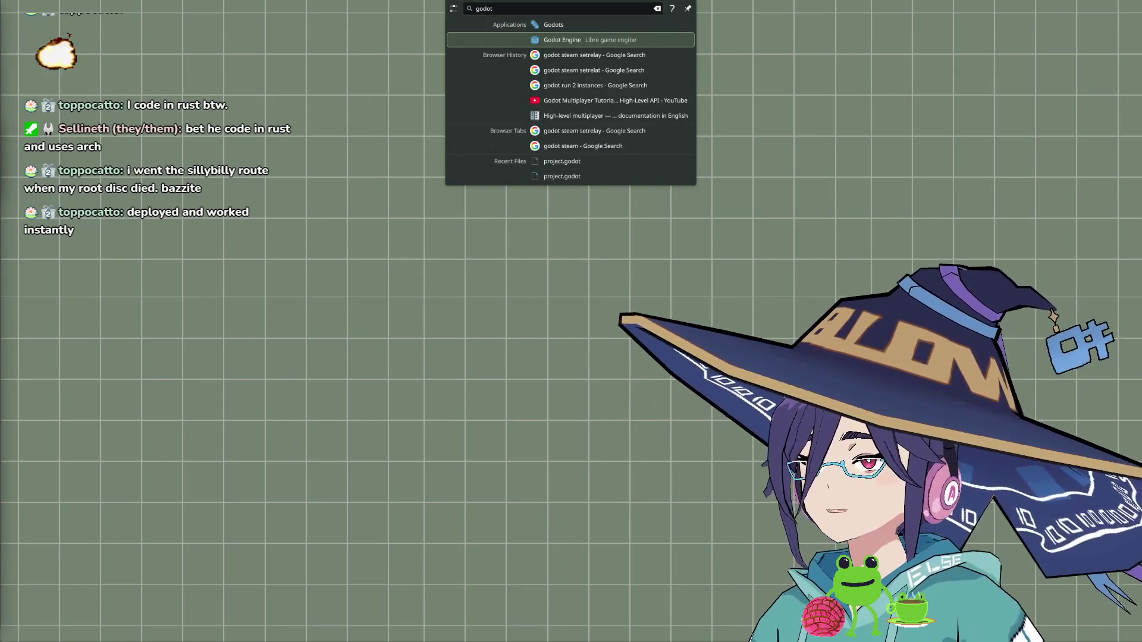
pyautogui.press('Return')
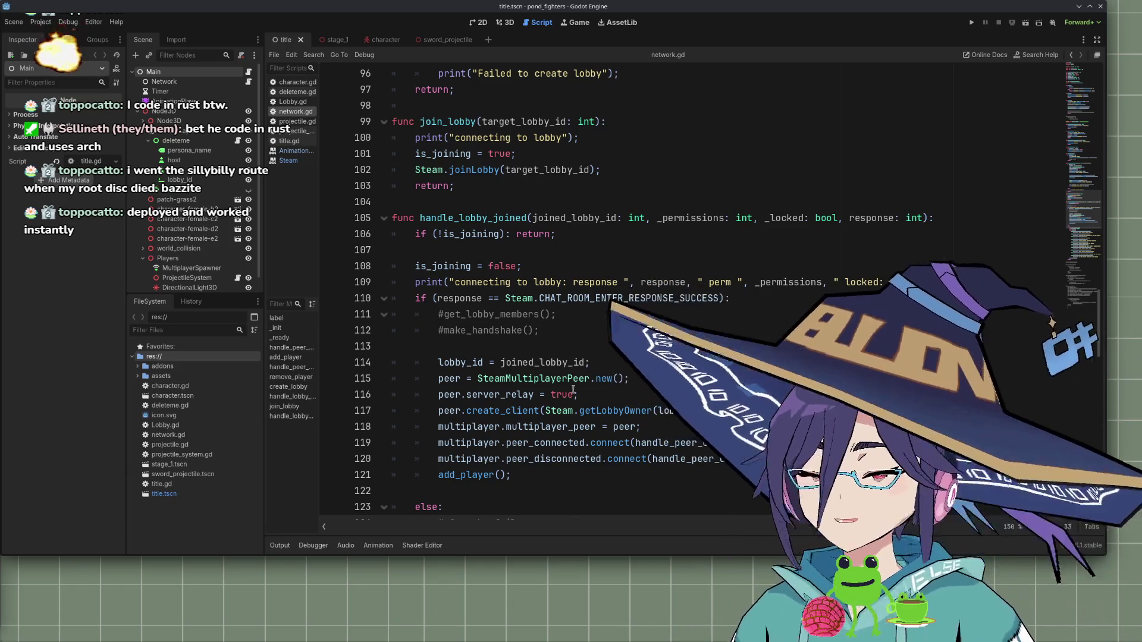
# Run the project in two instances, close both game windows, and launch them again
pyautogui.moveTo(1107, 253); pyautogui.dragTo(1097, 253)
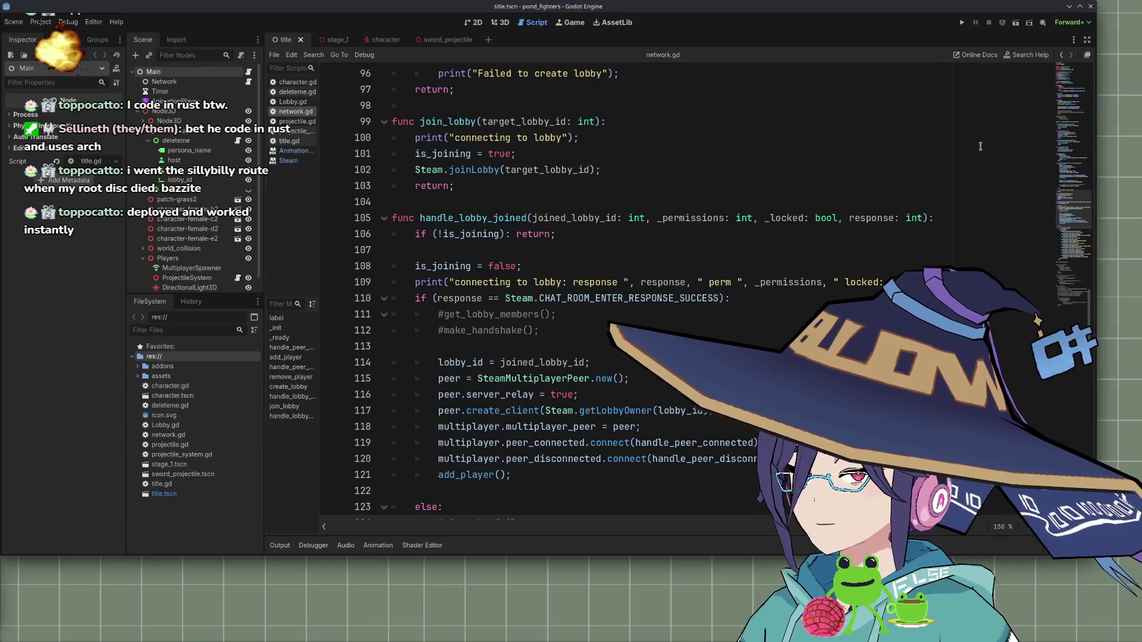
pyautogui.click(962, 22)
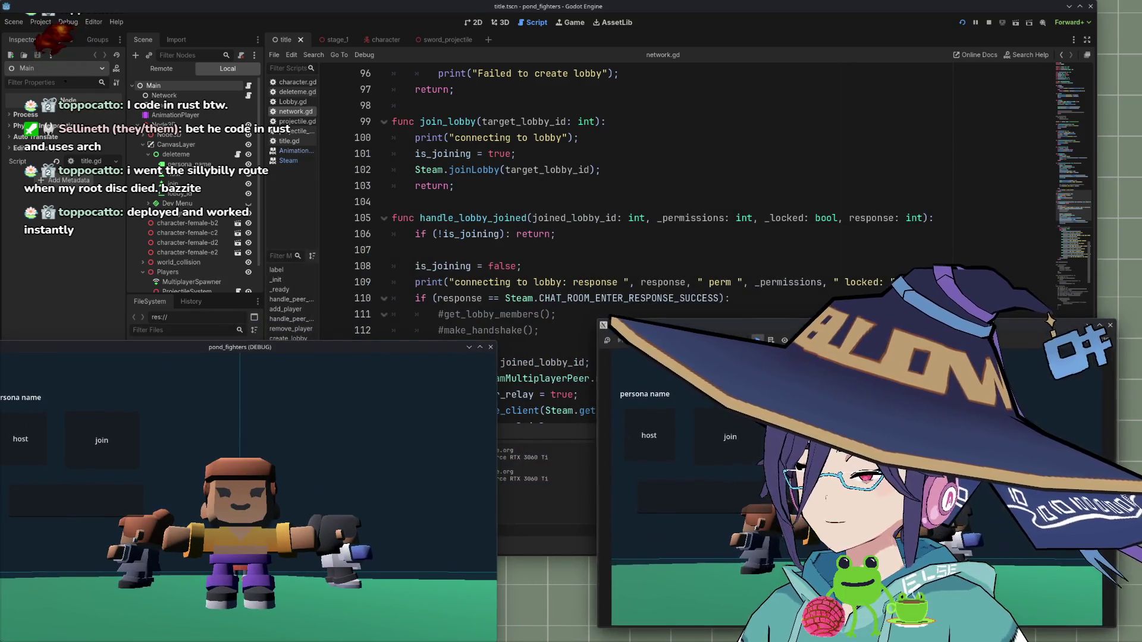
pyautogui.click(56, 453)
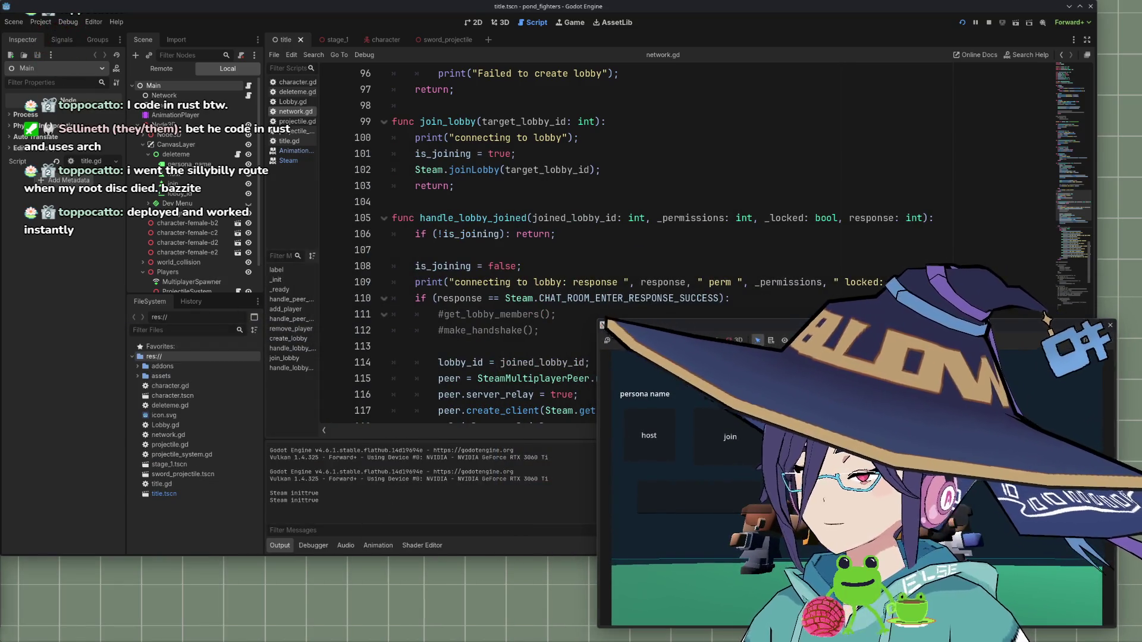
pyautogui.click(1111, 326)
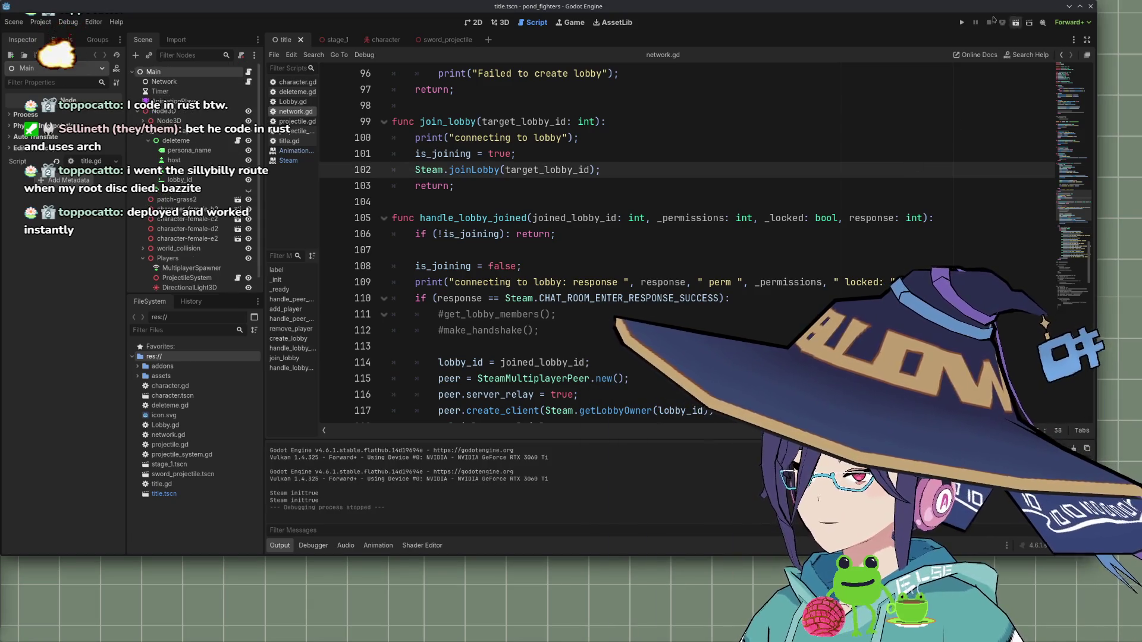
pyautogui.click(962, 23)
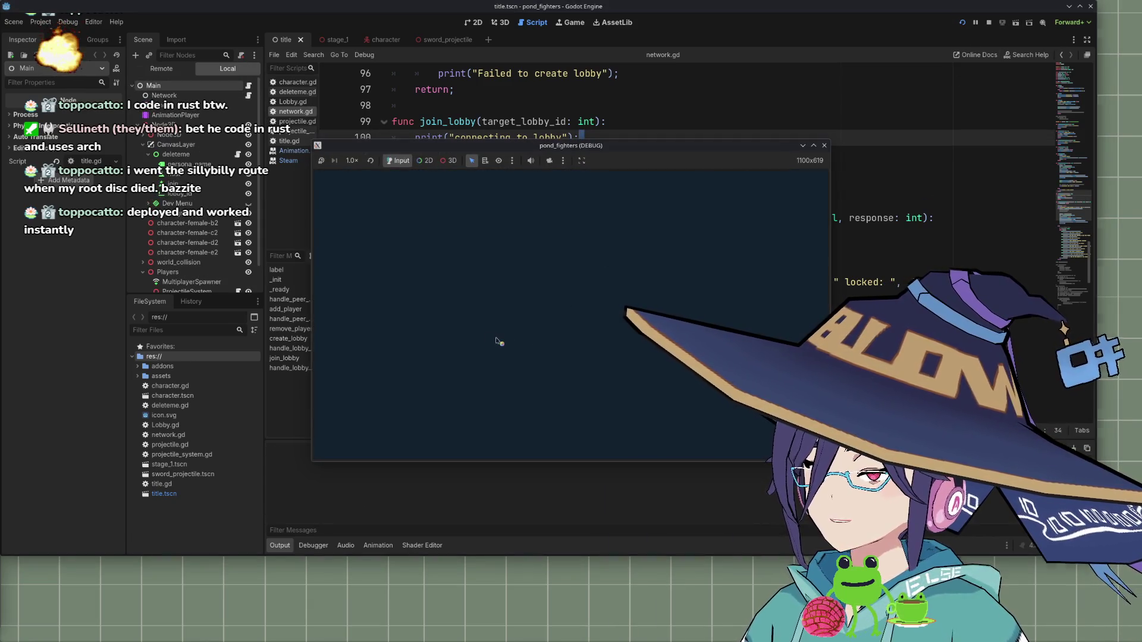
# Host a lobby in the first instance, copy its lobby ID from Output, and join from the second
pyautogui.click(352, 256)
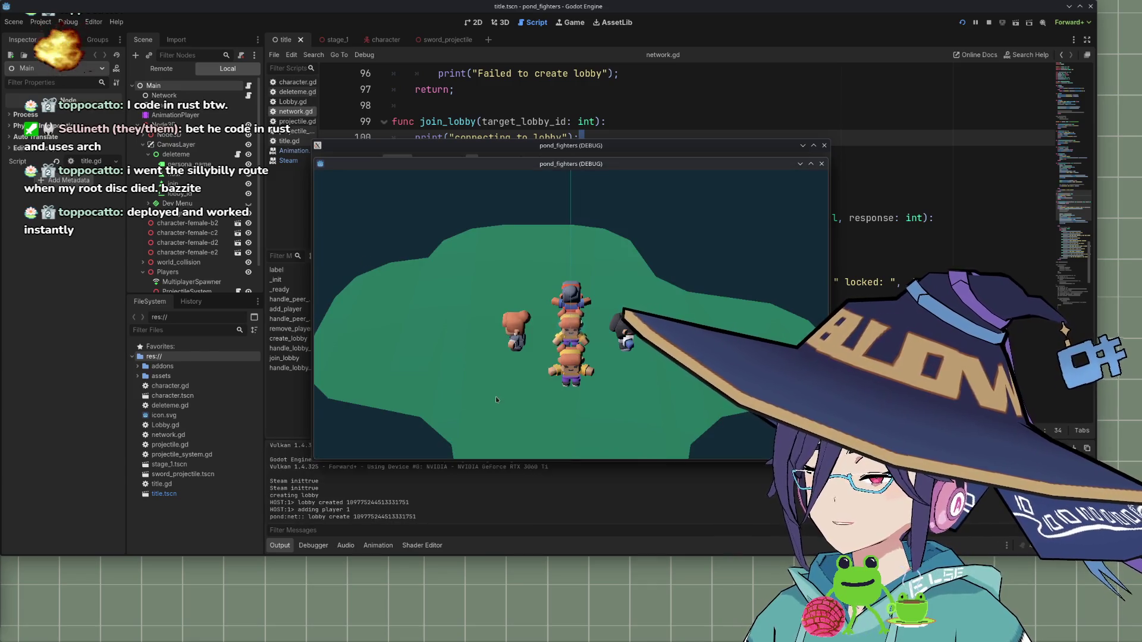
pyautogui.doubleClick(383, 502)
pyautogui.hotkey('alt', 'Tab')
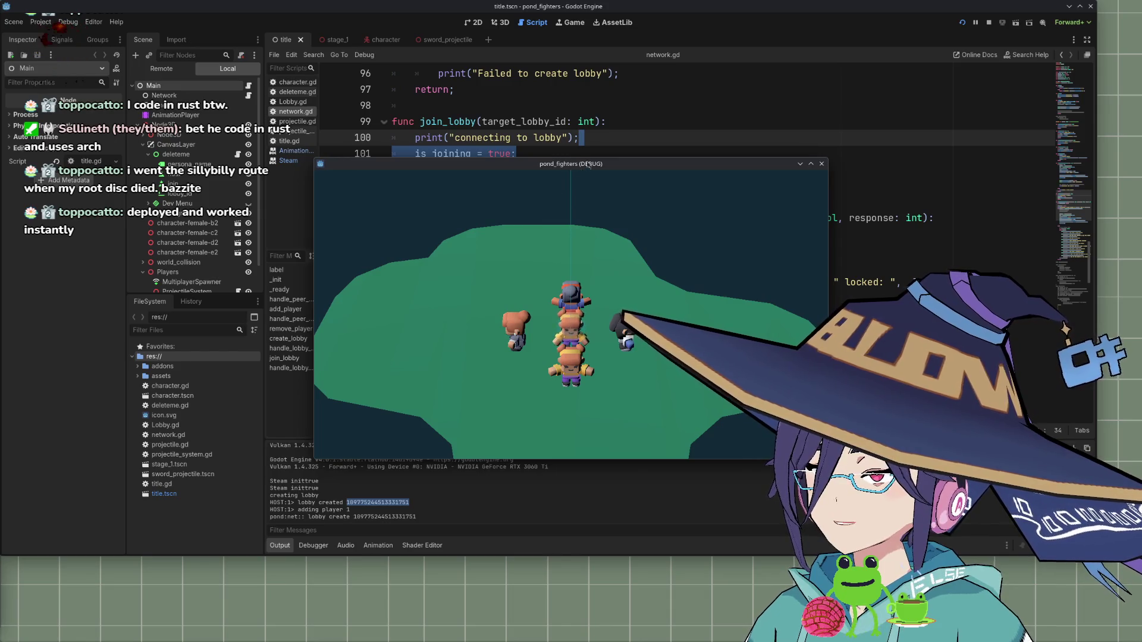
pyautogui.hotkey('alt', 'Tab')
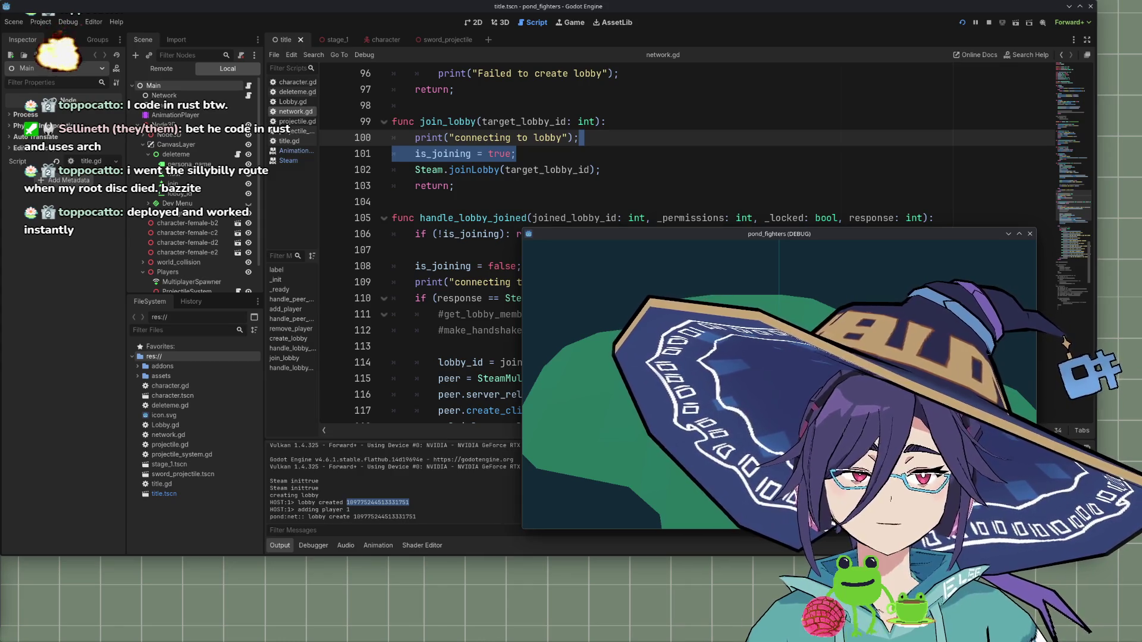
pyautogui.hotkey('alt', 'Tab')
pyautogui.click(433, 253)
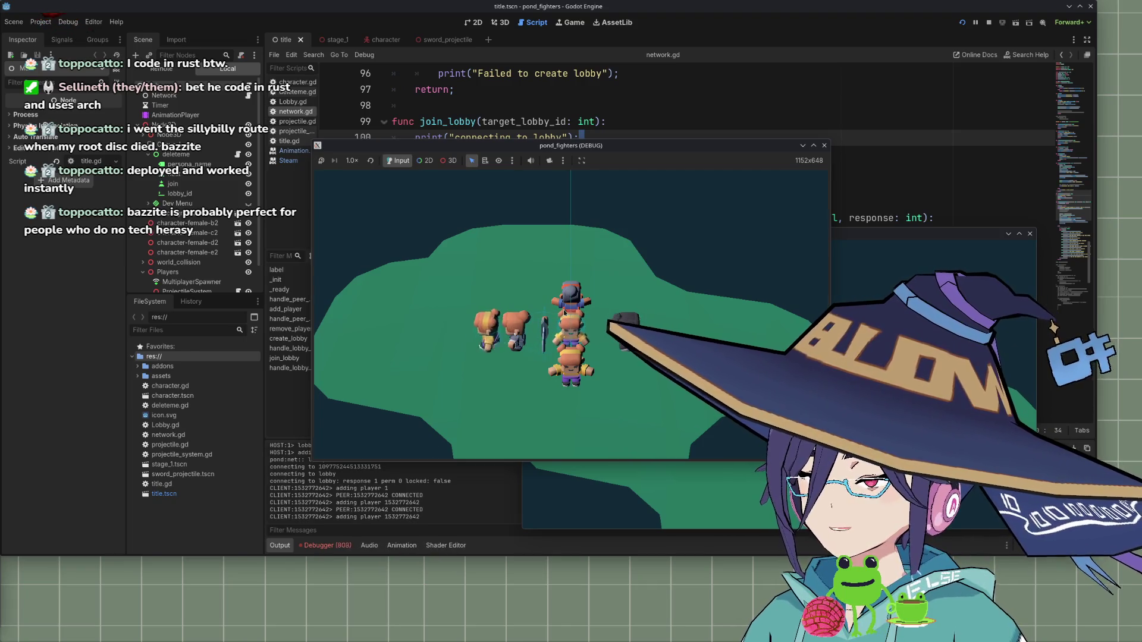
# Arrange the two game windows and bring the script editor back to the front
pyautogui.moveTo(630, 145)
pyautogui.mouseDown()
pyautogui.moveTo(684, 12)
pyautogui.moveTo(835, 28)
pyautogui.mouseUp()
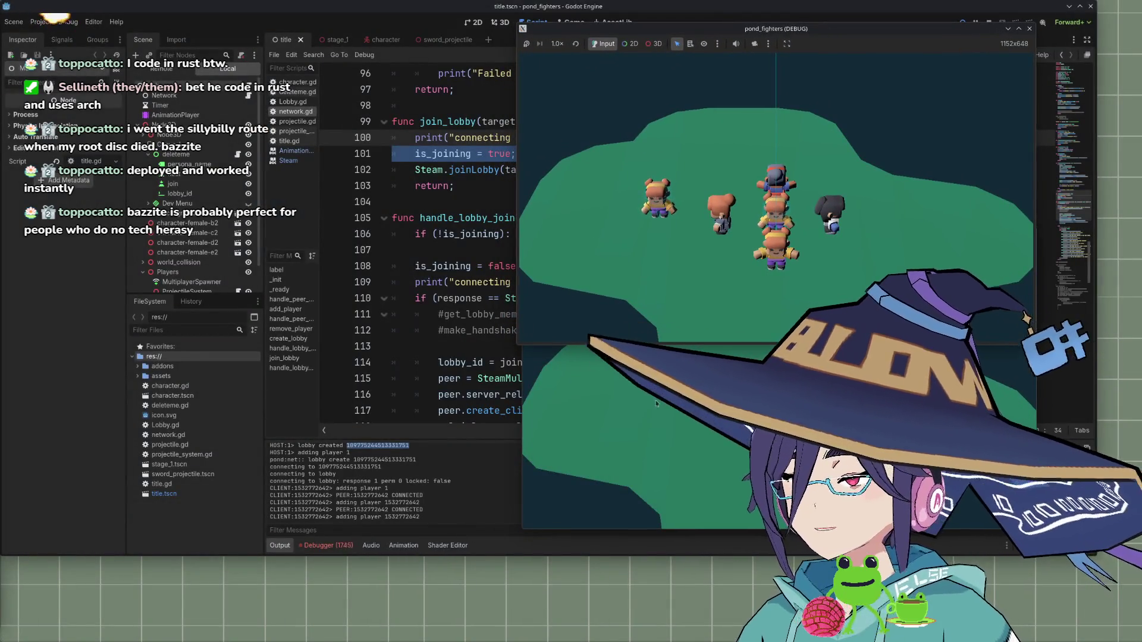
pyautogui.click(710, 459)
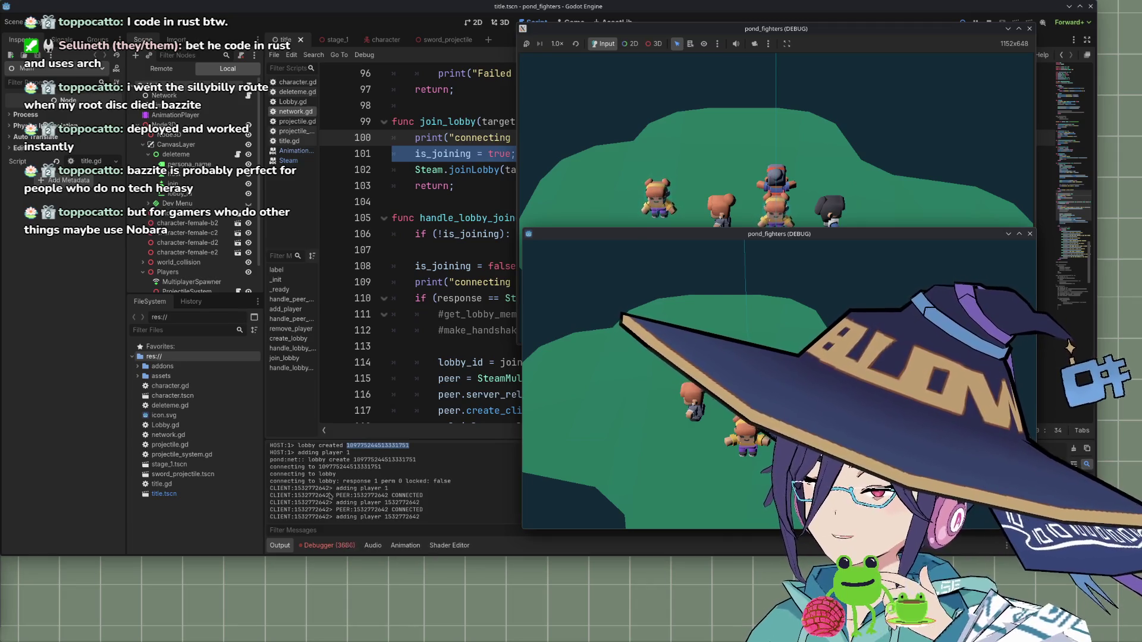
pyautogui.scroll(1, 357, 495)
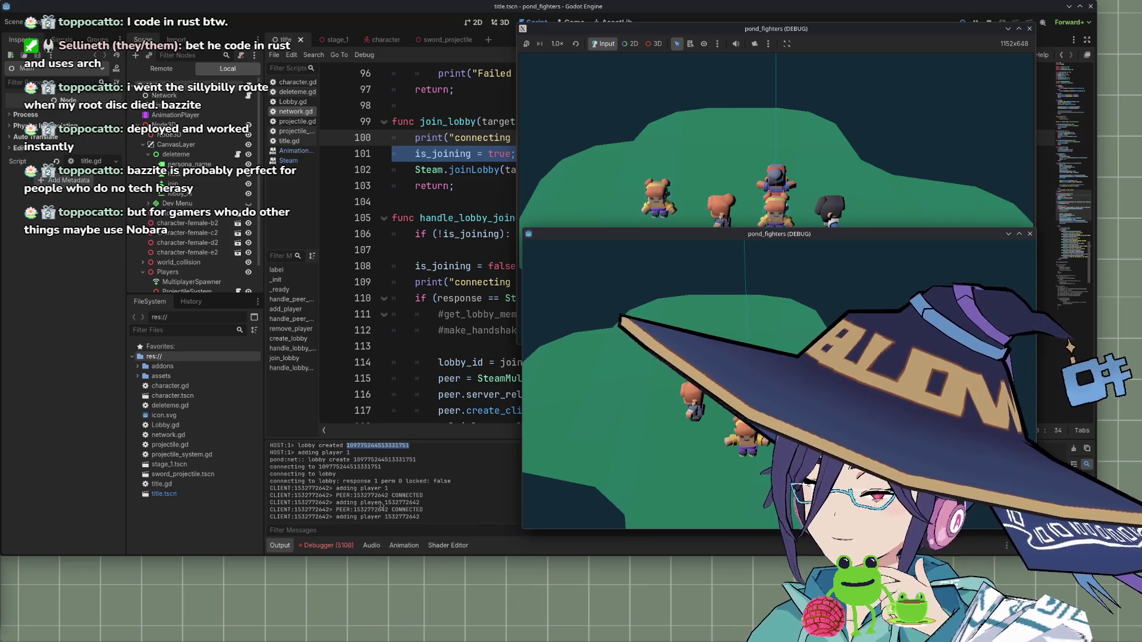
pyautogui.click(395, 506)
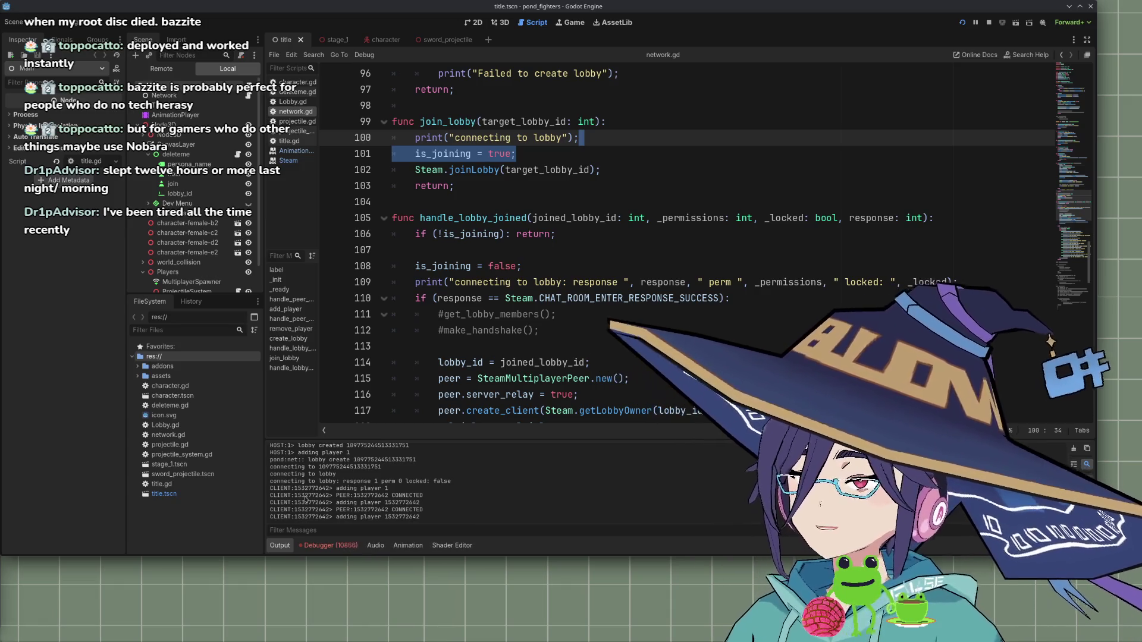
pyautogui.scroll(2, 505, 232)
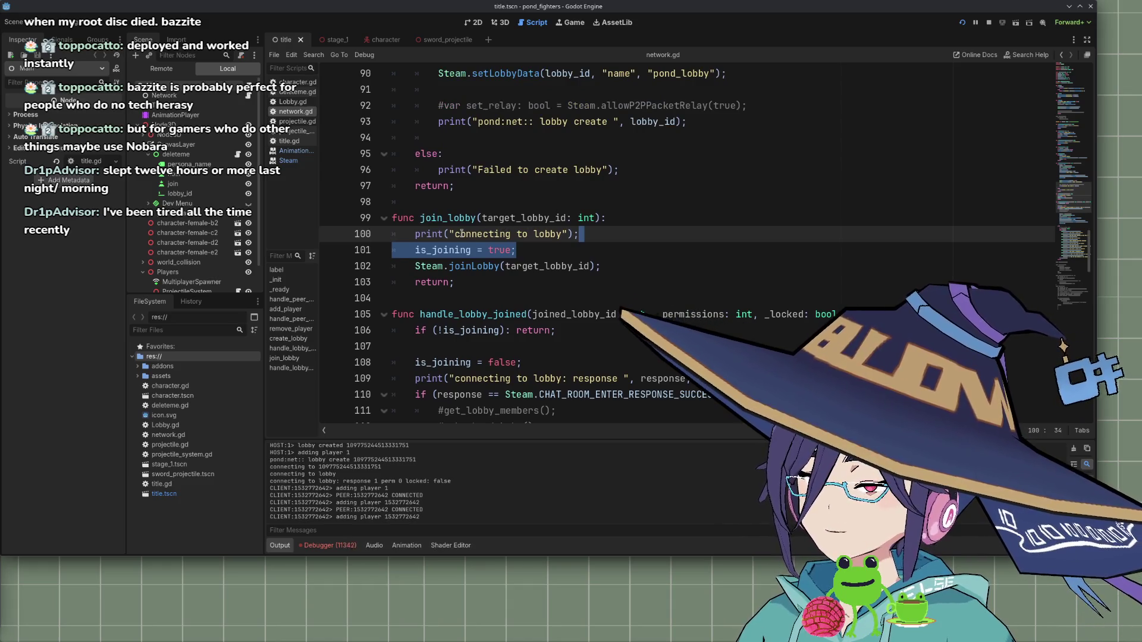
pyautogui.doubleClick(461, 234)
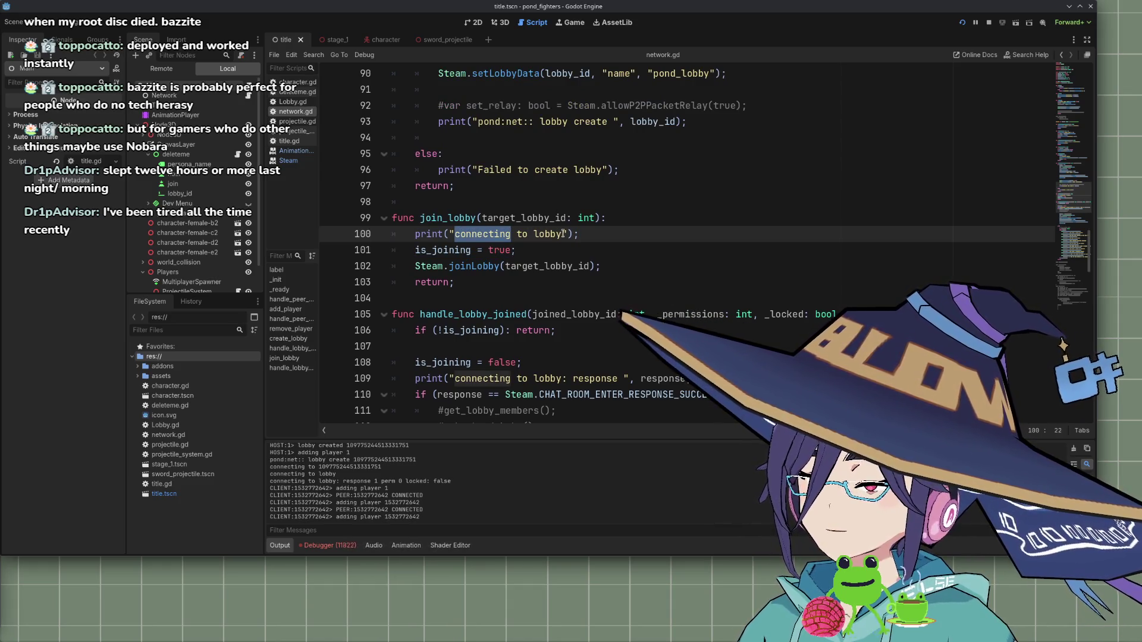
pyautogui.click(584, 236)
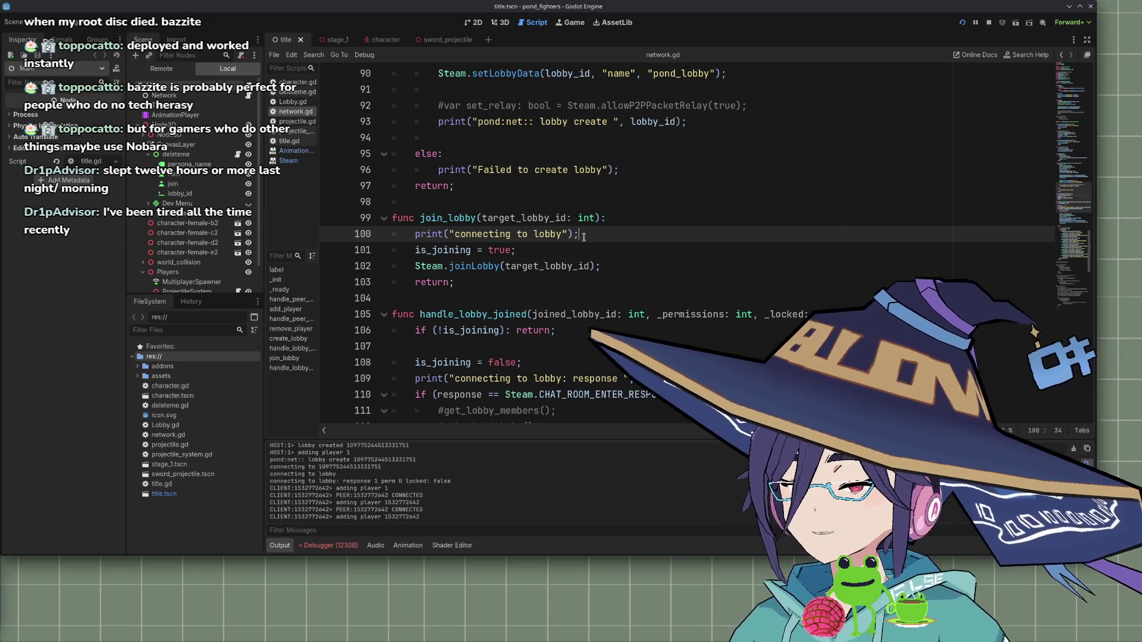
pyautogui.scroll(-3, 577, 286)
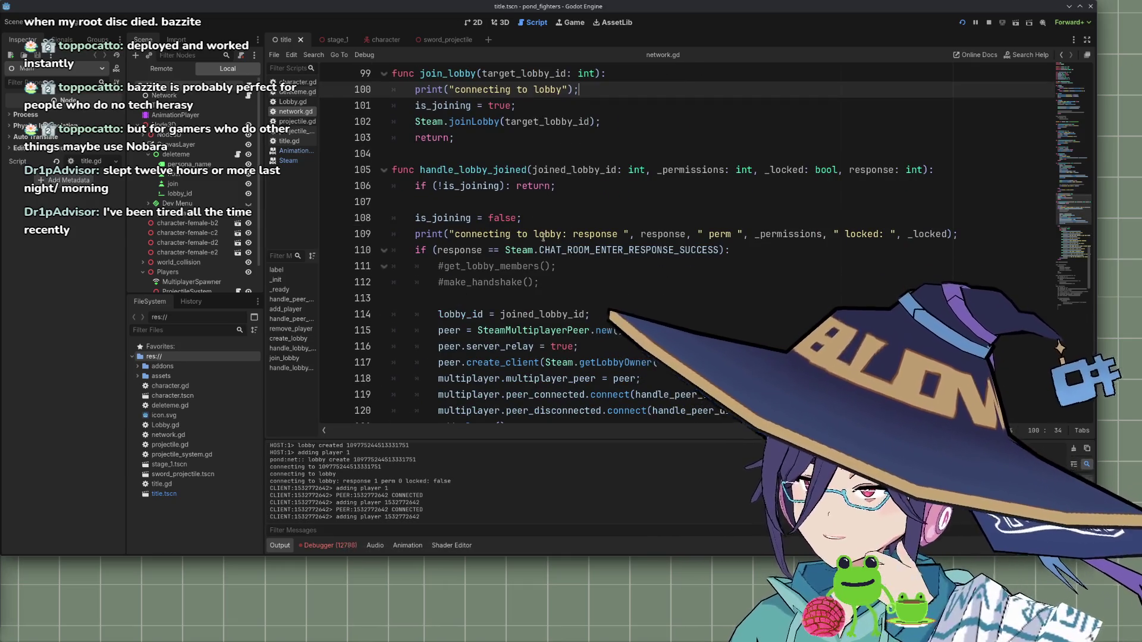
pyautogui.scroll(-2, 548, 232)
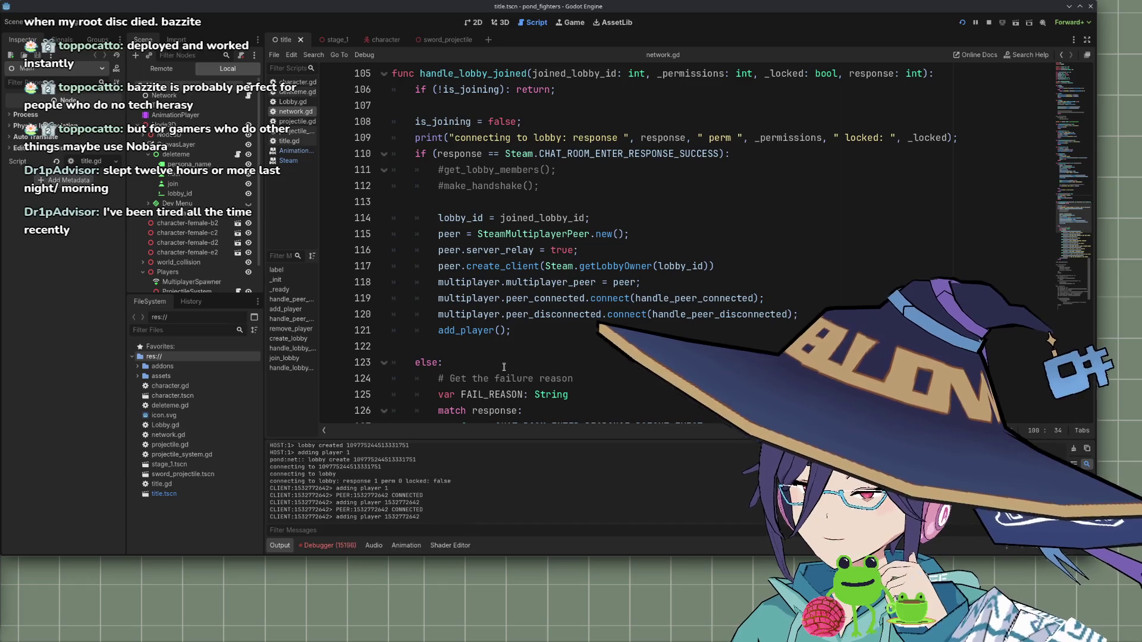
pyautogui.scroll(-2, 520, 347)
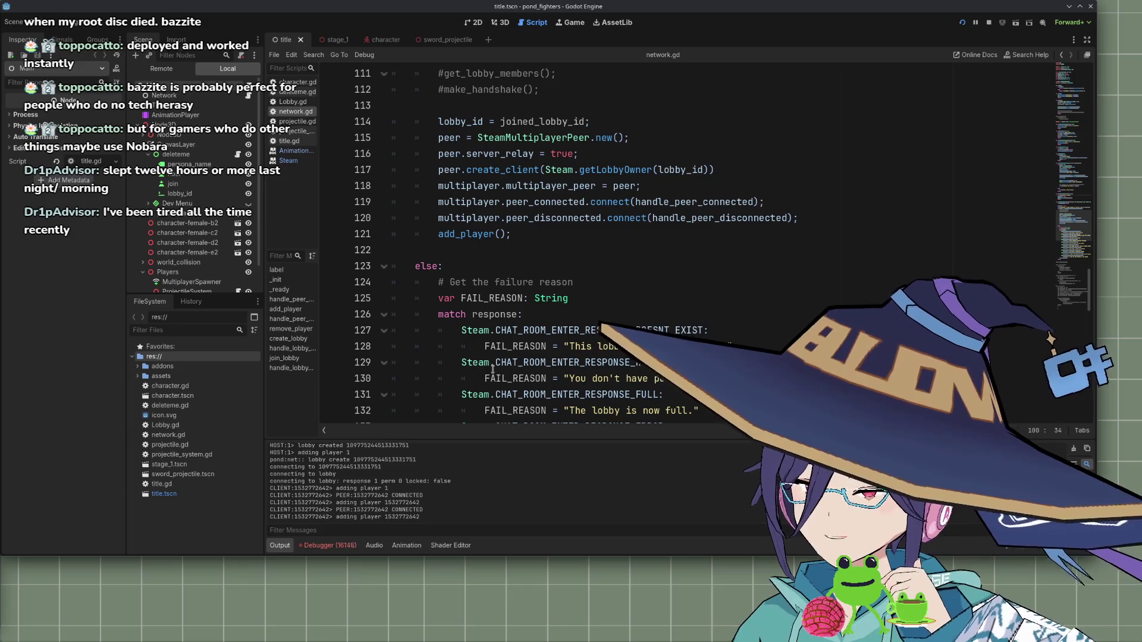
pyautogui.scroll(-7, 494, 368)
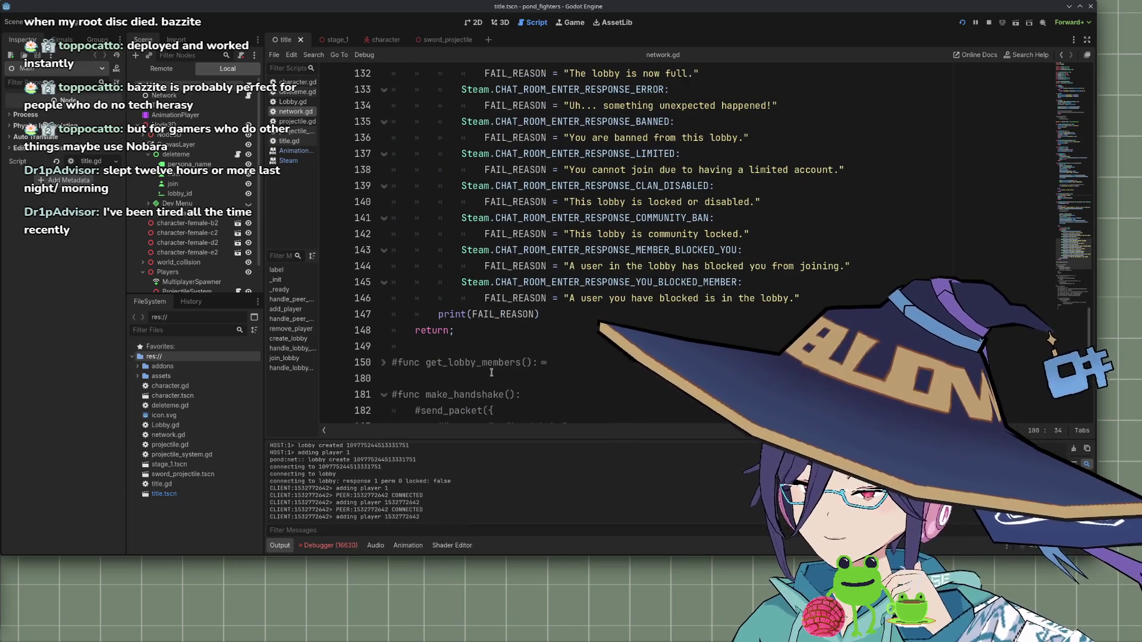
pyautogui.scroll(-1, 492, 373)
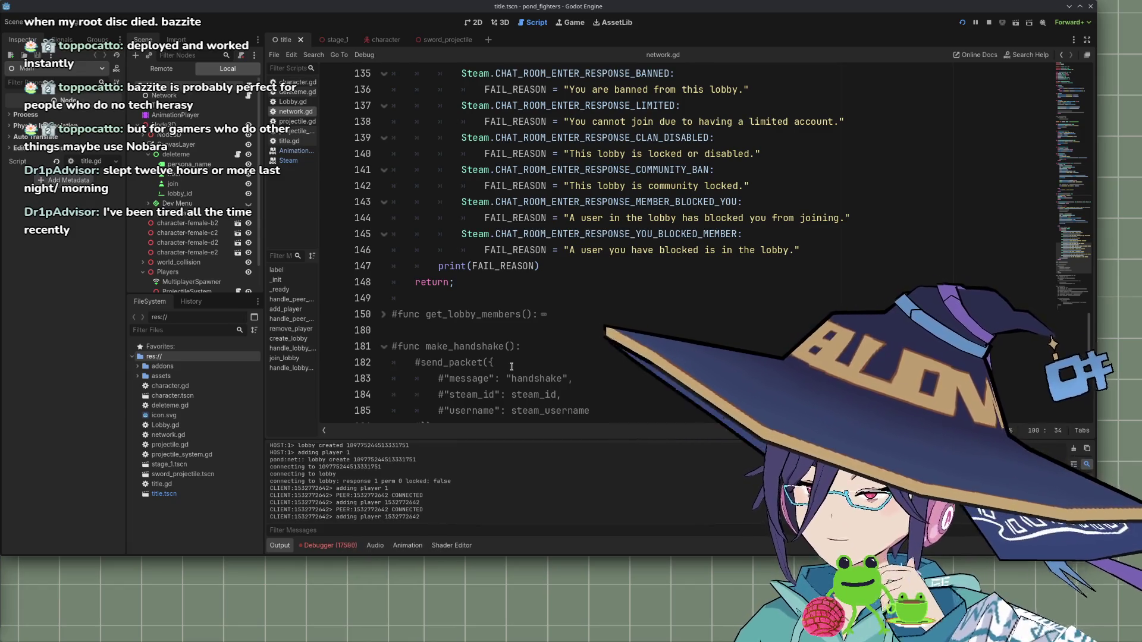
pyautogui.scroll(20, 511, 367)
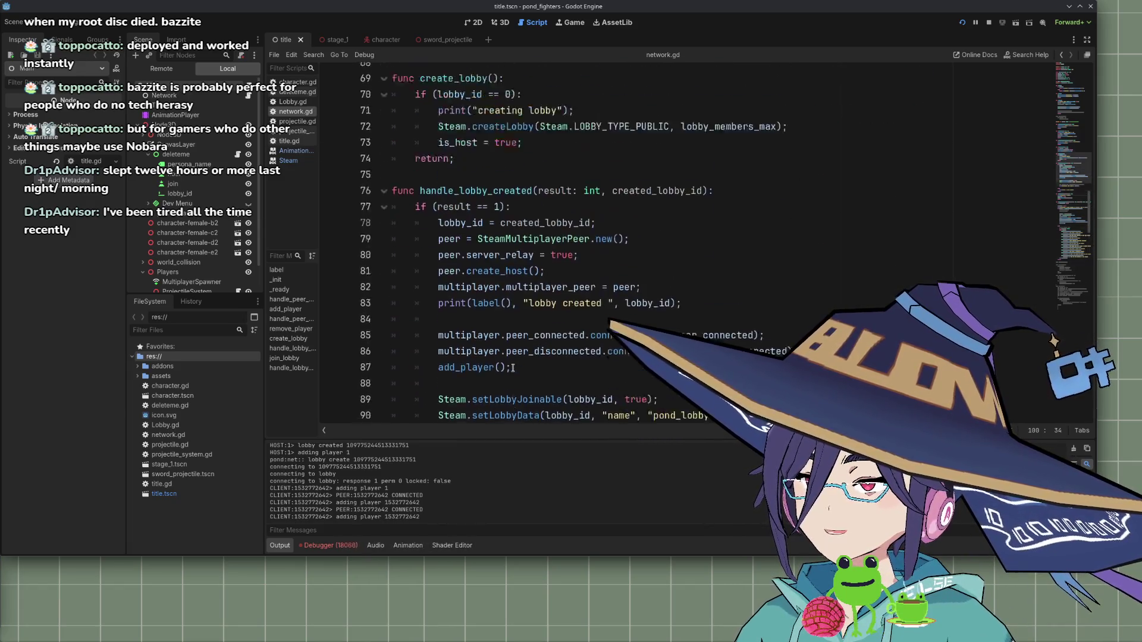
pyautogui.scroll(17, 513, 368)
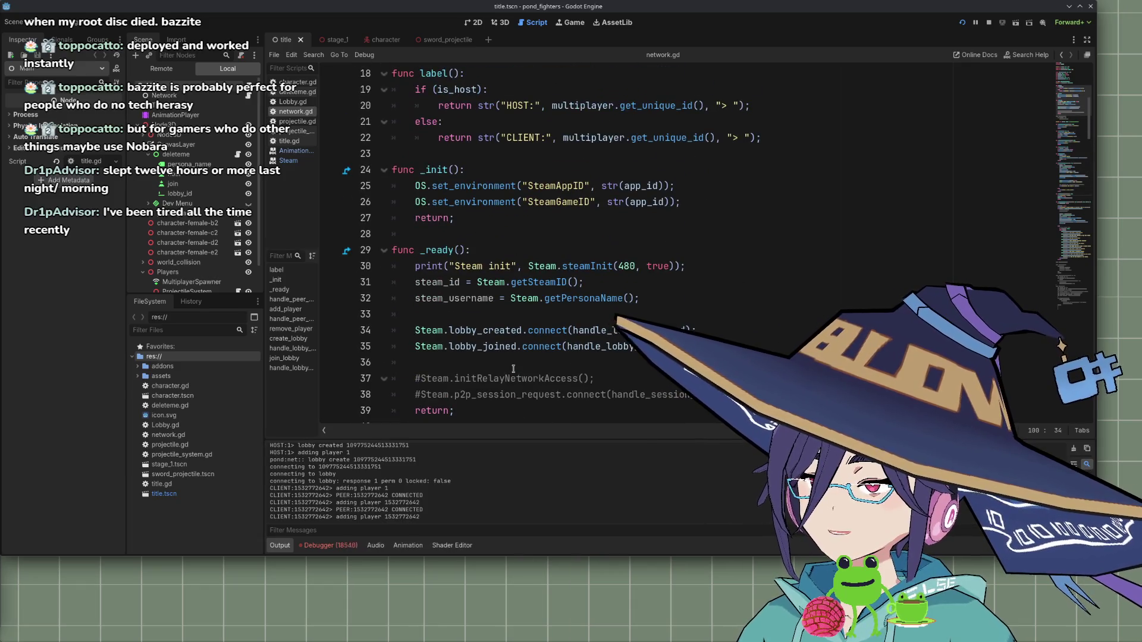
pyautogui.scroll(5, 513, 369)
pyautogui.scroll(-12, 513, 363)
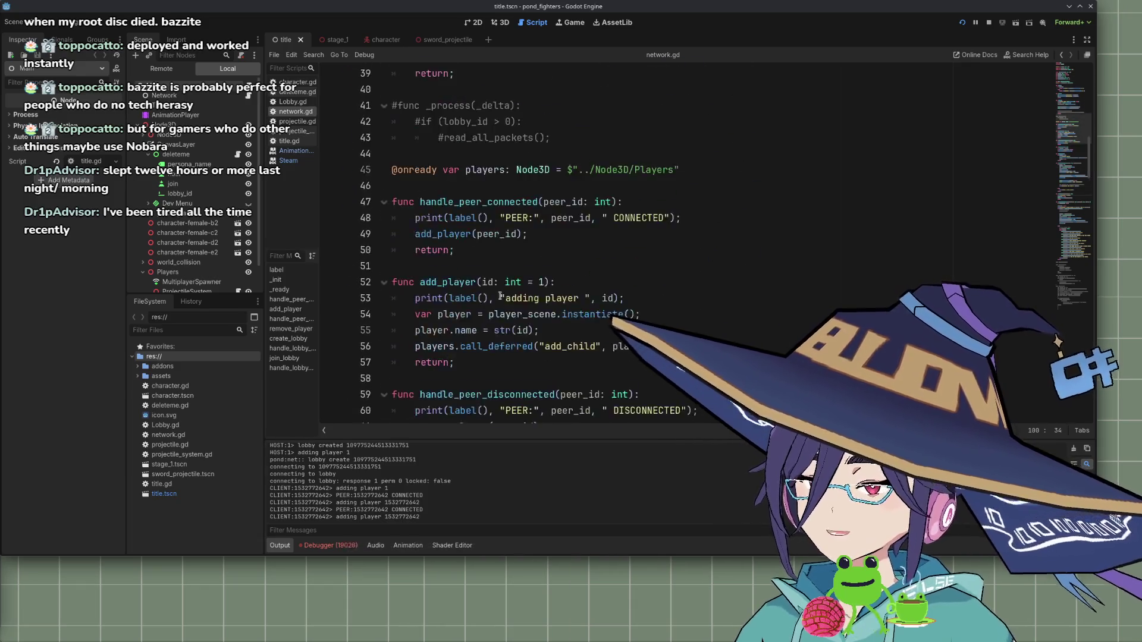
pyautogui.scroll(-9, 501, 296)
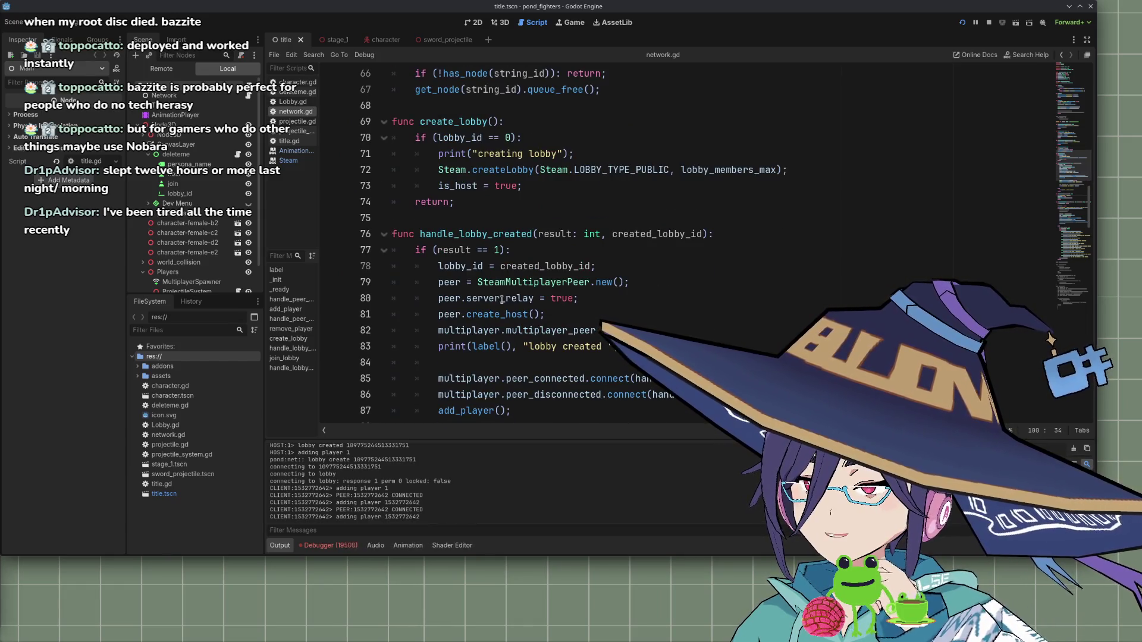
pyautogui.scroll(-6, 502, 300)
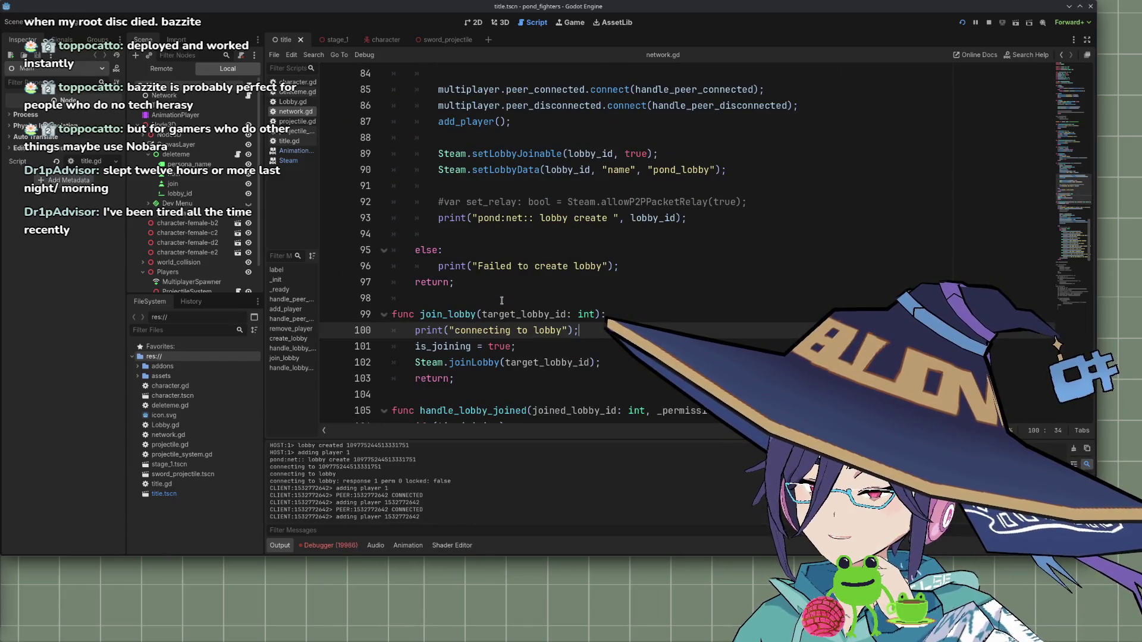
pyautogui.scroll(-1, 502, 301)
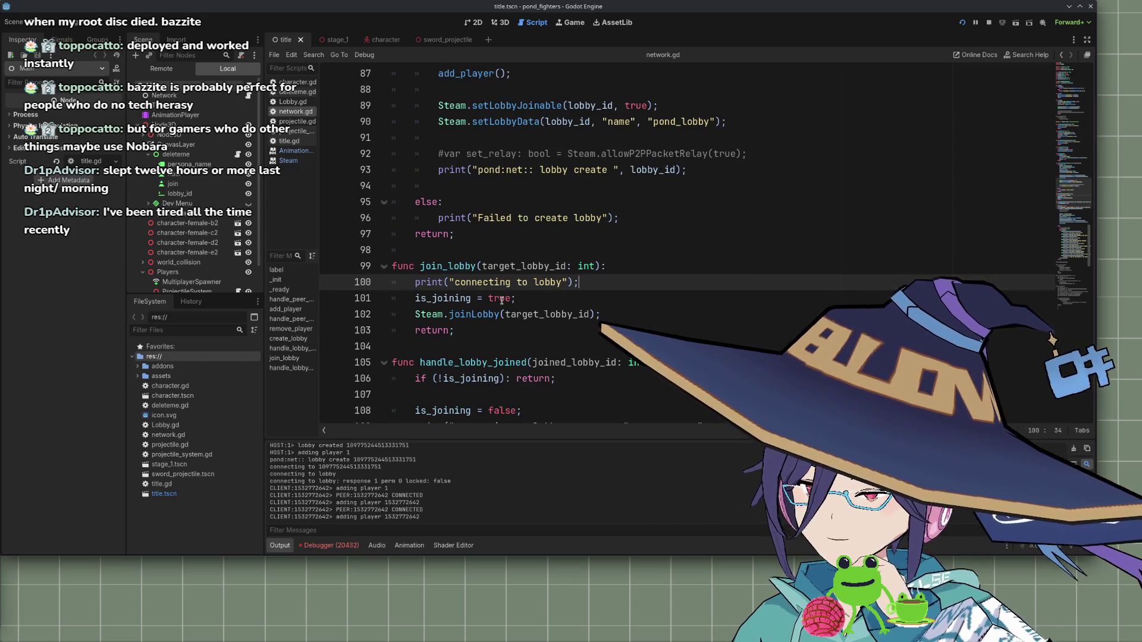
pyautogui.scroll(-2, 501, 301)
pyautogui.scroll(-2, 502, 301)
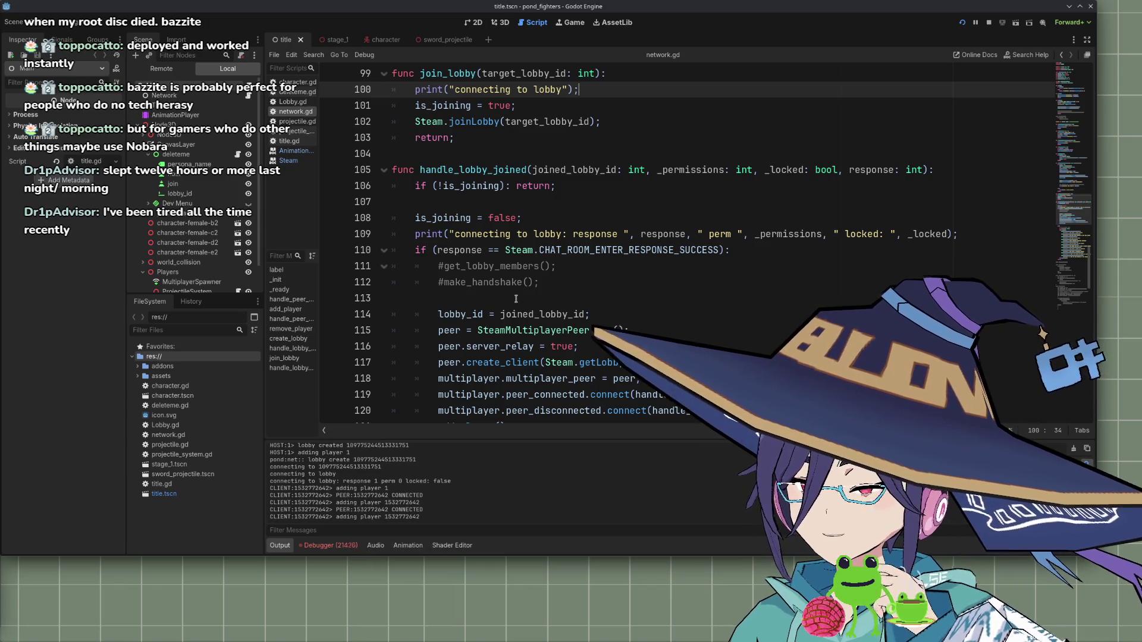
pyautogui.scroll(-2, 516, 300)
pyautogui.scroll(4, 526, 297)
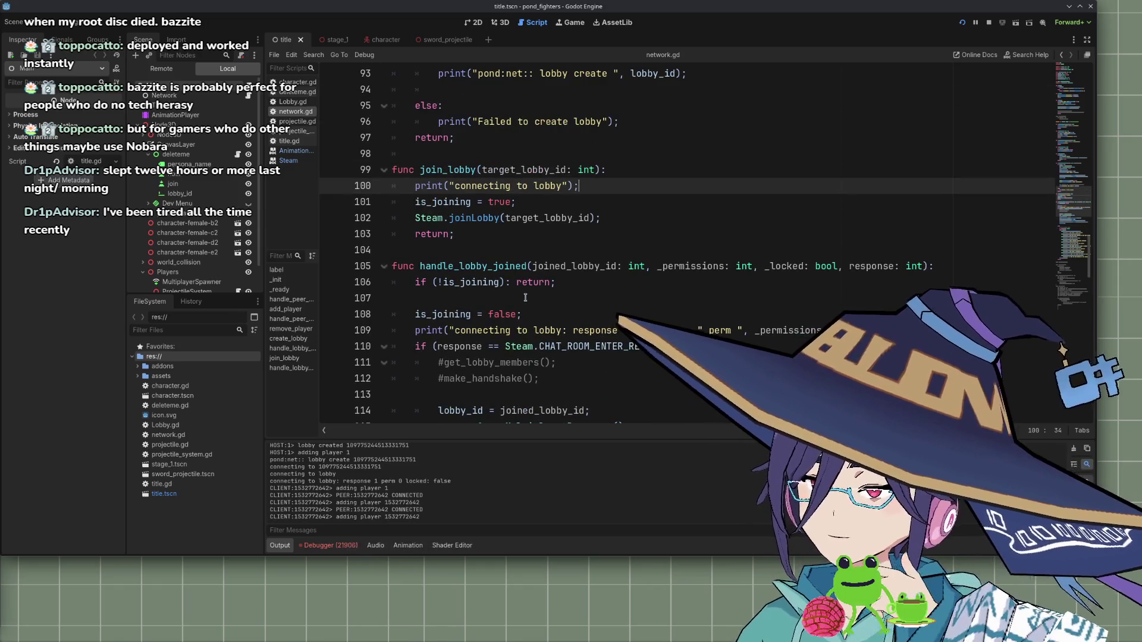
pyautogui.scroll(3, 516, 269)
pyautogui.scroll(-3, 512, 274)
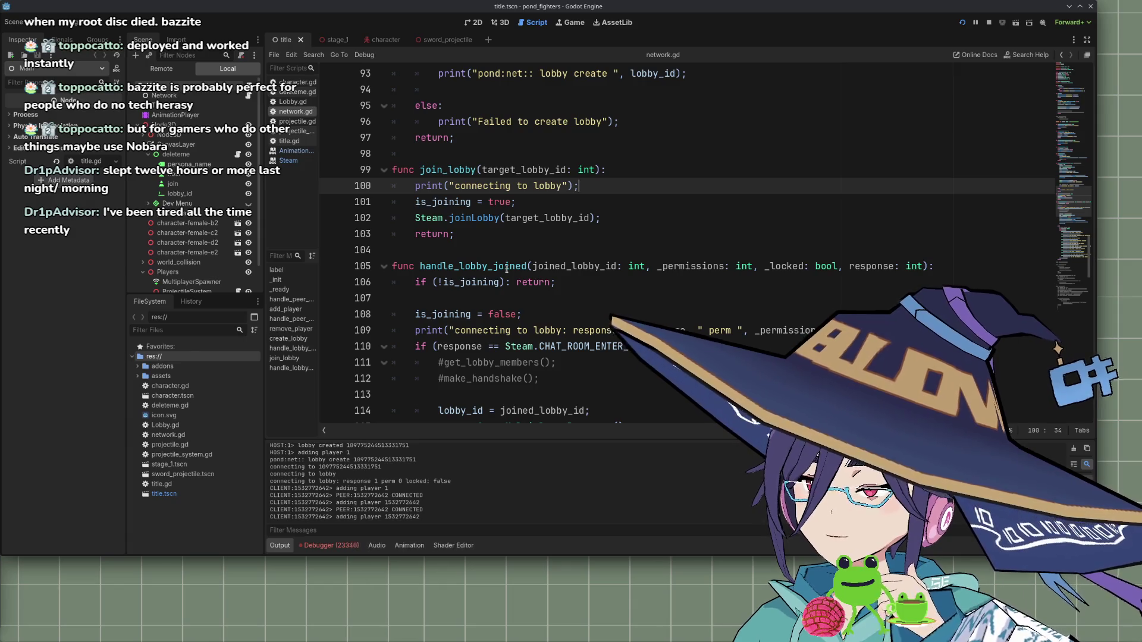
pyautogui.scroll(-4, 509, 261)
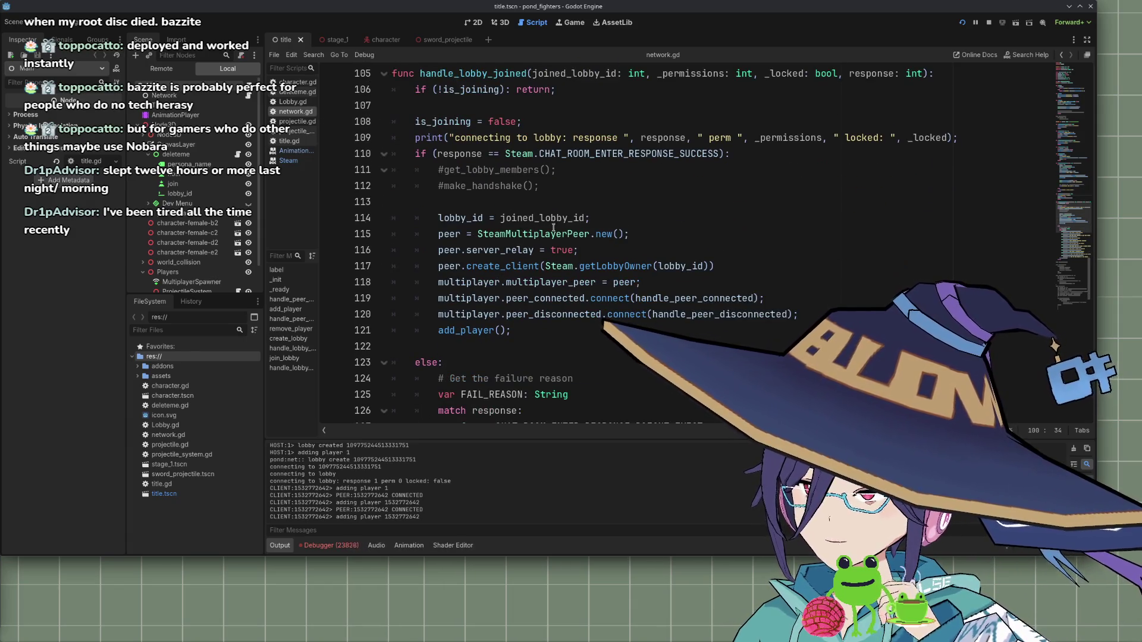
pyautogui.moveTo(467, 218)
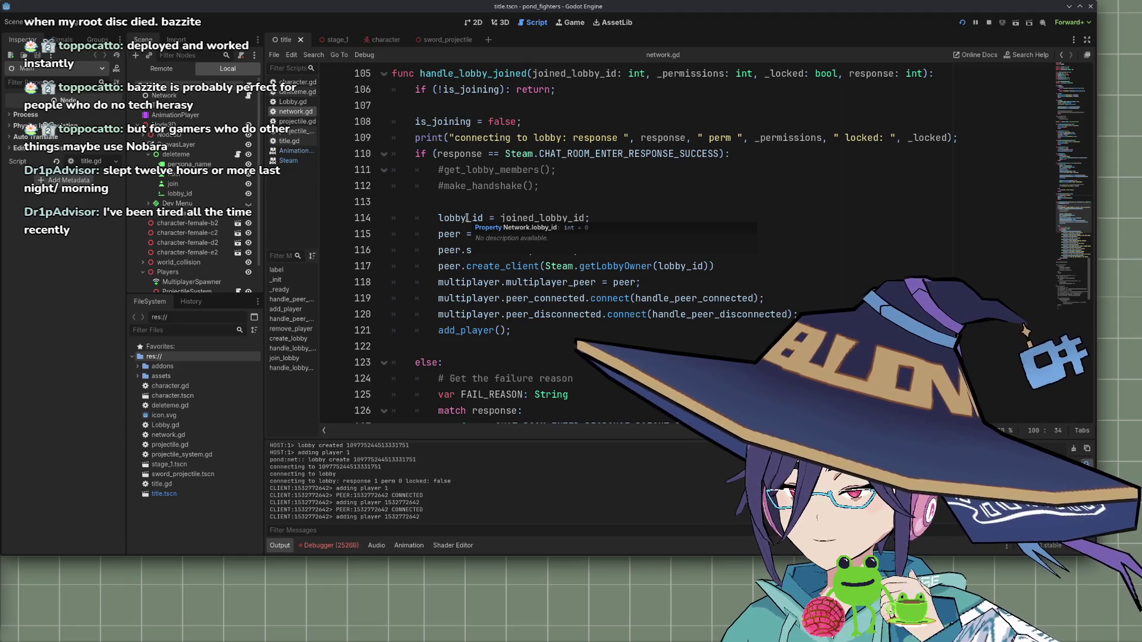
pyautogui.scroll(-1, 467, 218)
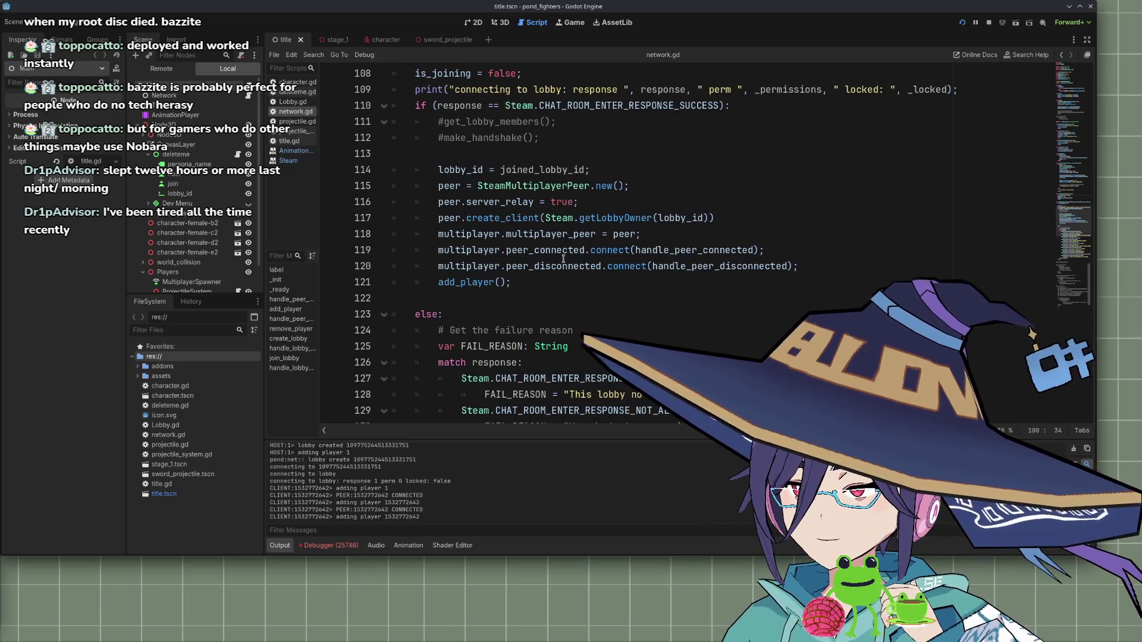
pyautogui.click(530, 281)
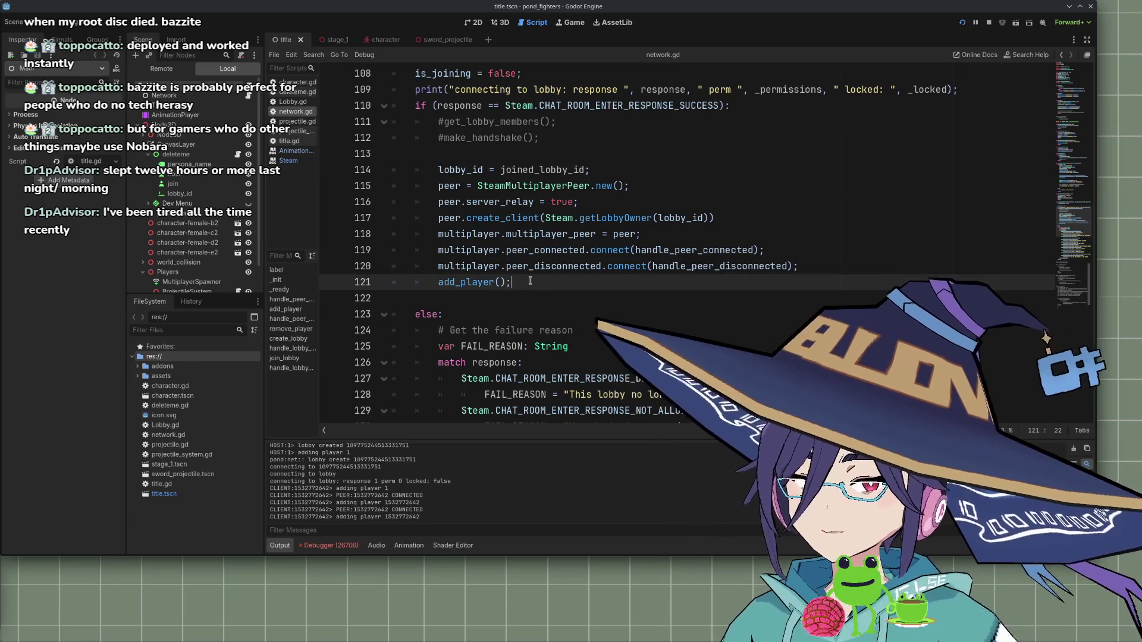
# Remove the add_player() call on line 121 and save network.gd
pyautogui.hotkey('ctrl', 'k')
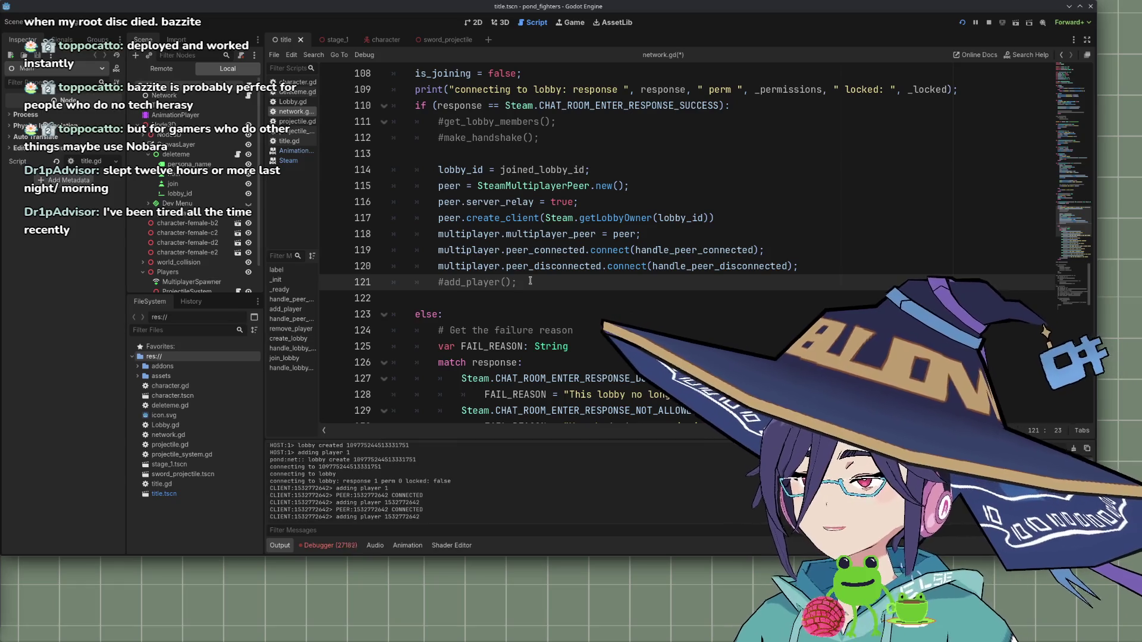
pyautogui.hotkey('shift', 'Home')
pyautogui.hotkey('shift', 'Home')
pyautogui.press('BackSpace')
pyautogui.press('BackSpace')
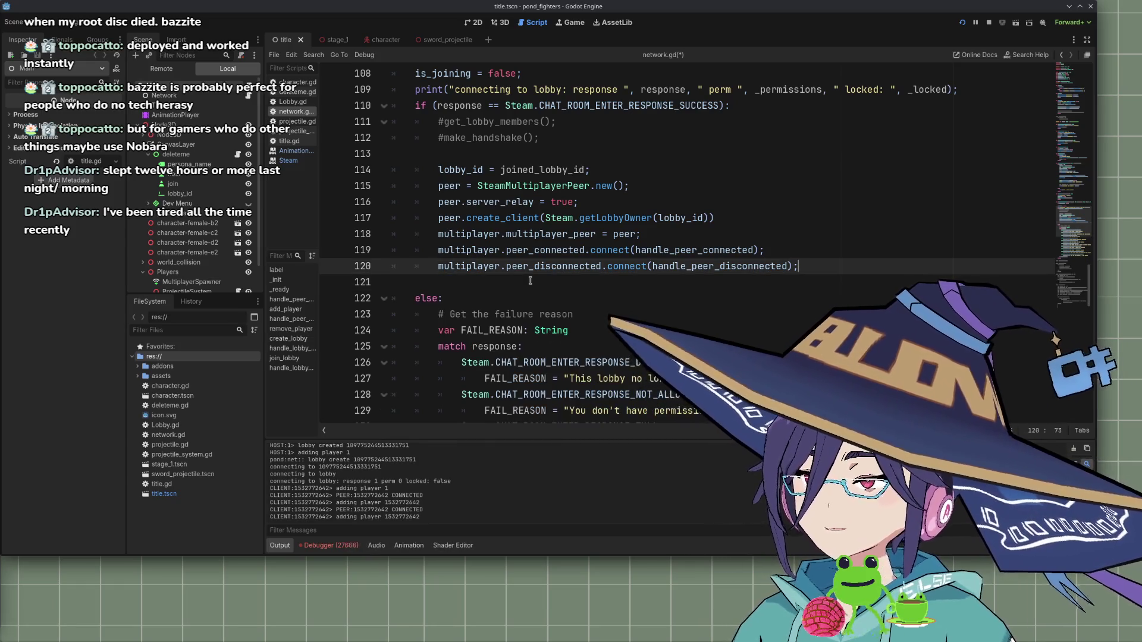
pyautogui.hotkey('ctrl', 's')
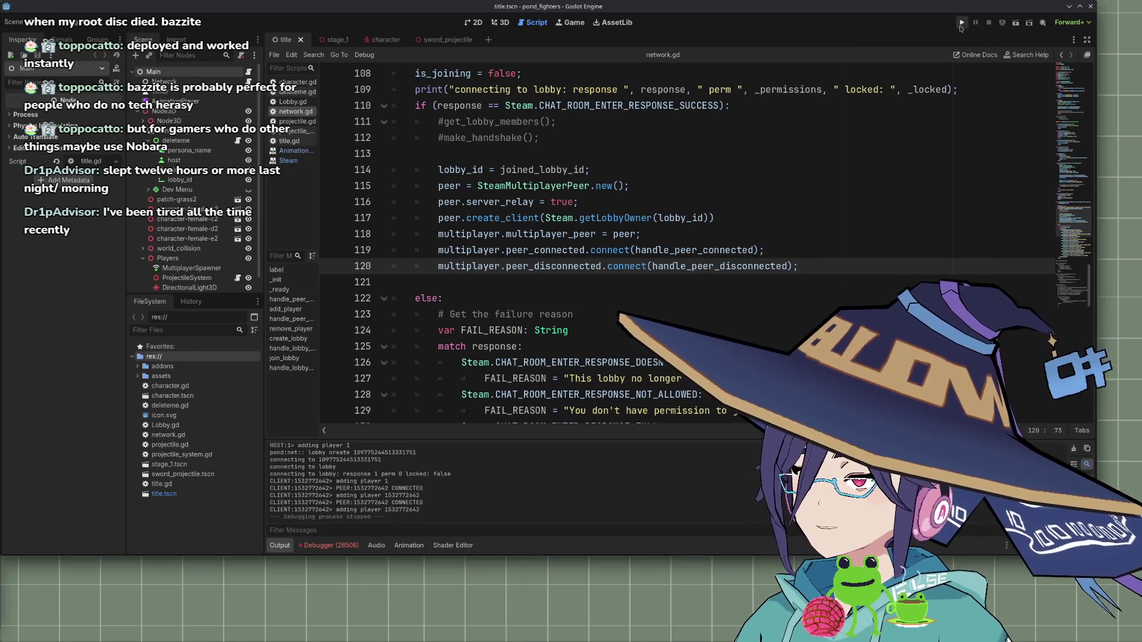
# Launch two instances, host a lobby, and paste its lobby ID into the other game to join
pyautogui.click(962, 22)
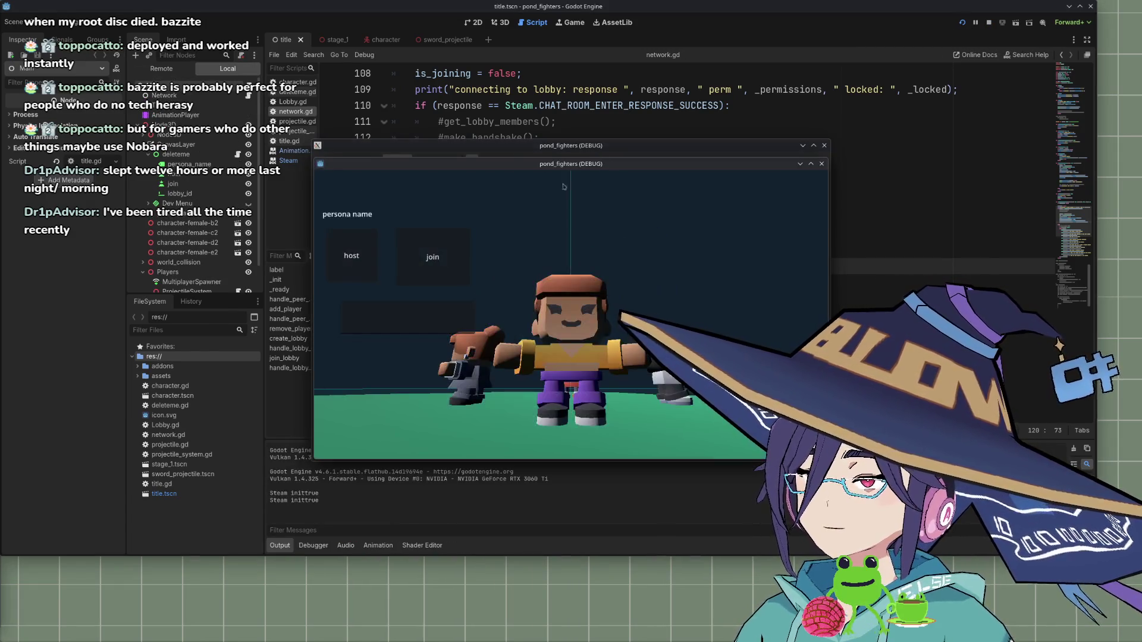
pyautogui.click(352, 254)
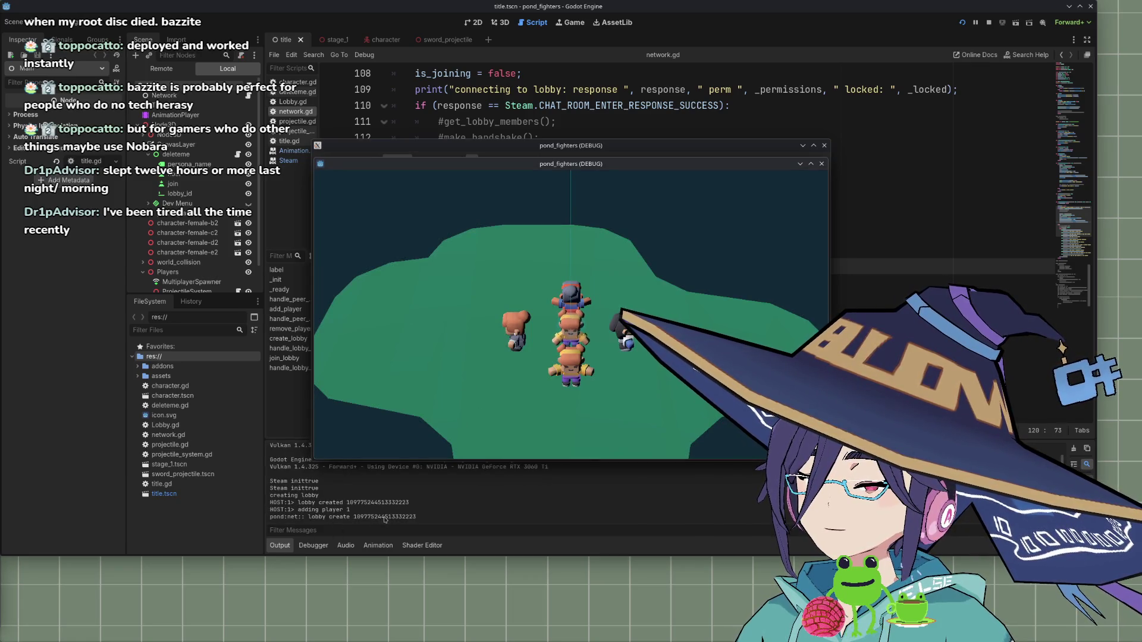
pyautogui.click(542, 147)
pyautogui.doubleClick(389, 519)
pyautogui.hotkey('ctrl', 'c')
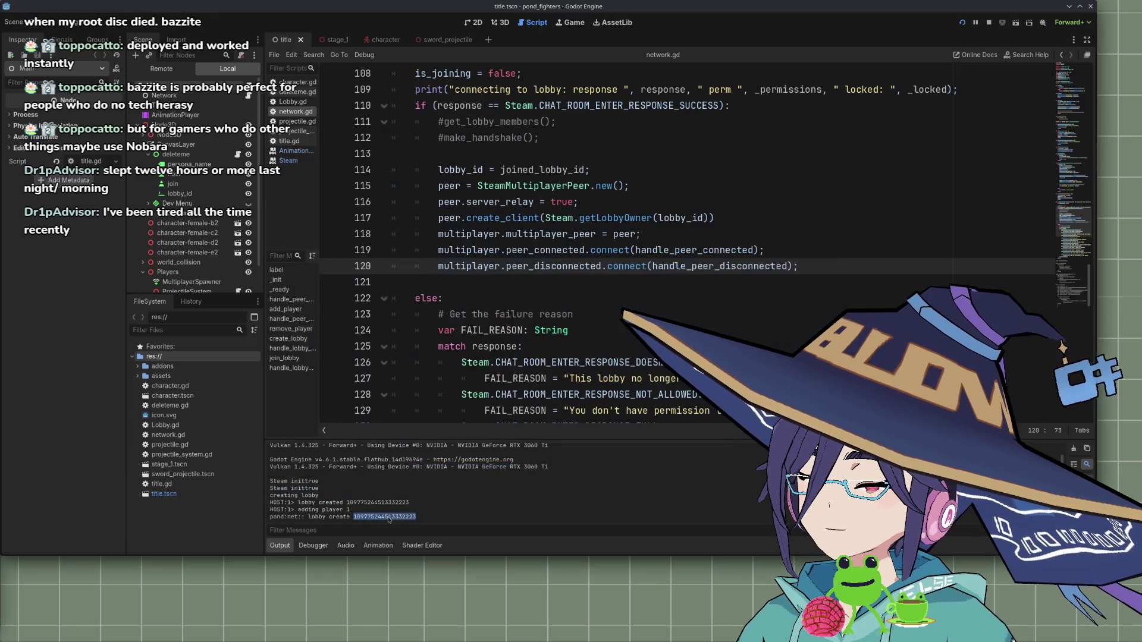
pyautogui.hotkey('alt', 'Tab')
pyautogui.click(420, 315)
pyautogui.hotkey('ctrl', 'v')
pyautogui.click(433, 257)
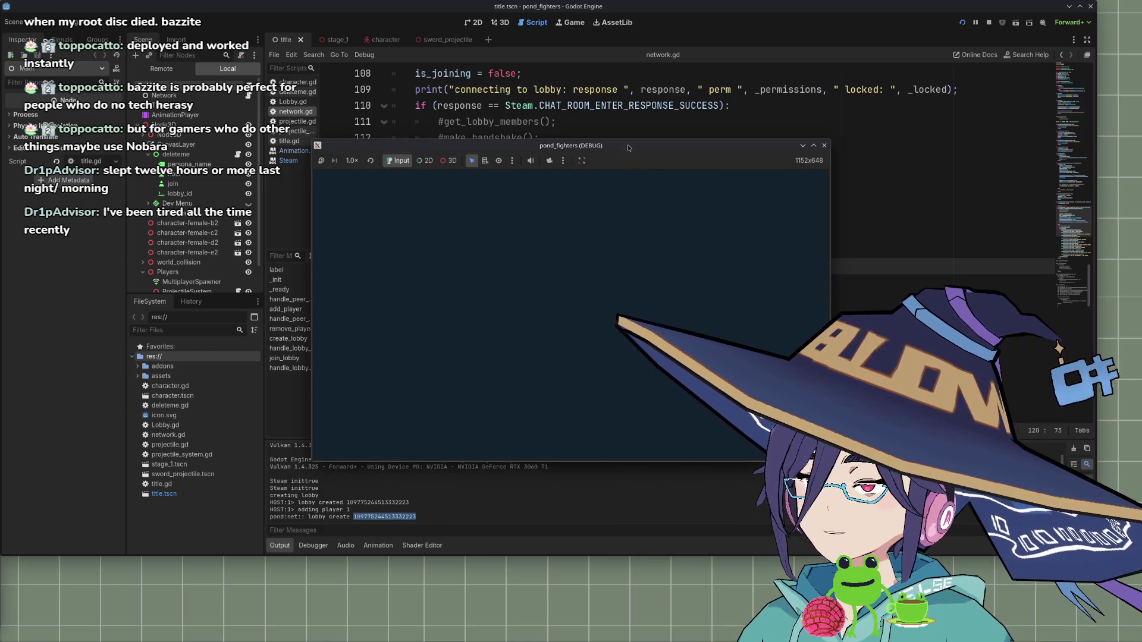
# Close the stuck blank game window and relaunch the two game instances
pyautogui.moveTo(629, 148); pyautogui.dragTo(816, 357)
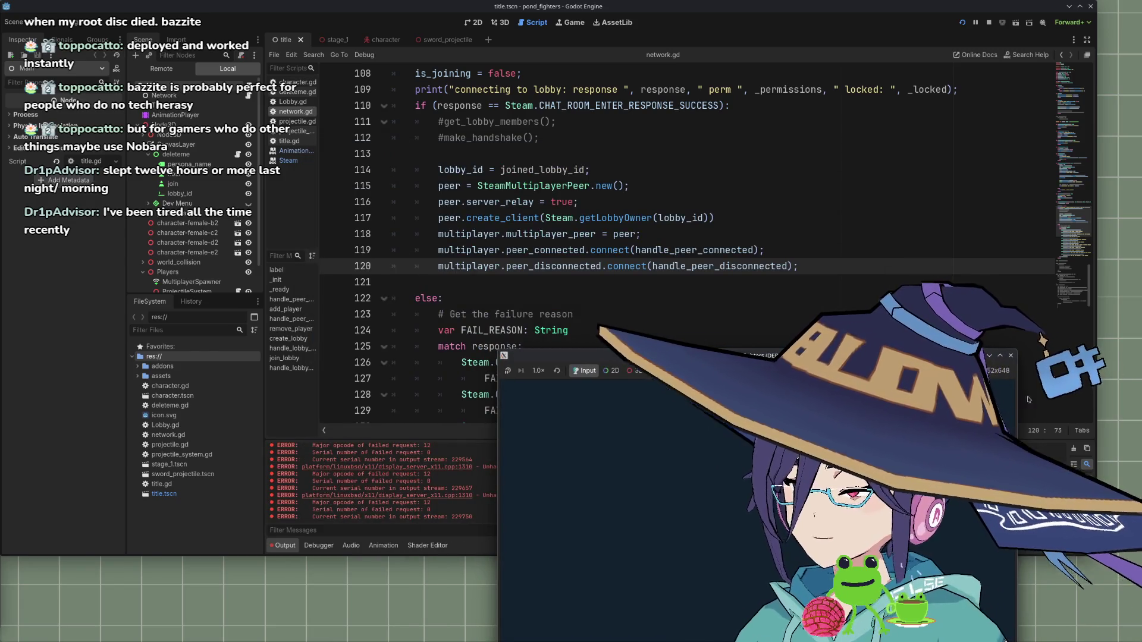
pyautogui.click(1010, 355)
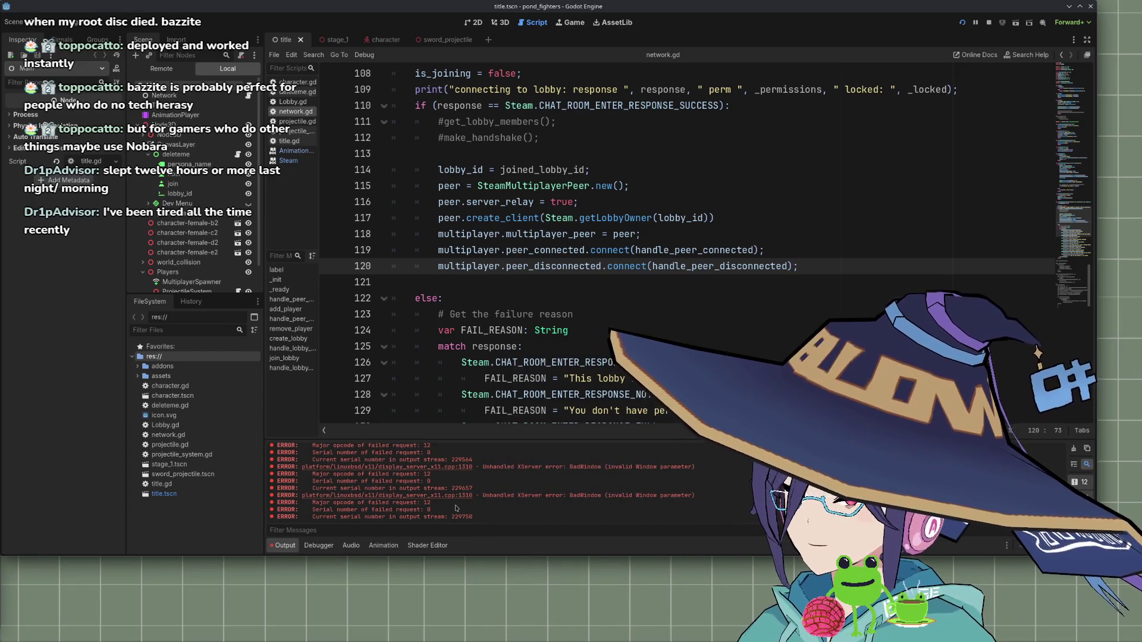
pyautogui.scroll(1, 473, 503)
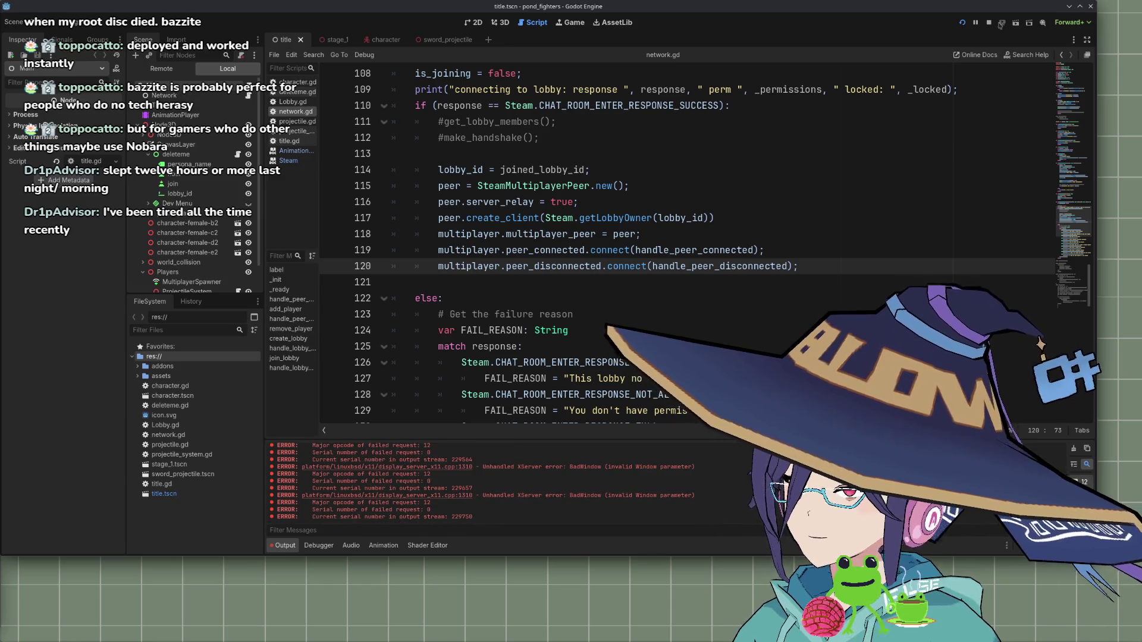
pyautogui.click(977, 24)
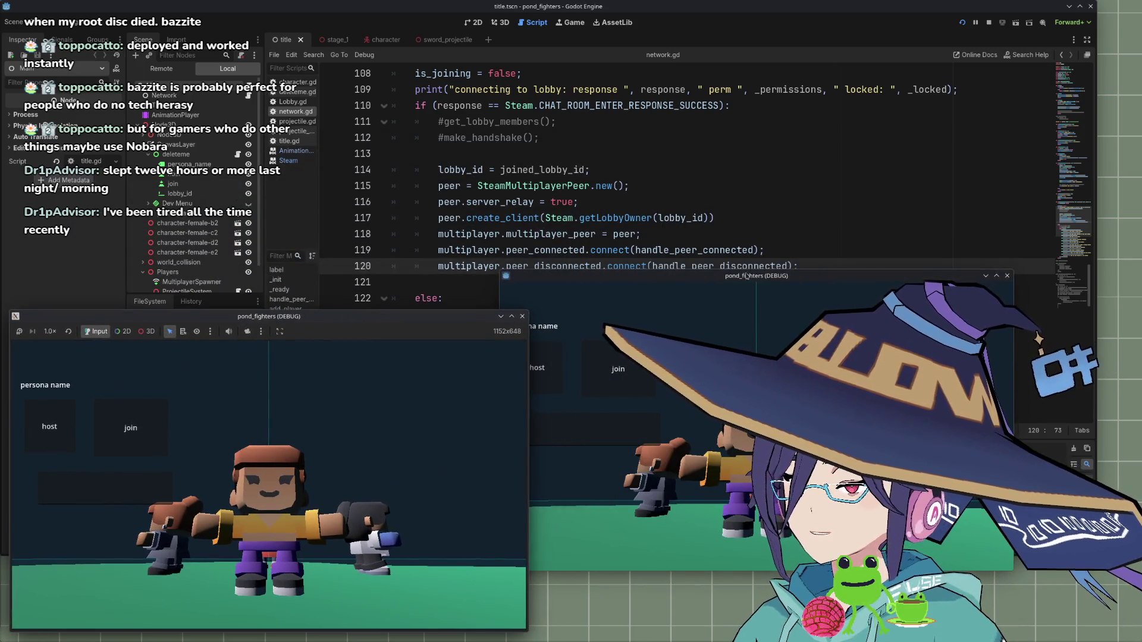
# Host a lobby in the left game window, then stop and relaunch the game
pyautogui.click(49, 427)
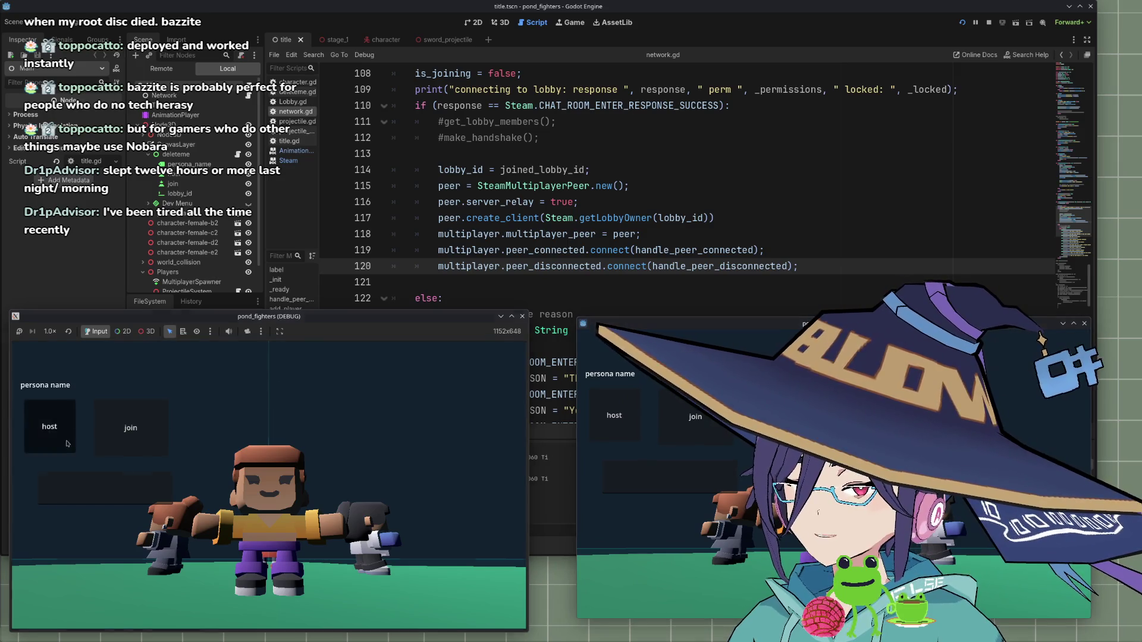
pyautogui.click(988, 22)
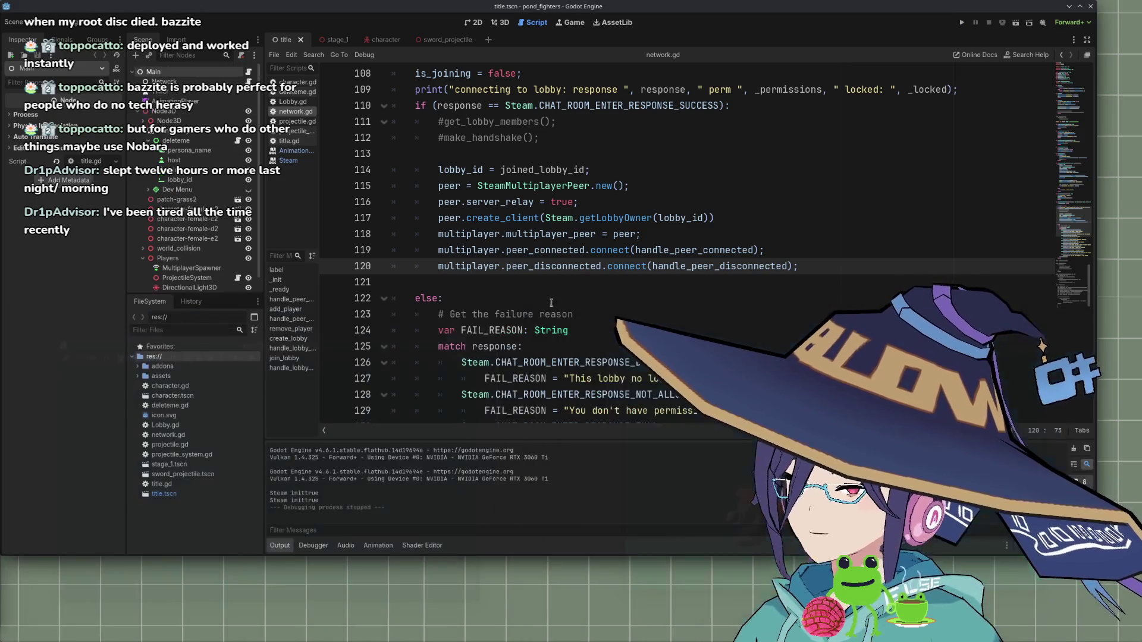
pyautogui.click(962, 22)
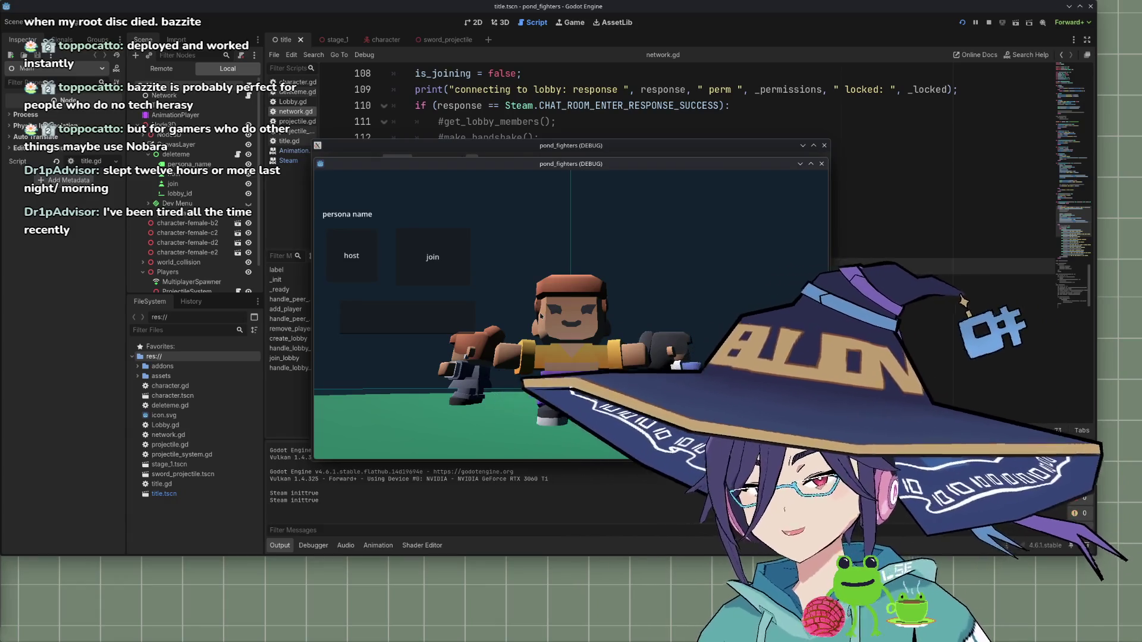
# Rearrange the game windows, restart with F5, host a lobby again, and stop the game
pyautogui.moveTo(571, 163); pyautogui.dragTo(792, 229)
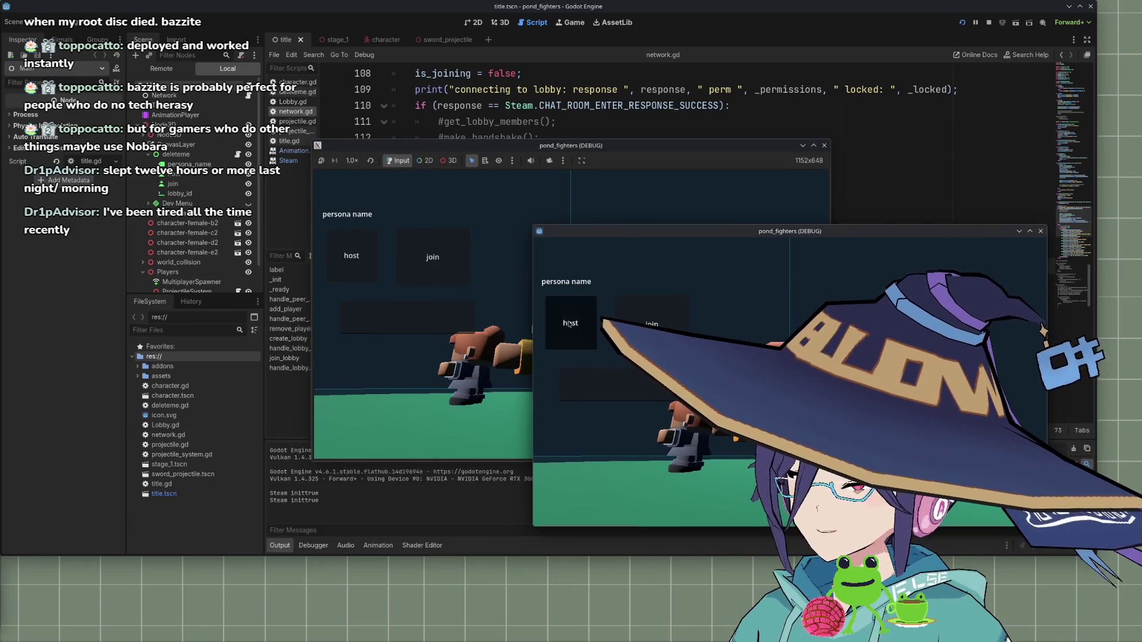
pyautogui.click(1043, 229)
pyautogui.press('F5')
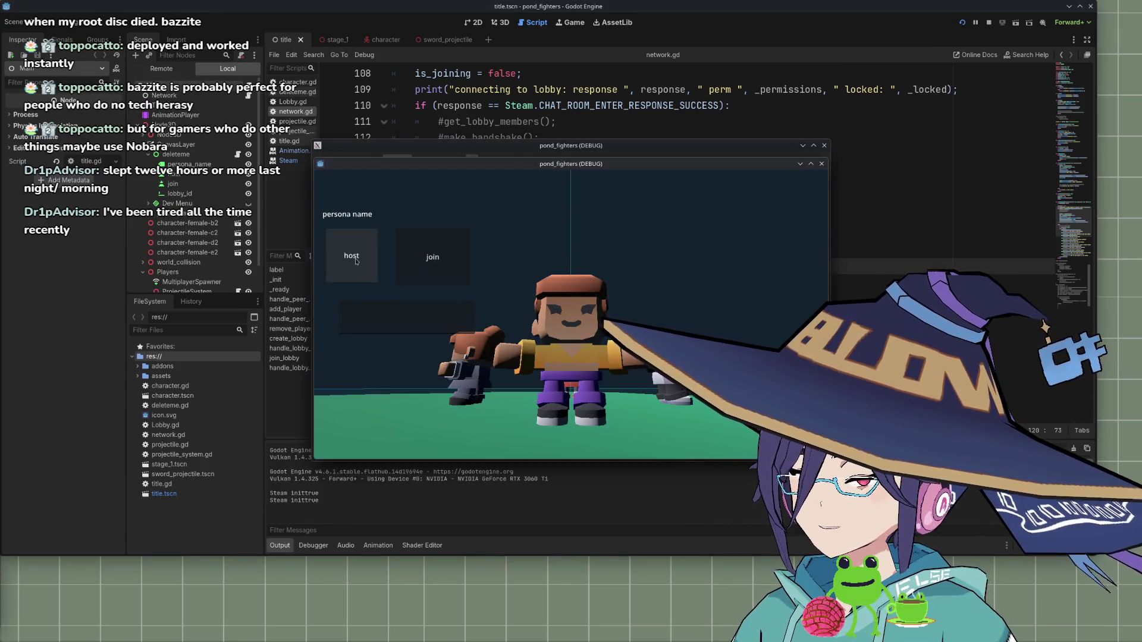
pyautogui.click(360, 271)
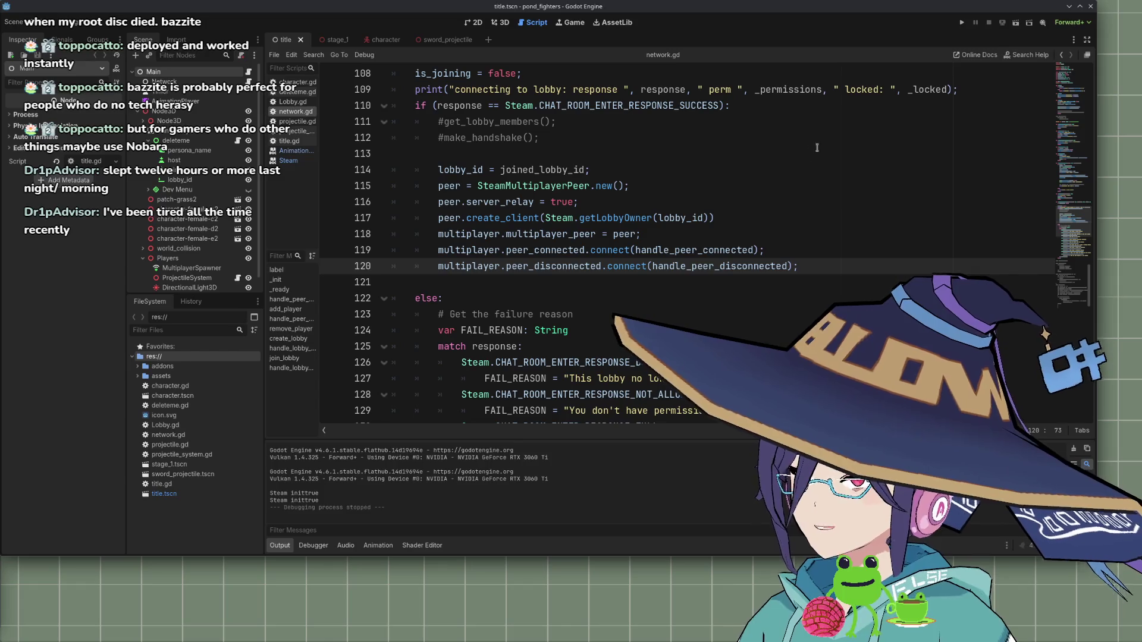
pyautogui.click(838, 150)
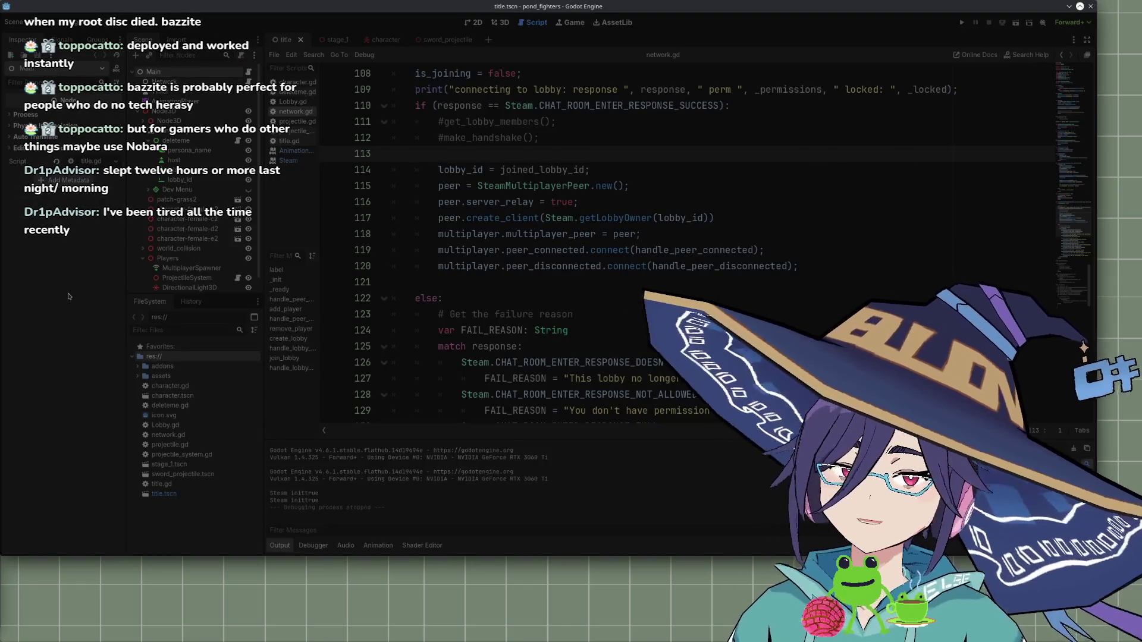
# Search for 'godot' in KRunner and launch the Godot Engine result
pyautogui.hotkey('alt', 'space')
pyautogui.write('godot')
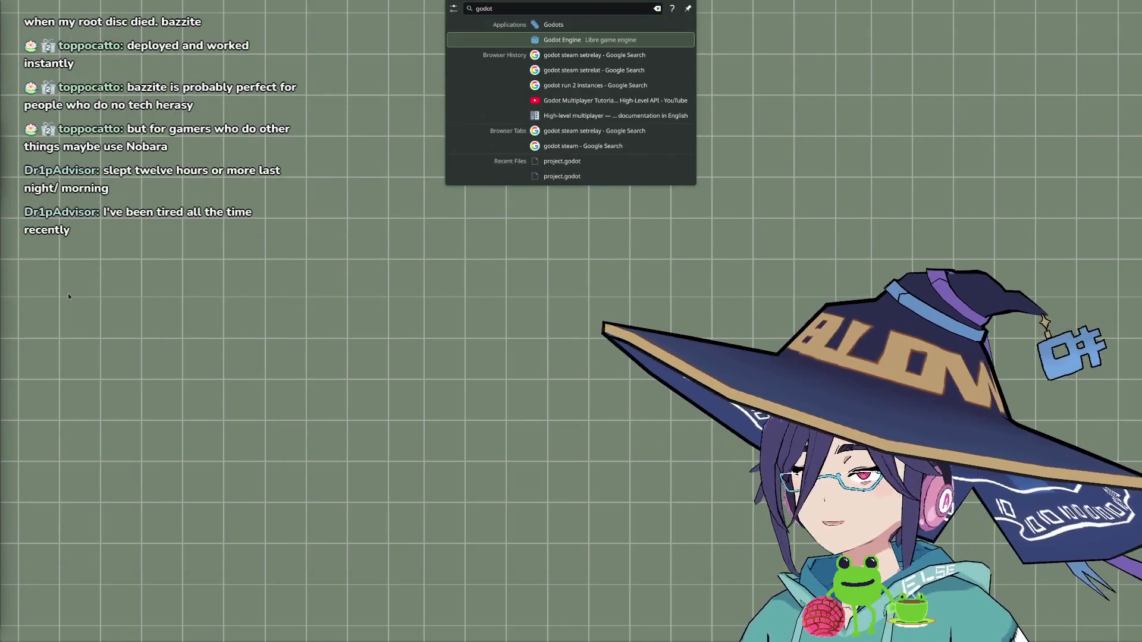
pyautogui.press('Return')
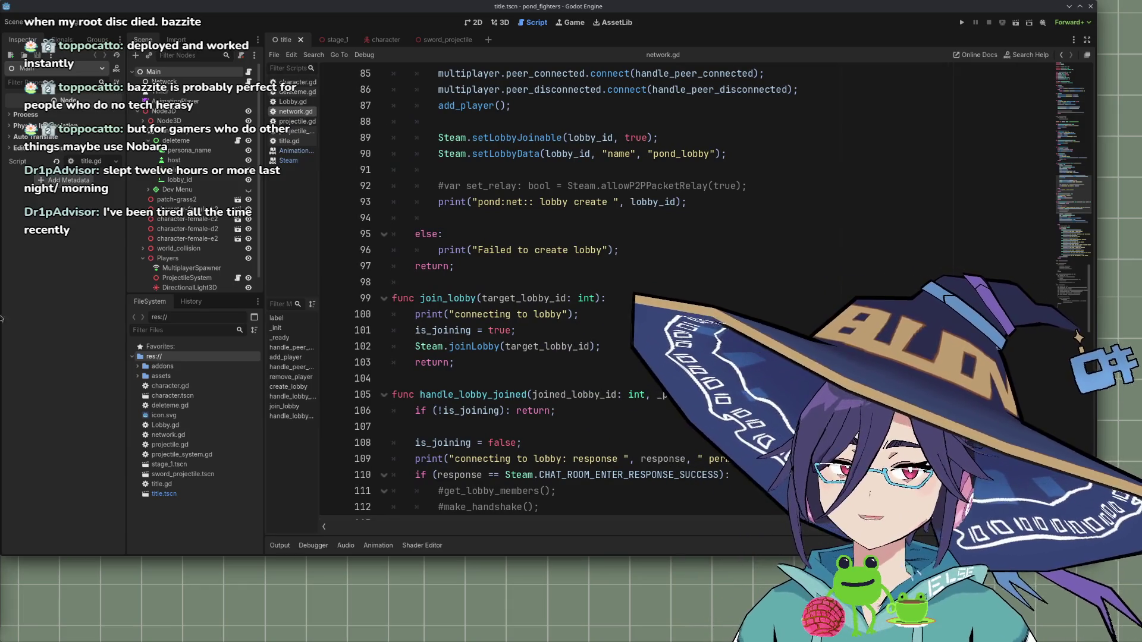
# Run the project, host a new lobby, and paste its ID from Output into the game's join field
pyautogui.scroll(-1, 573, 312)
pyautogui.scroll(9, 573, 313)
pyautogui.scroll(-4, 573, 312)
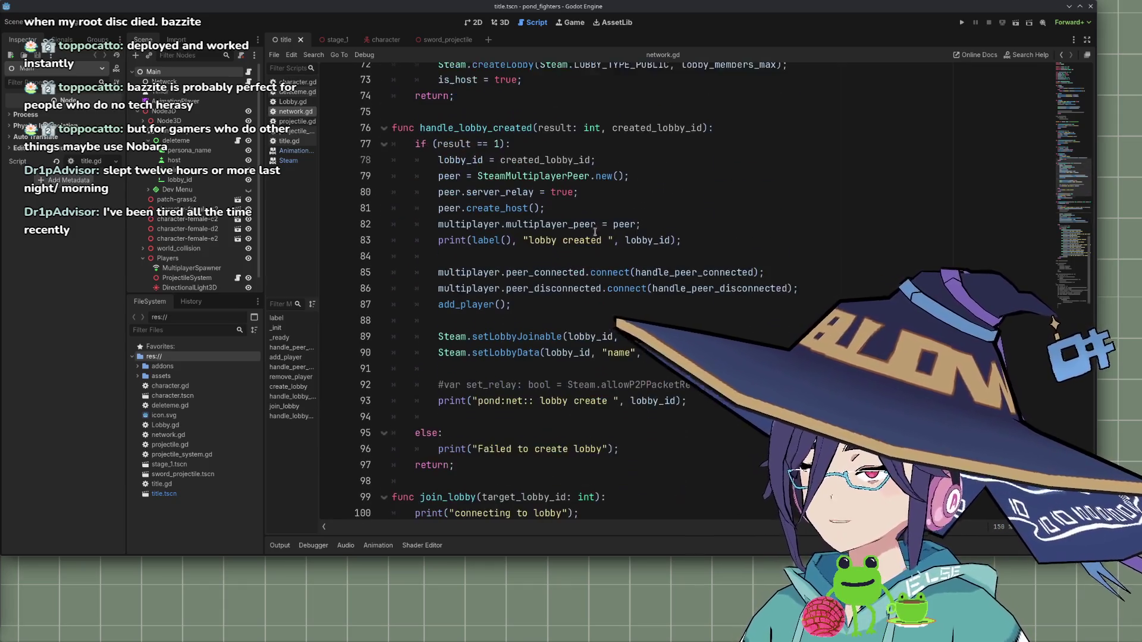
pyautogui.click(959, 24)
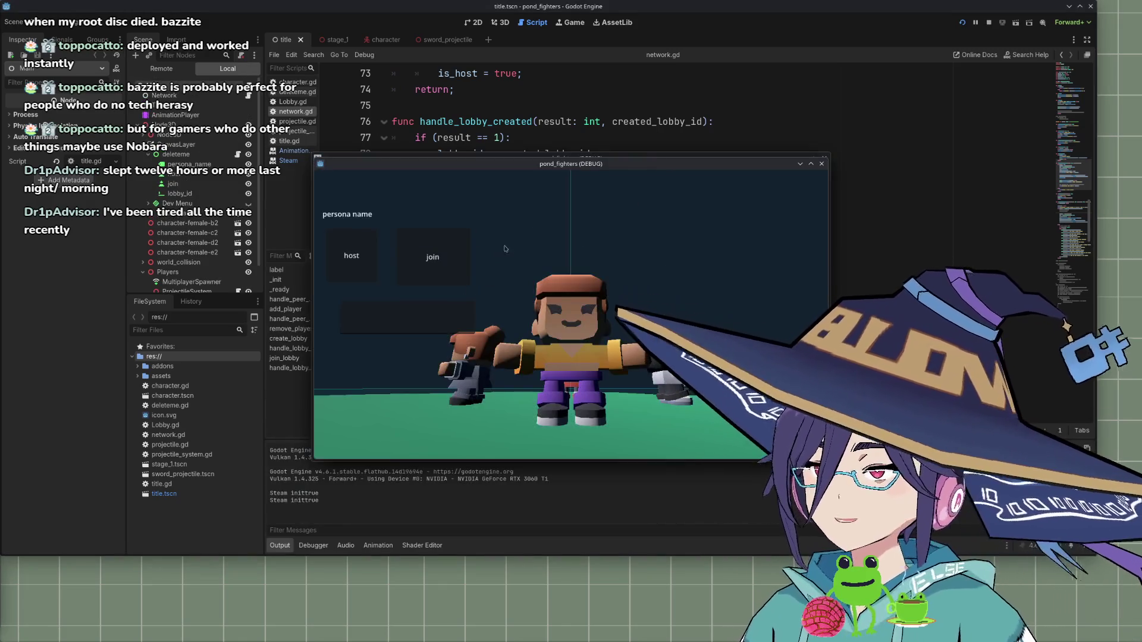
pyautogui.click(360, 267)
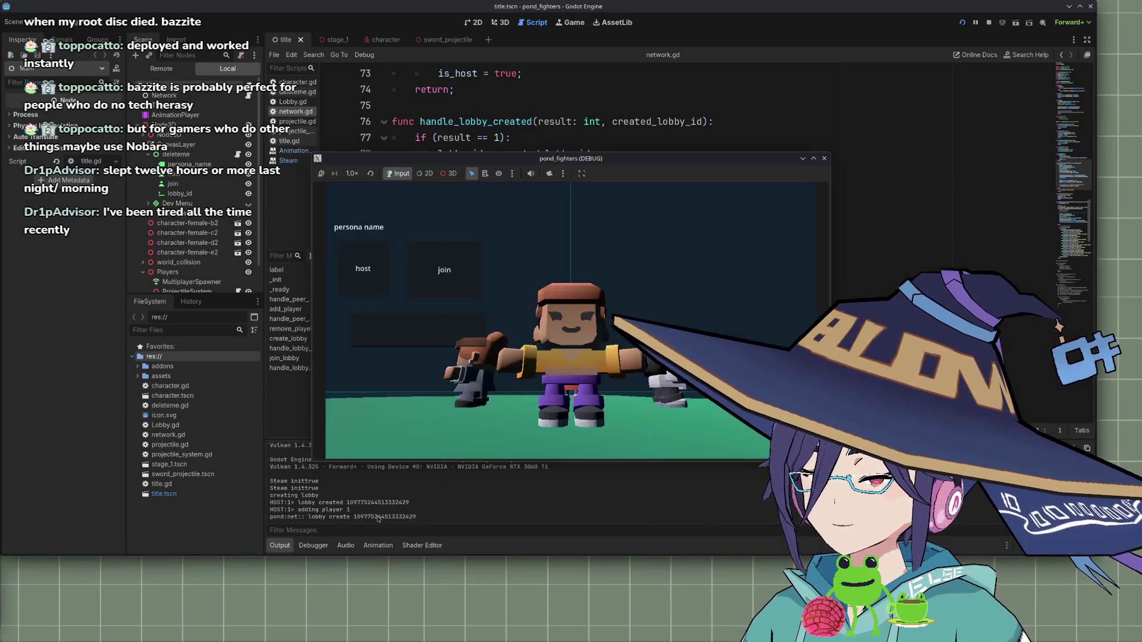
pyautogui.doubleClick(377, 517)
pyautogui.hotkey('ctrl', 'c')
pyautogui.hotkey('alt', 'Tab')
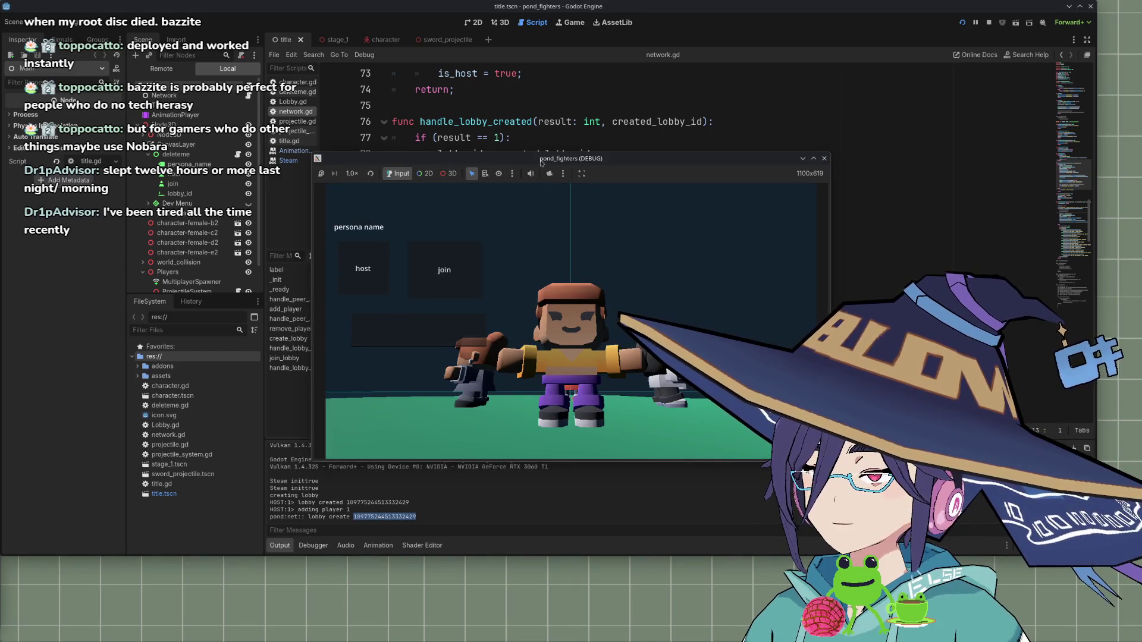
pyautogui.click(618, 400)
pyautogui.hotkey('ctrl', 'v')
pyautogui.press('Return')
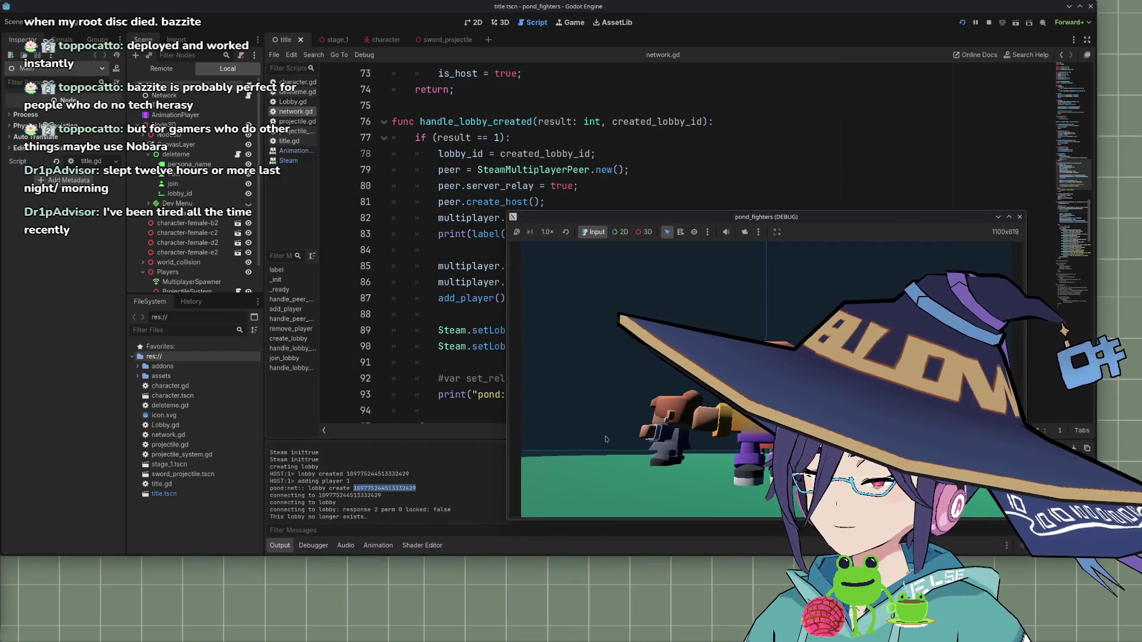
# Rerun with F5, host another lobby in the second window, and paste its ID into the other game's field
pyautogui.moveTo(801, 219); pyautogui.dragTo(550, 107)
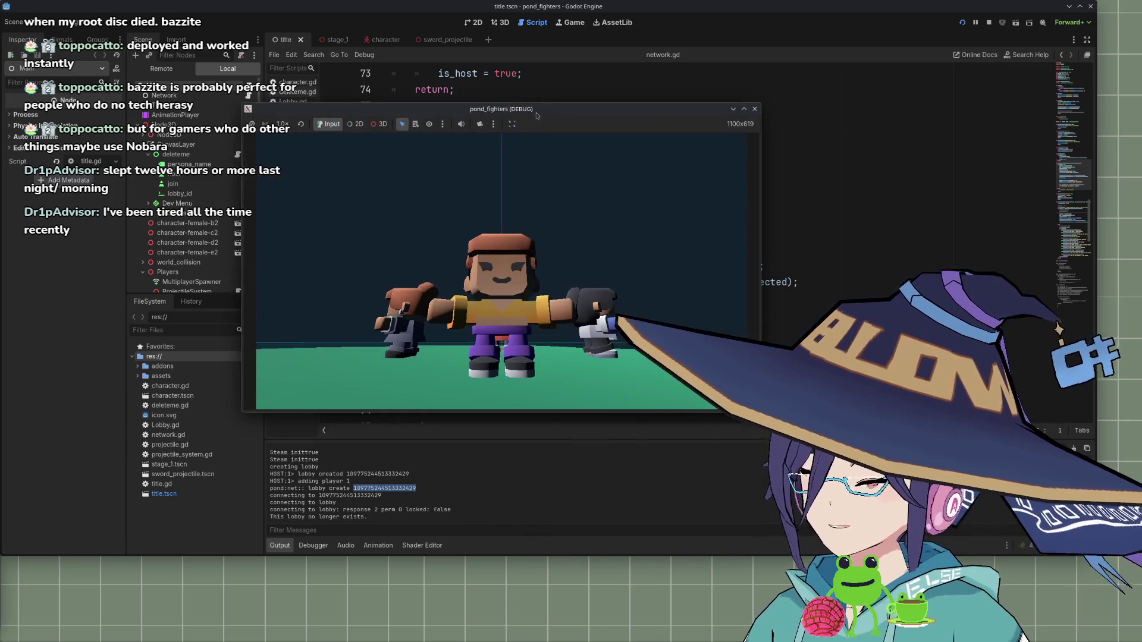
pyautogui.click(756, 111)
pyautogui.scroll(-5, 642, 365)
pyautogui.scroll(5, 641, 365)
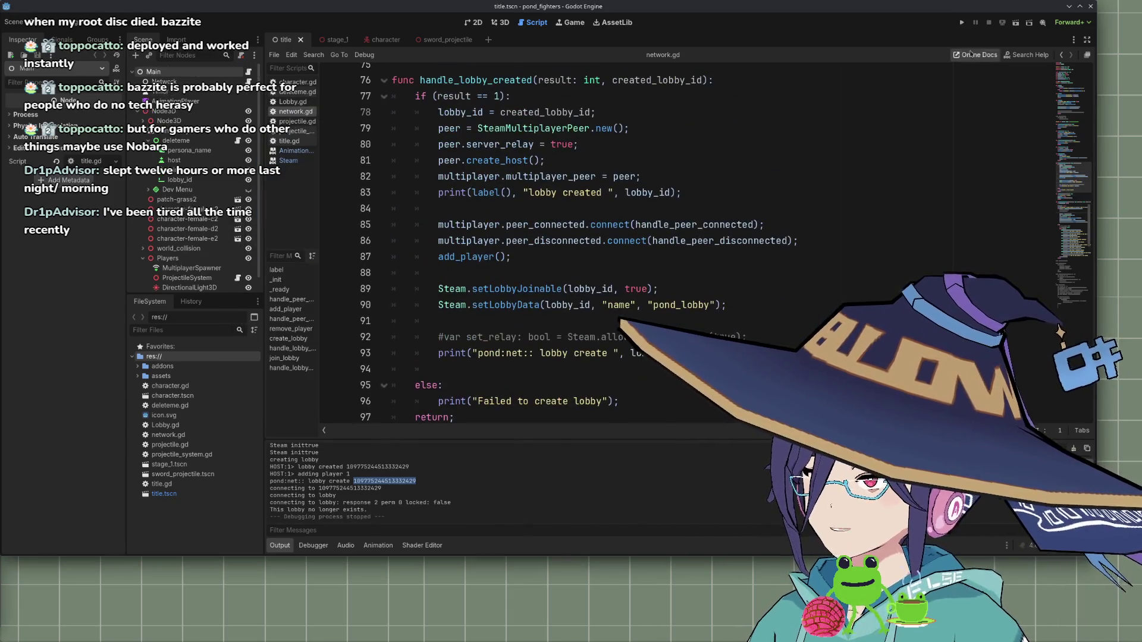
pyautogui.press('F5')
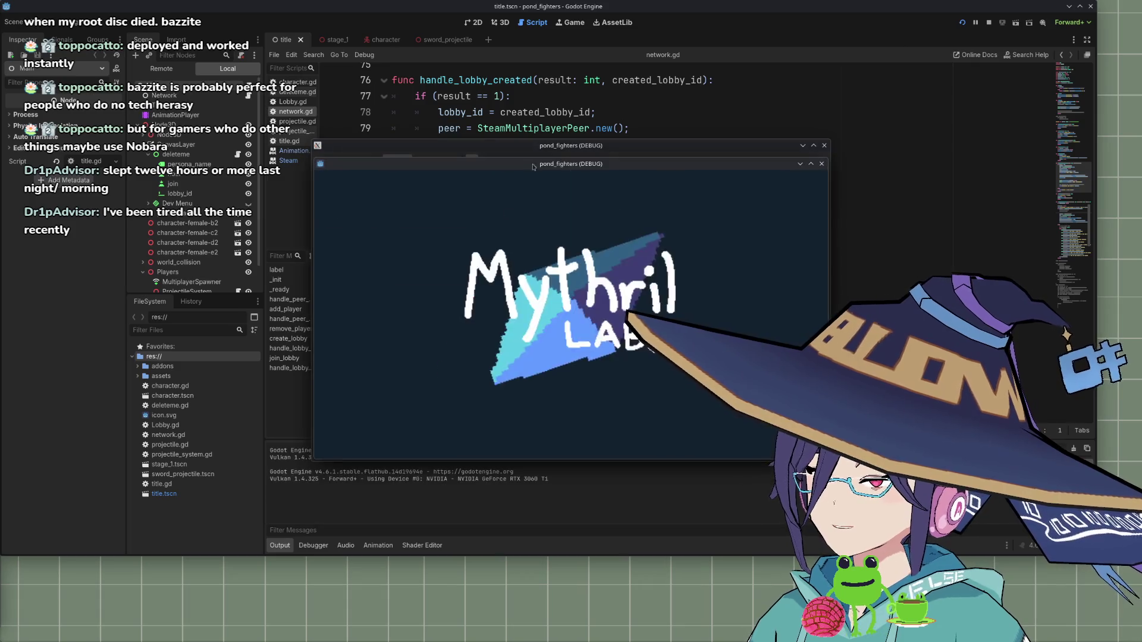
pyautogui.moveTo(516, 163); pyautogui.dragTo(739, 187)
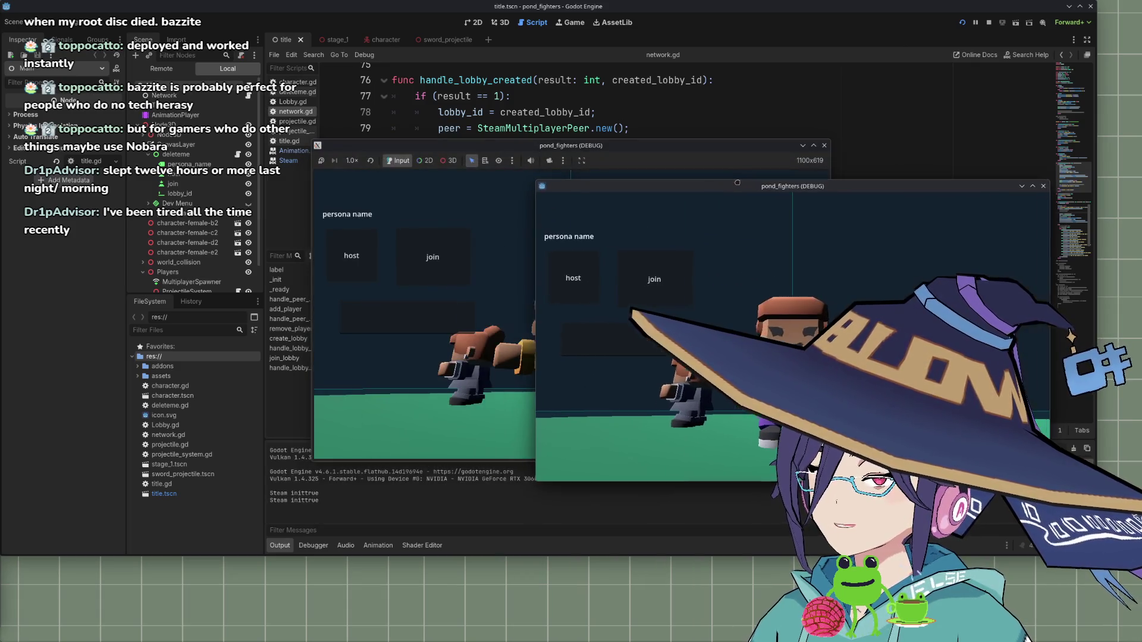
pyautogui.click(574, 292)
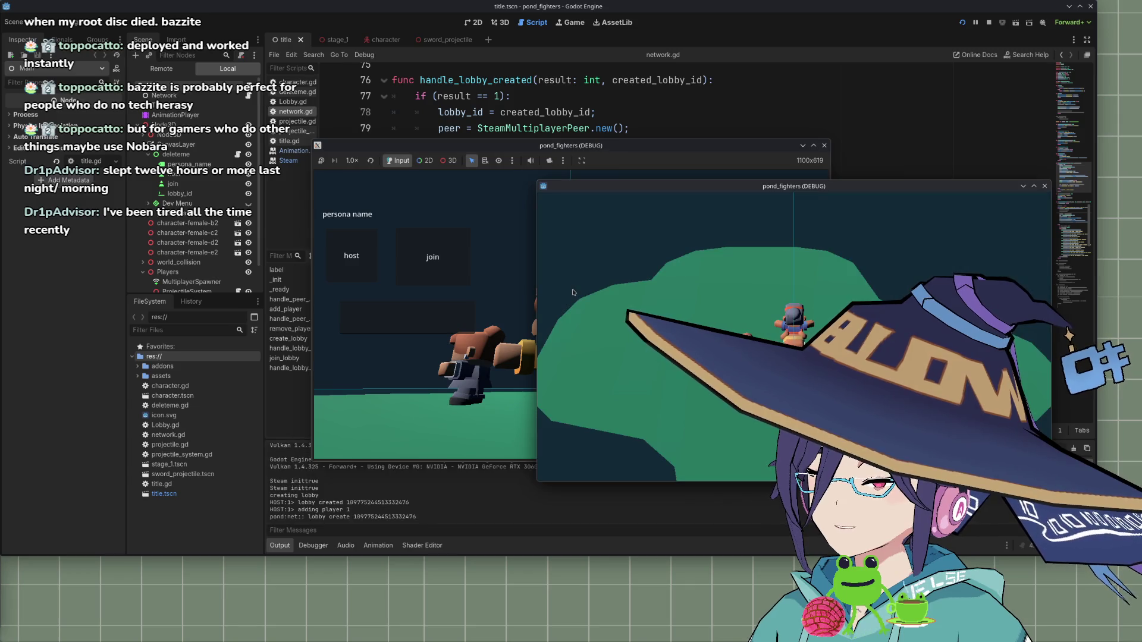
pyautogui.click(402, 521)
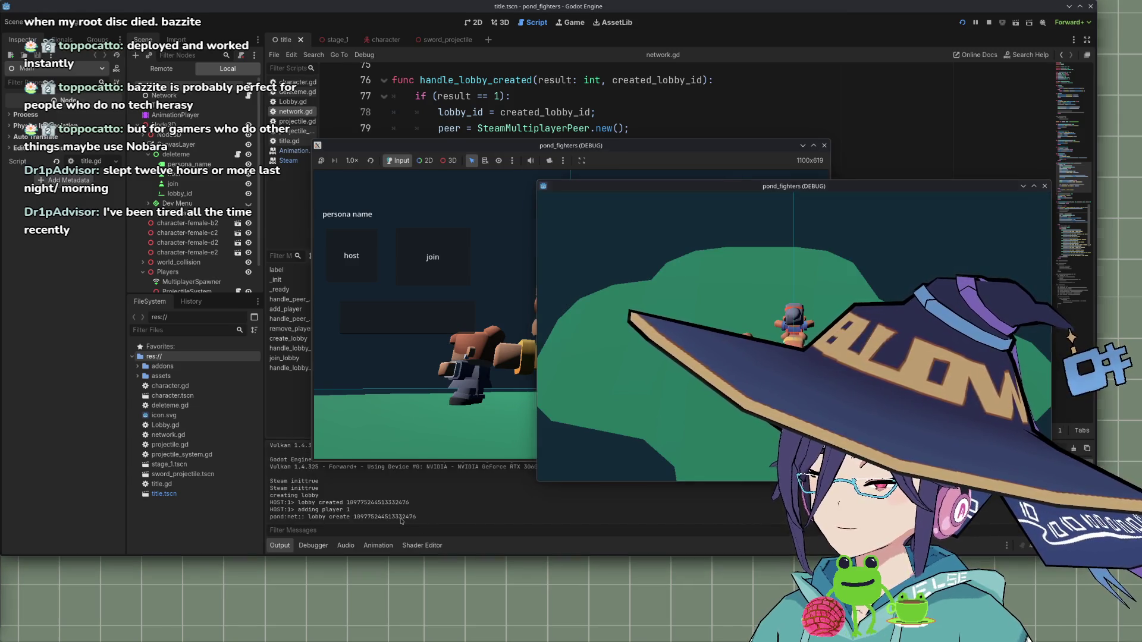
pyautogui.doubleClick(401, 521)
pyautogui.hotkey('ctrl', 'c')
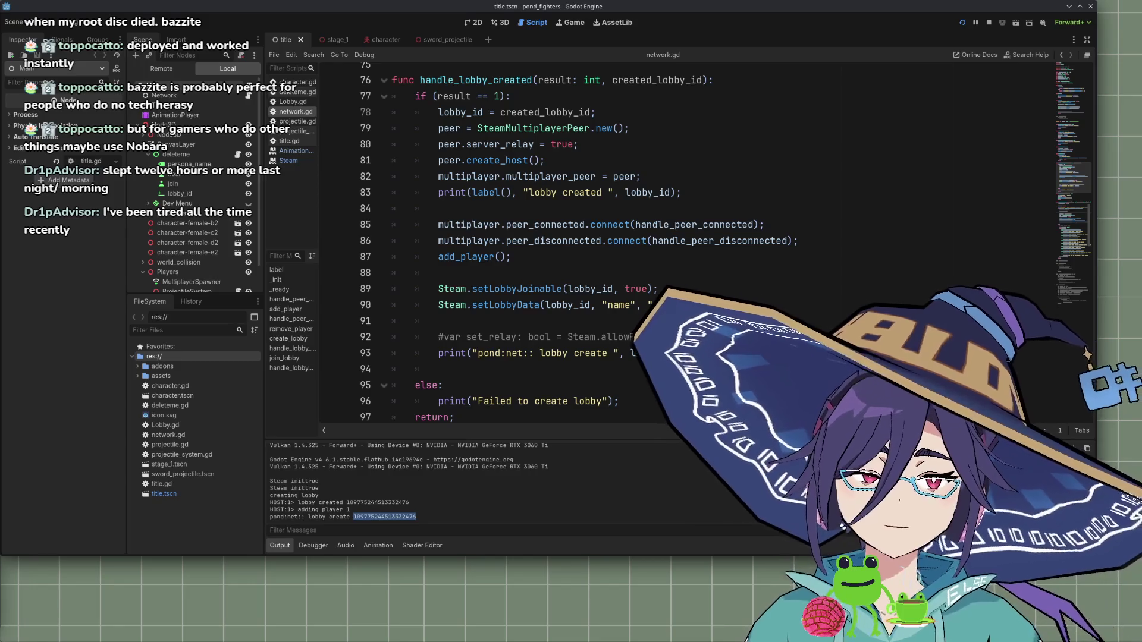
pyautogui.hotkey('alt', 'Tab')
pyautogui.click(357, 327)
pyautogui.hotkey('ctrl', 'v')
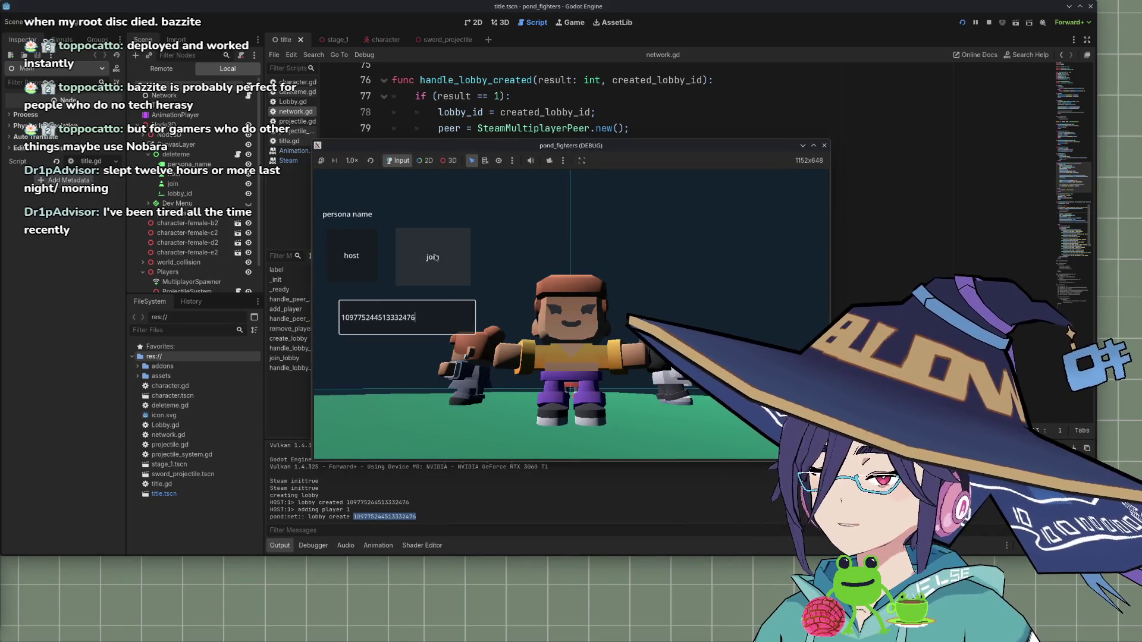
# Join the hosted lobby from the second game, then view the Debugger's Errors list of invalid target peer errors
pyautogui.click(435, 254)
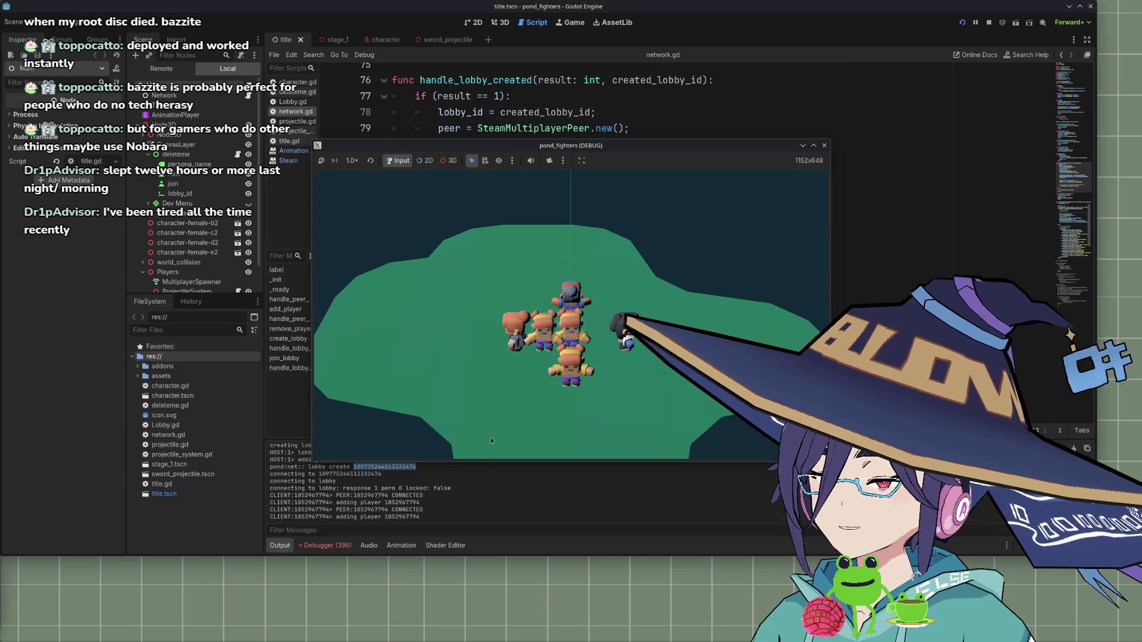
pyautogui.hotkey('alt', 'Tab')
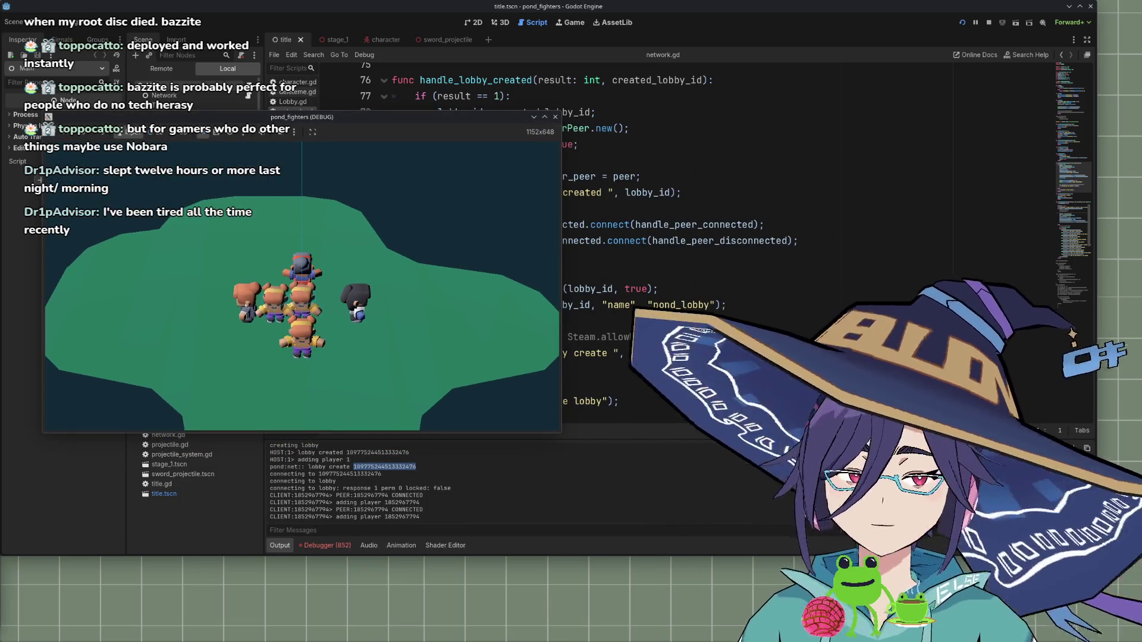
pyautogui.hotkey('alt', 'Tab')
pyautogui.click(345, 326)
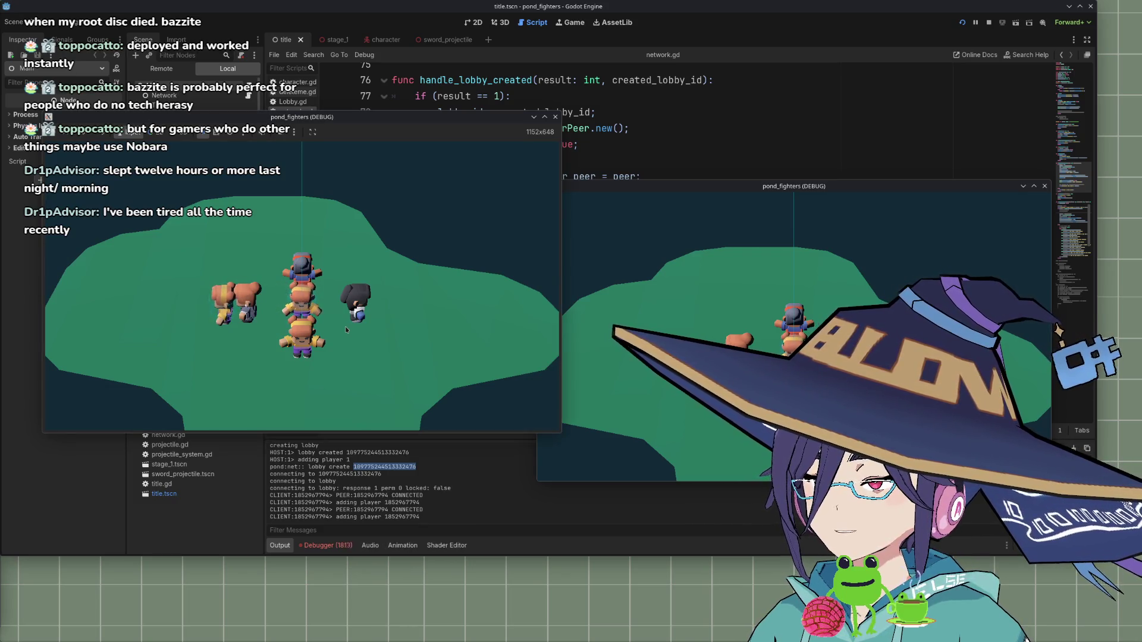
pyautogui.hotkey('alt', 'Tab')
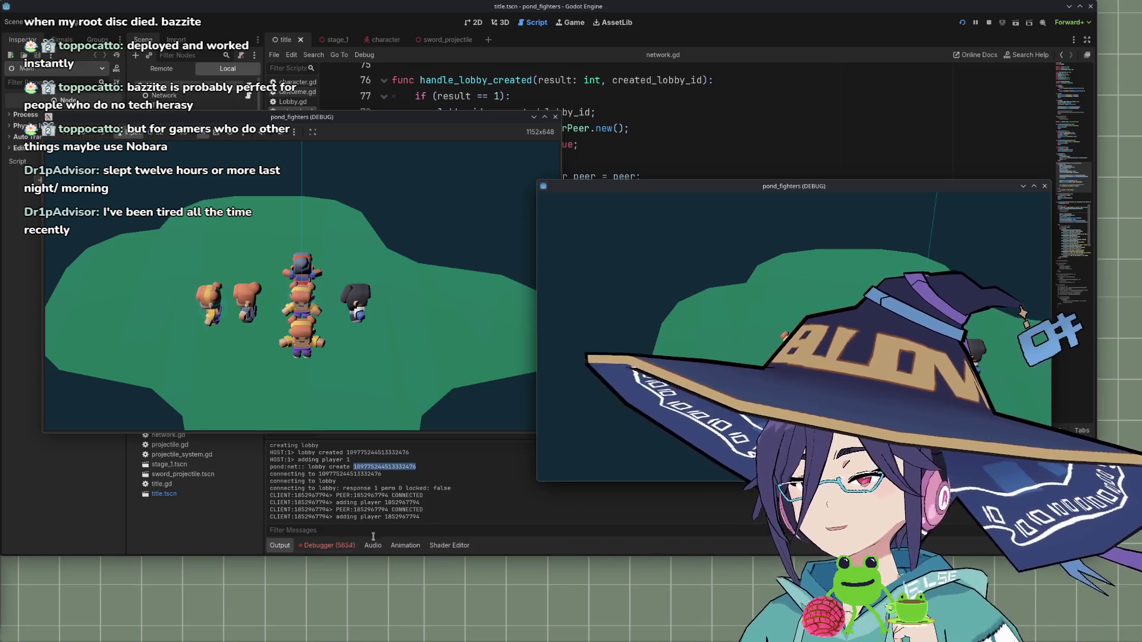
pyautogui.click(333, 547)
pyautogui.click(345, 339)
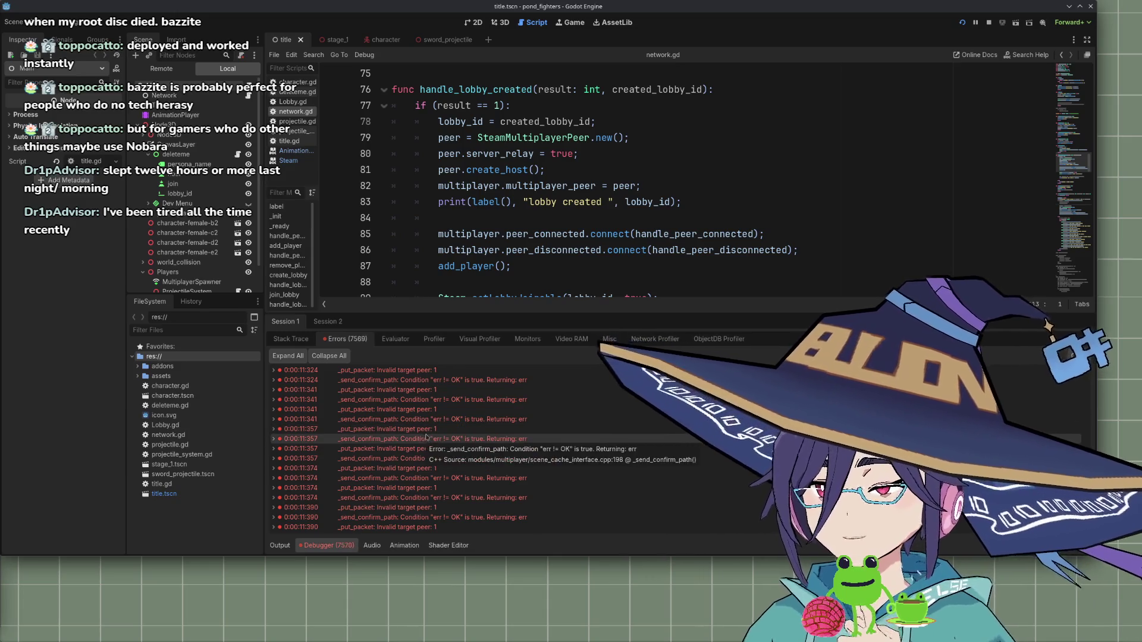
pyautogui.click(752, 202)
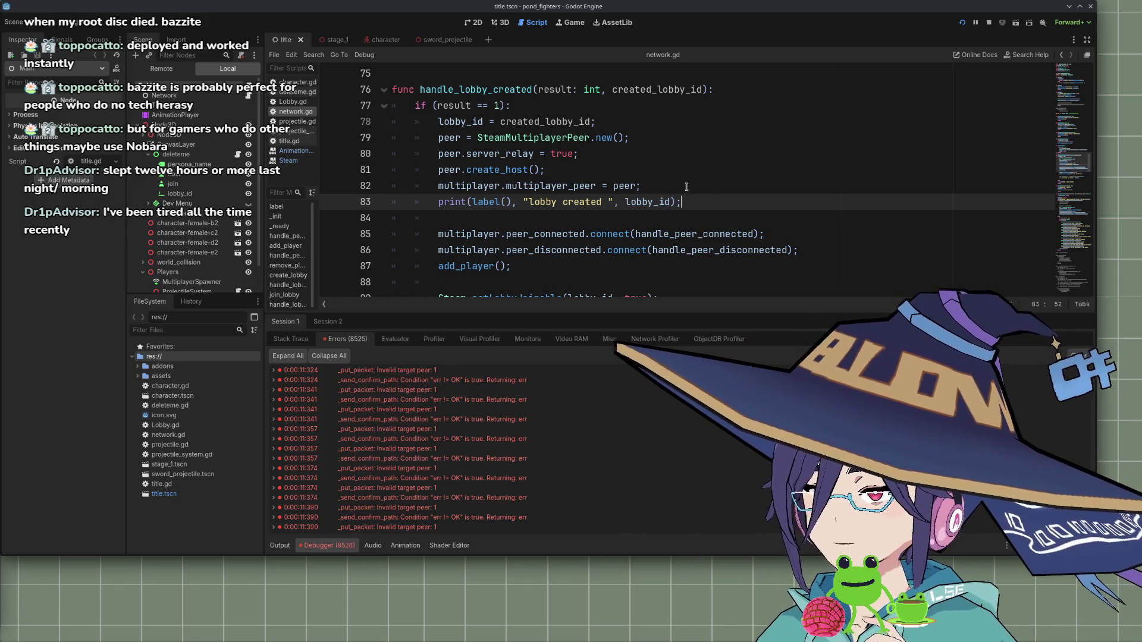
pyautogui.scroll(-1, 633, 230)
pyautogui.scroll(-2, 633, 231)
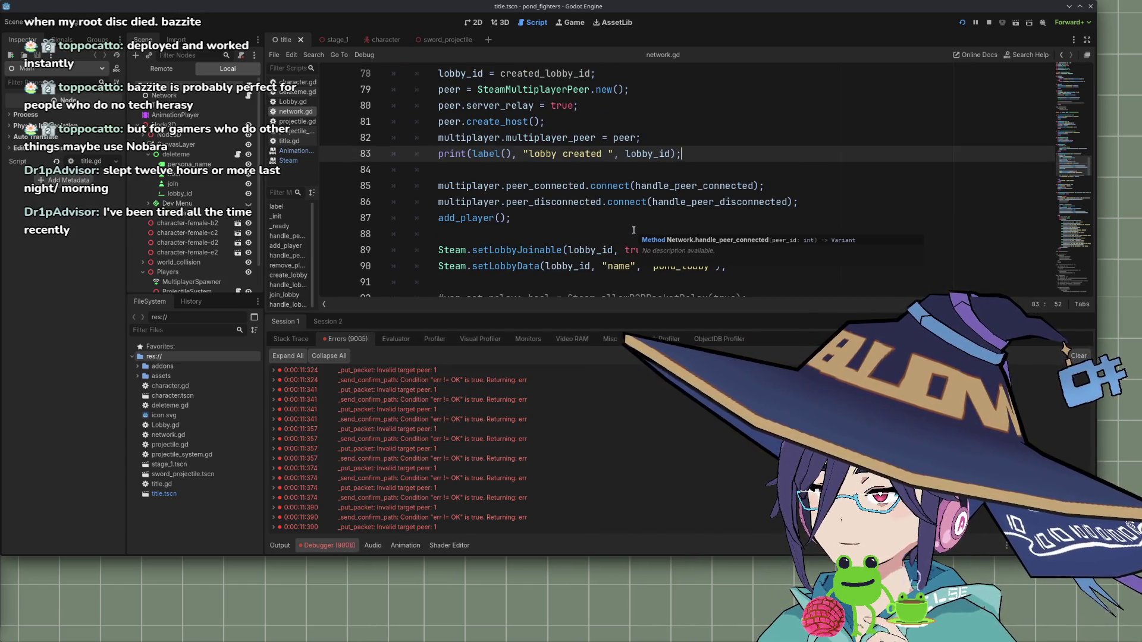
pyautogui.click(286, 321)
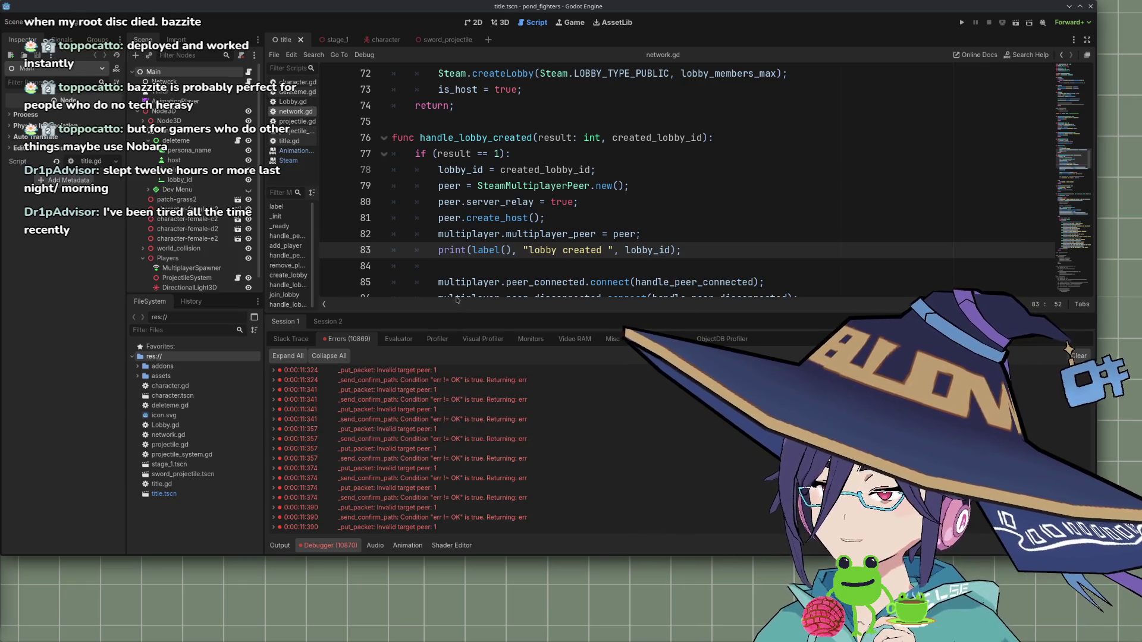
pyautogui.moveTo(456, 296); pyautogui.dragTo(451, 319)
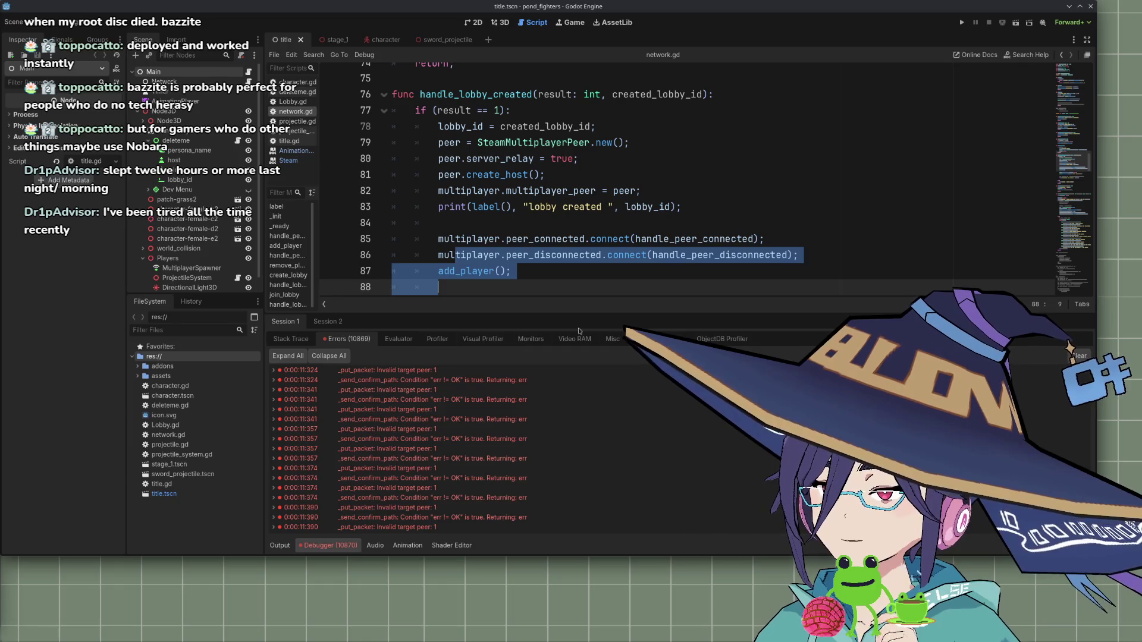
pyautogui.click(632, 256)
pyautogui.scroll(-2, 630, 256)
pyautogui.scroll(2, 631, 255)
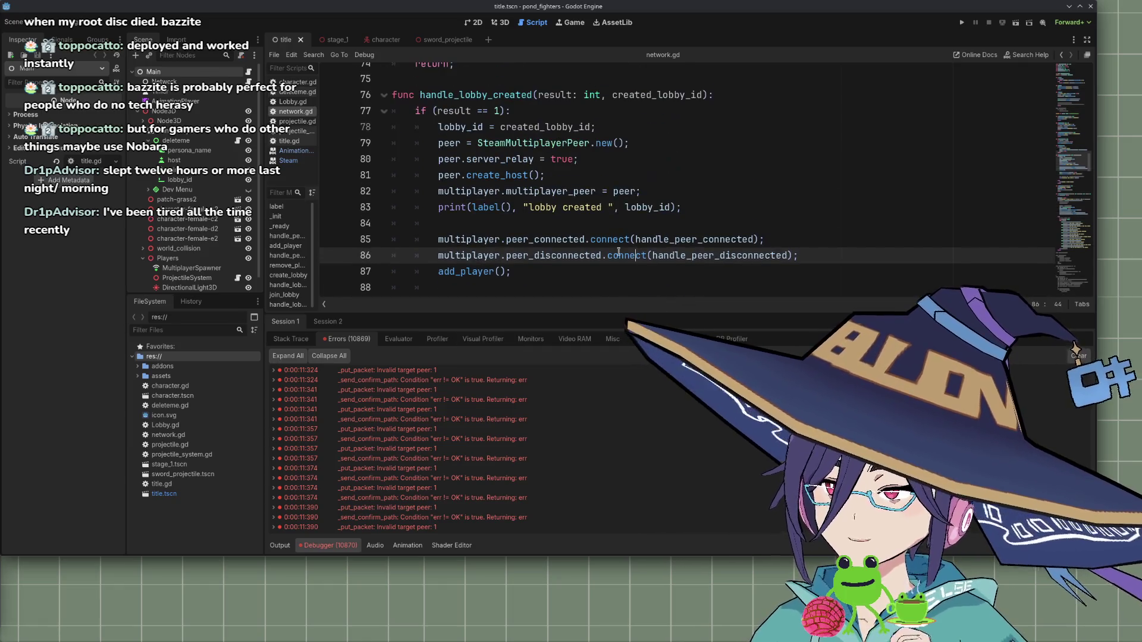
pyautogui.scroll(-1, 547, 245)
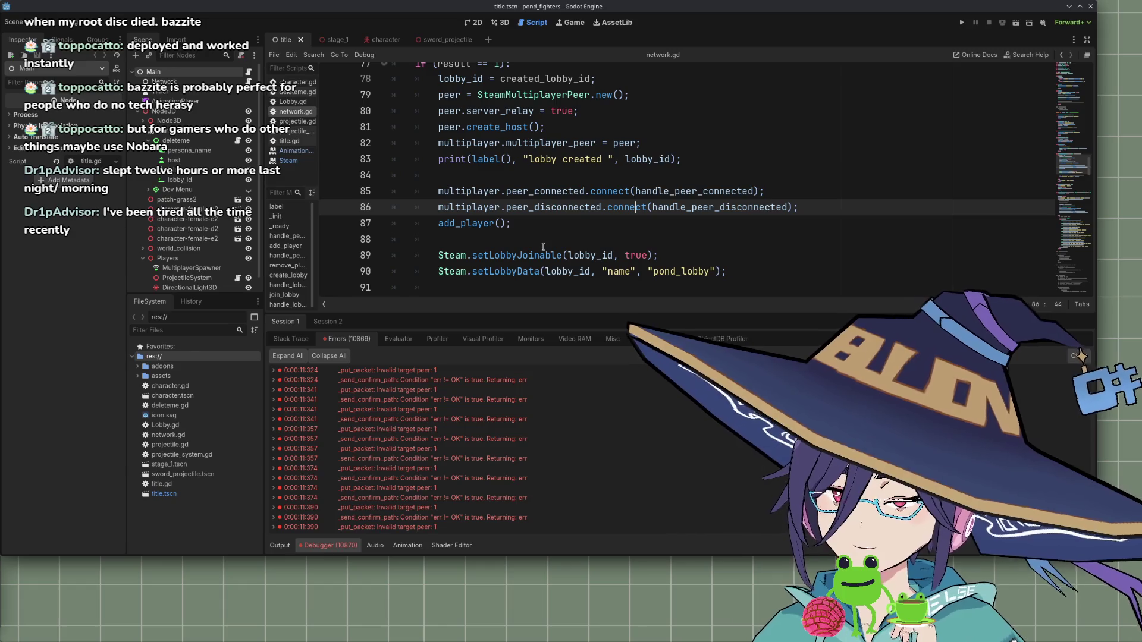
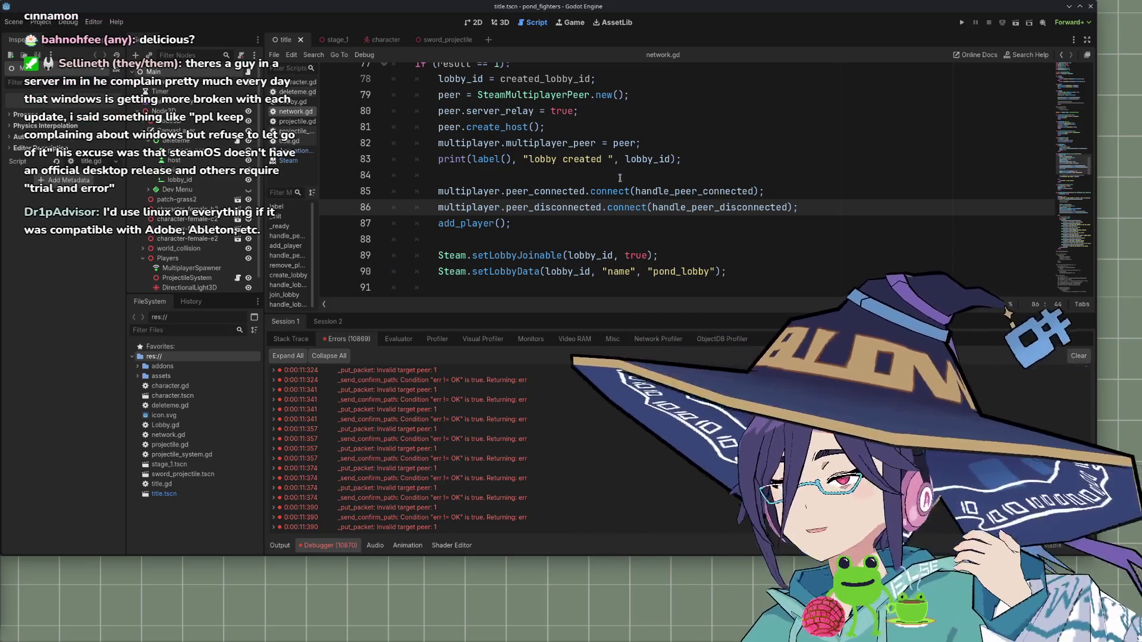
# Move the caret to the end of the create_host line in network.gd
pyautogui.scroll(3, 620, 178)
pyautogui.scroll(-1, 573, 195)
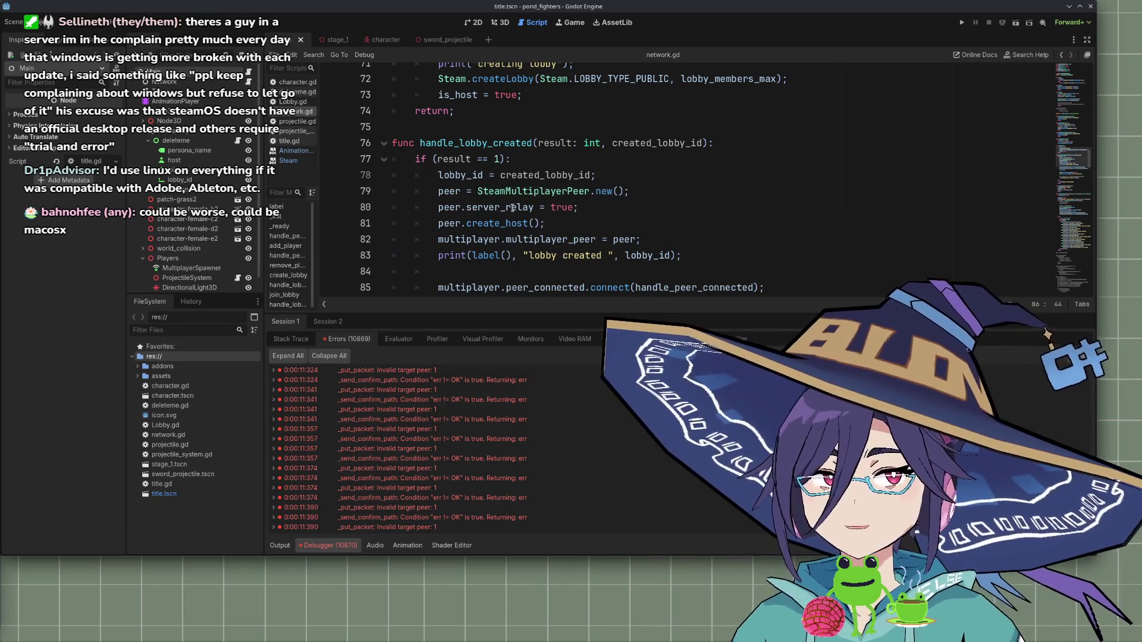
pyautogui.click(585, 226)
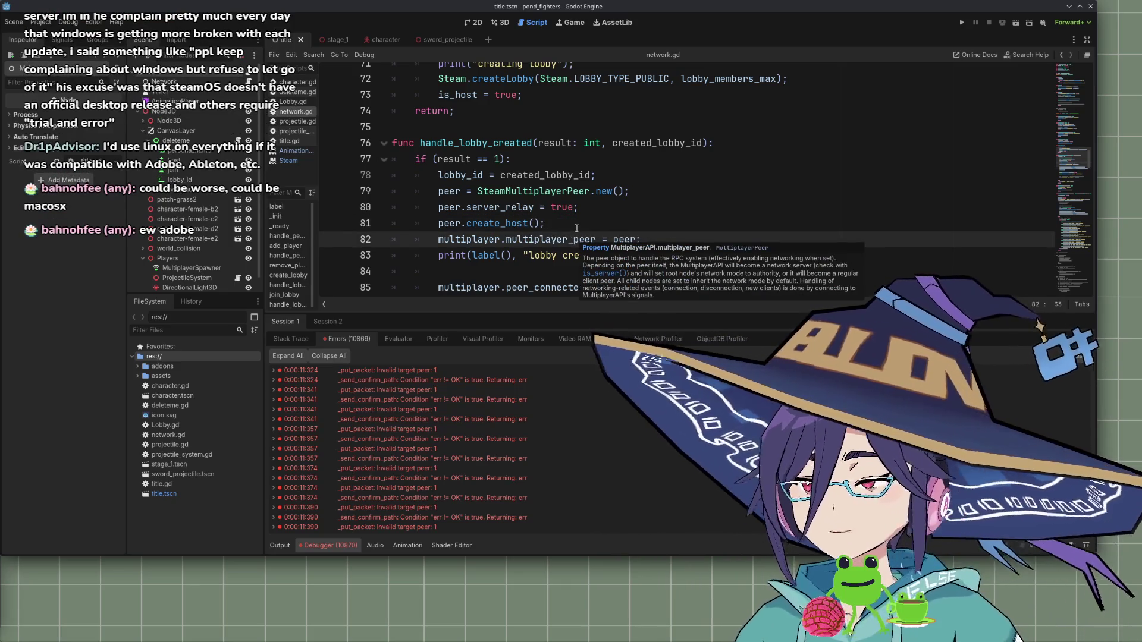
pyautogui.press('End')
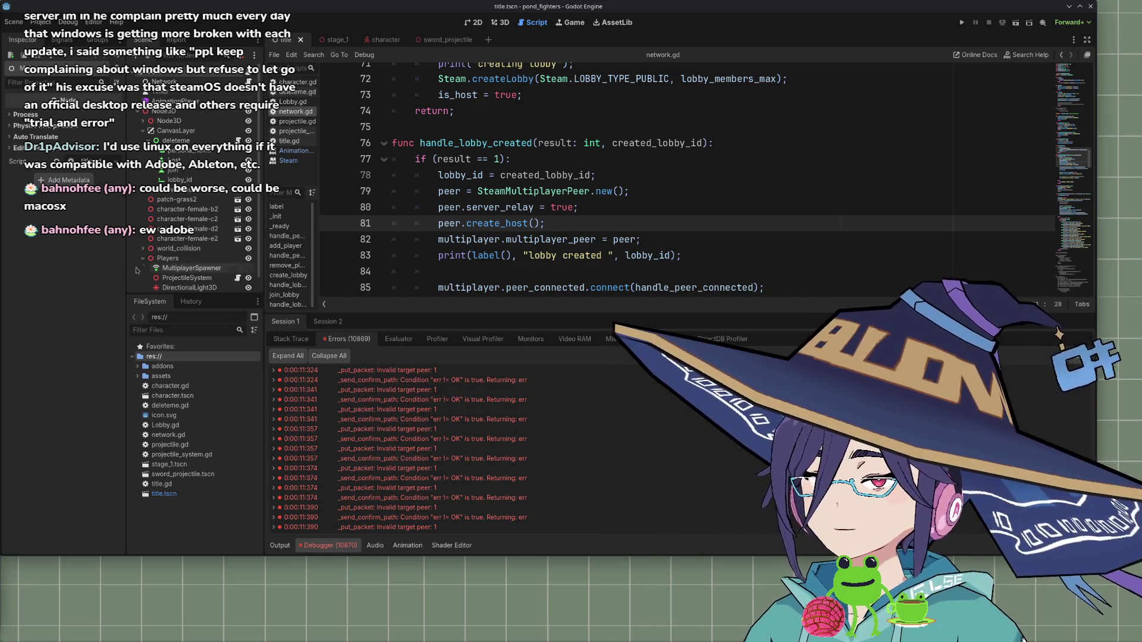
# Select the MultiplayerSpawner node to show its spawn settings in the Inspector
pyautogui.click(183, 255)
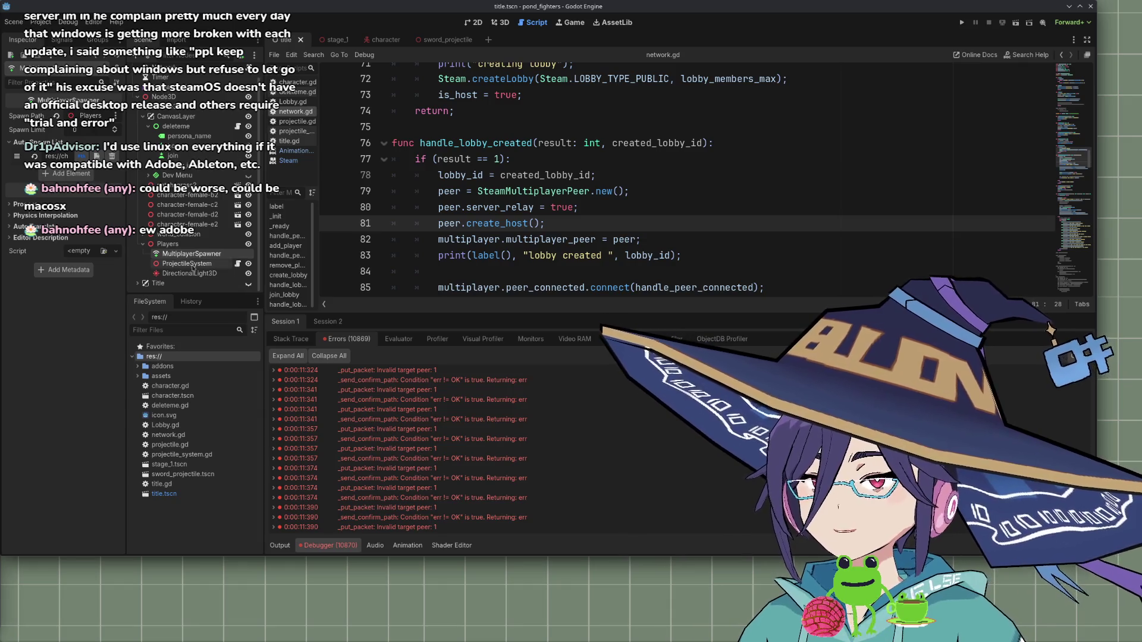
pyautogui.scroll(-5, 502, 221)
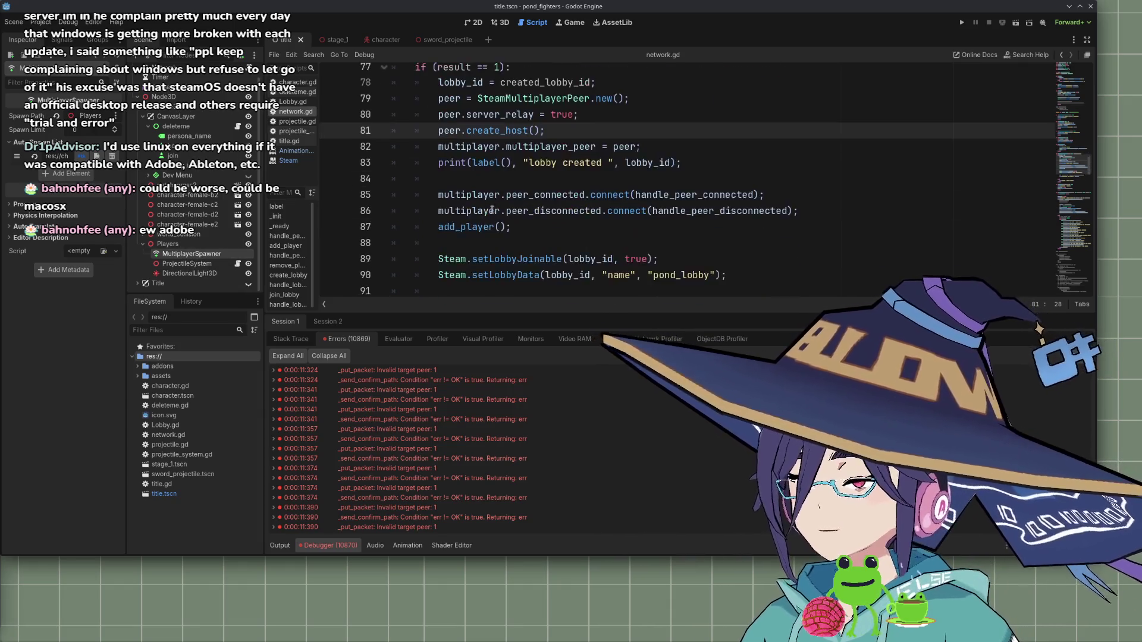
pyautogui.scroll(8, 501, 221)
pyautogui.scroll(10, 501, 220)
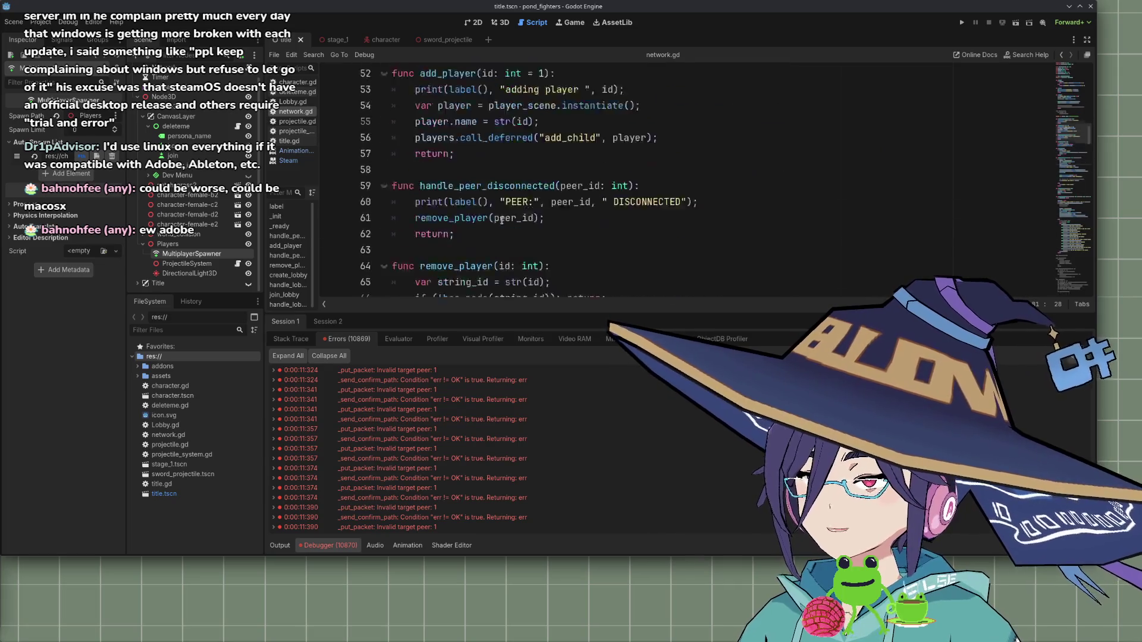
pyautogui.scroll(-5, 464, 136)
# Highlight add_player and the players variable, then place the caret on the adding-player print line
pyautogui.doubleClick(462, 147)
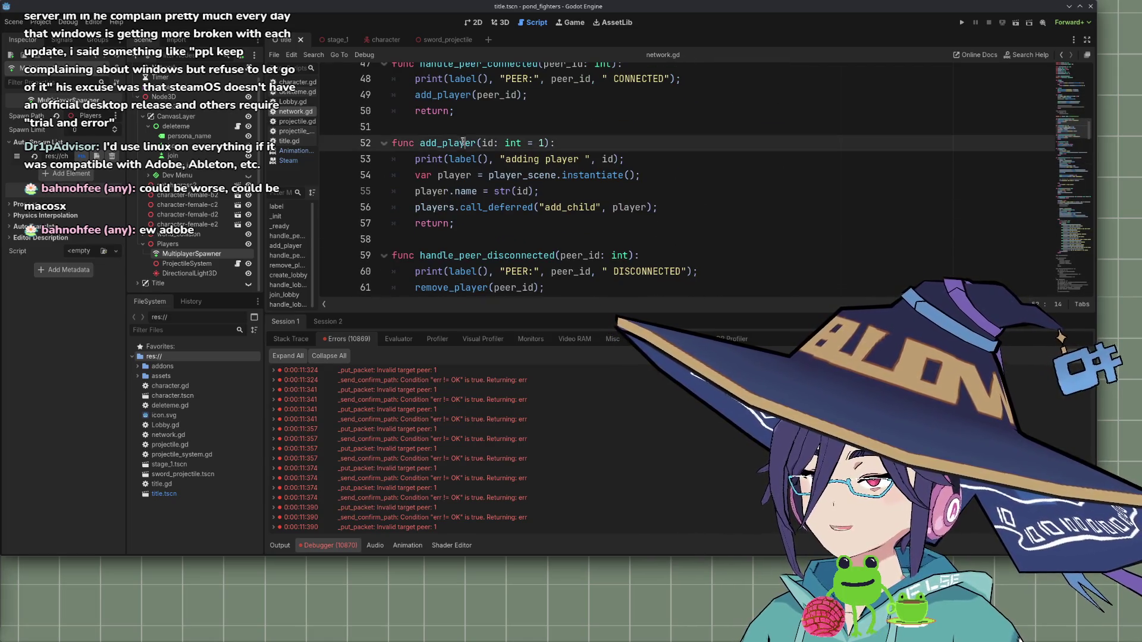
pyautogui.scroll(2, 470, 140)
pyautogui.doubleClick(485, 126)
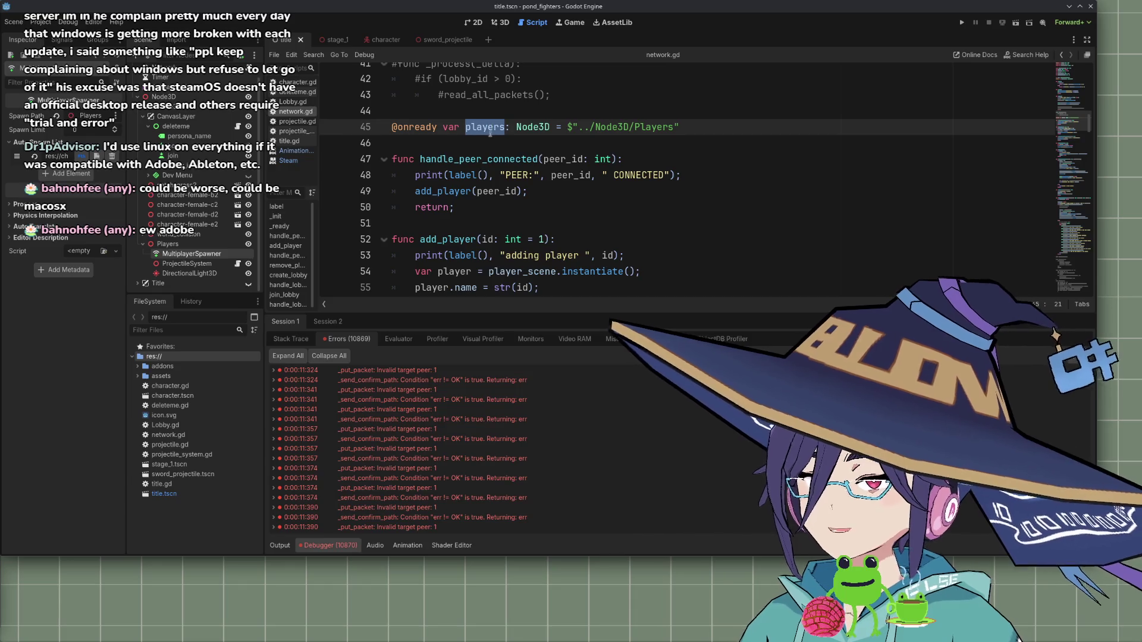
pyautogui.scroll(-1, 481, 182)
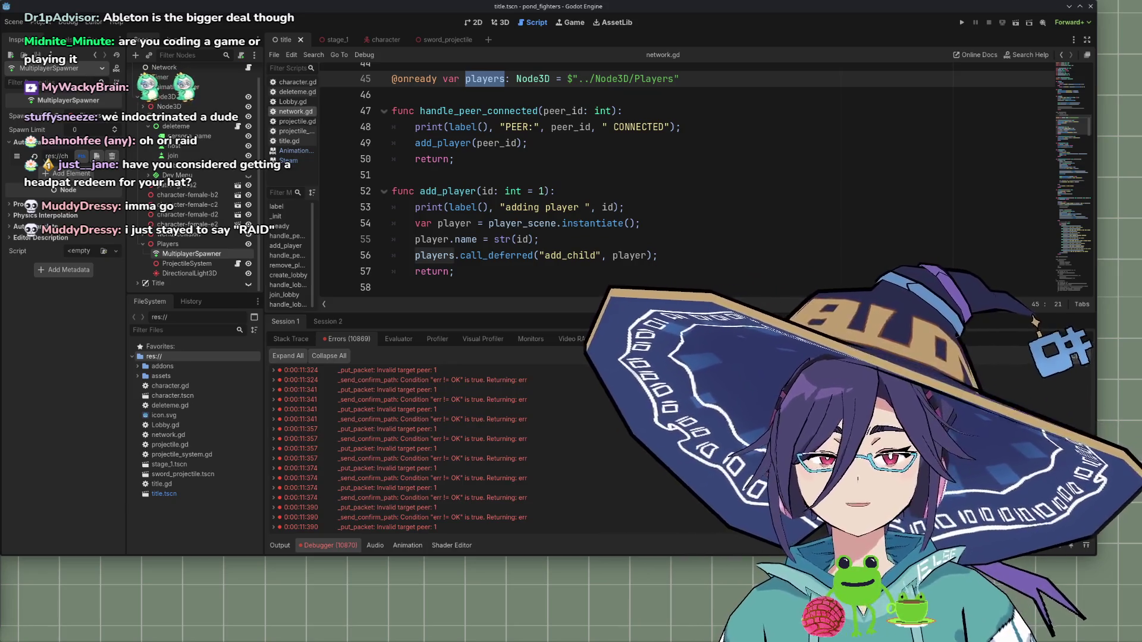
pyautogui.click(504, 207)
pyautogui.scroll(-5, 504, 207)
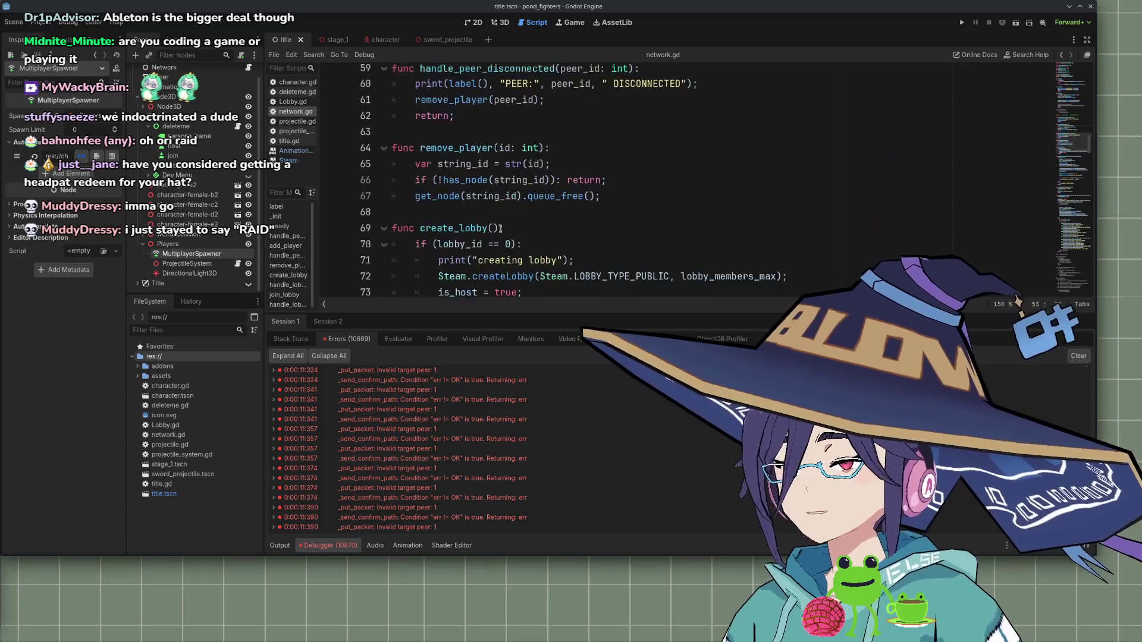
pyautogui.scroll(4, 502, 220)
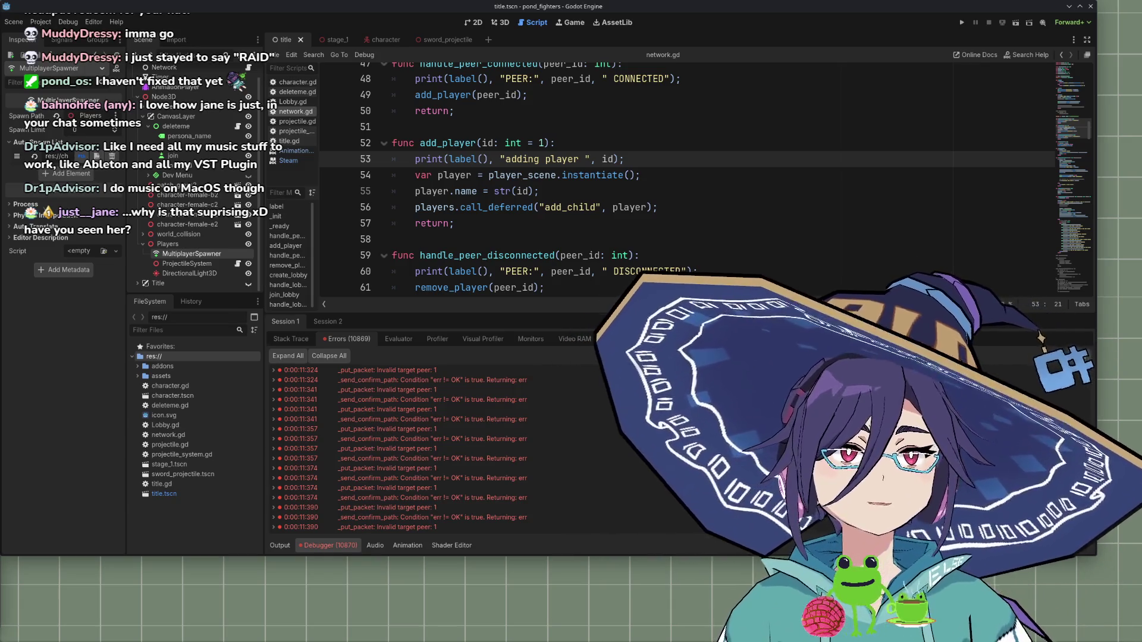
pyautogui.click(447, 227)
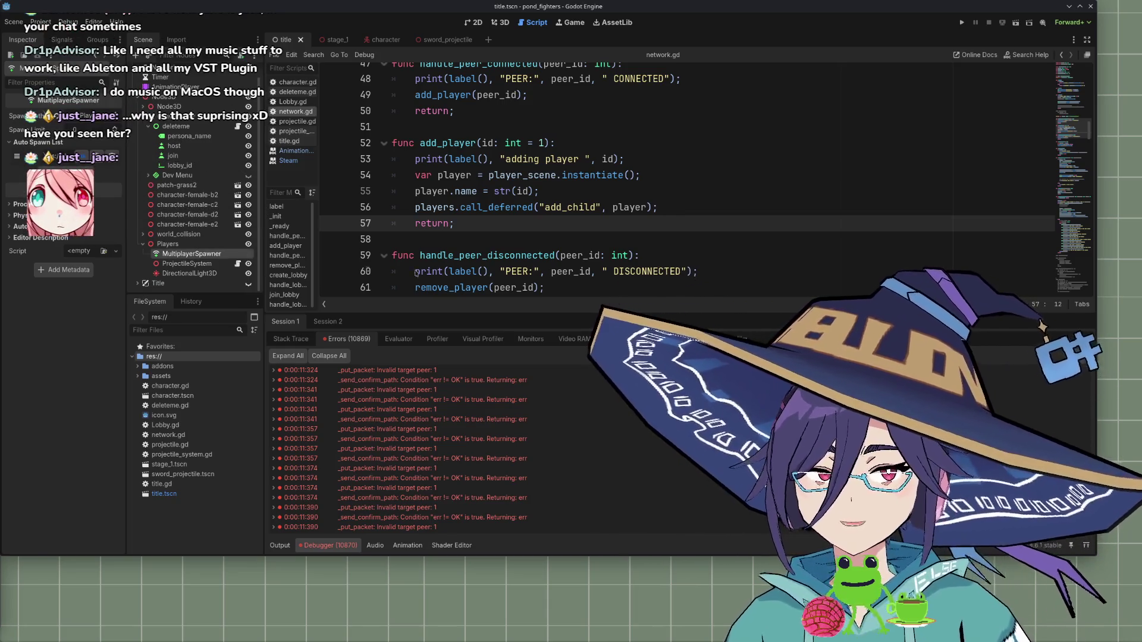
pyautogui.scroll(-2, 684, 179)
pyautogui.scroll(2, 684, 178)
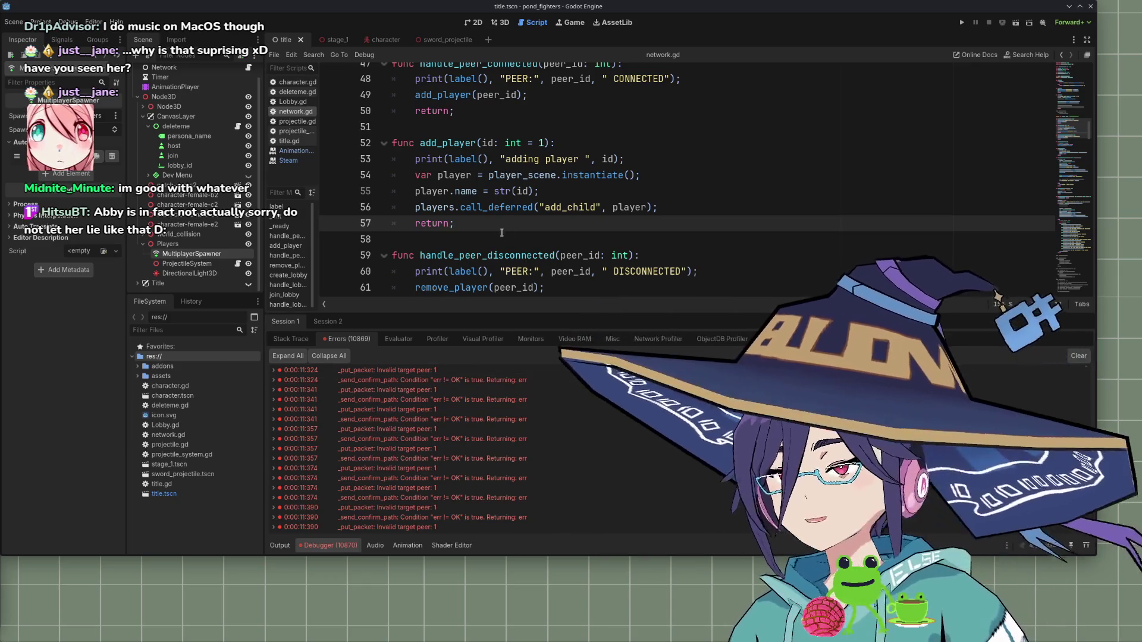
pyautogui.scroll(-4, 502, 236)
pyautogui.scroll(-9, 496, 237)
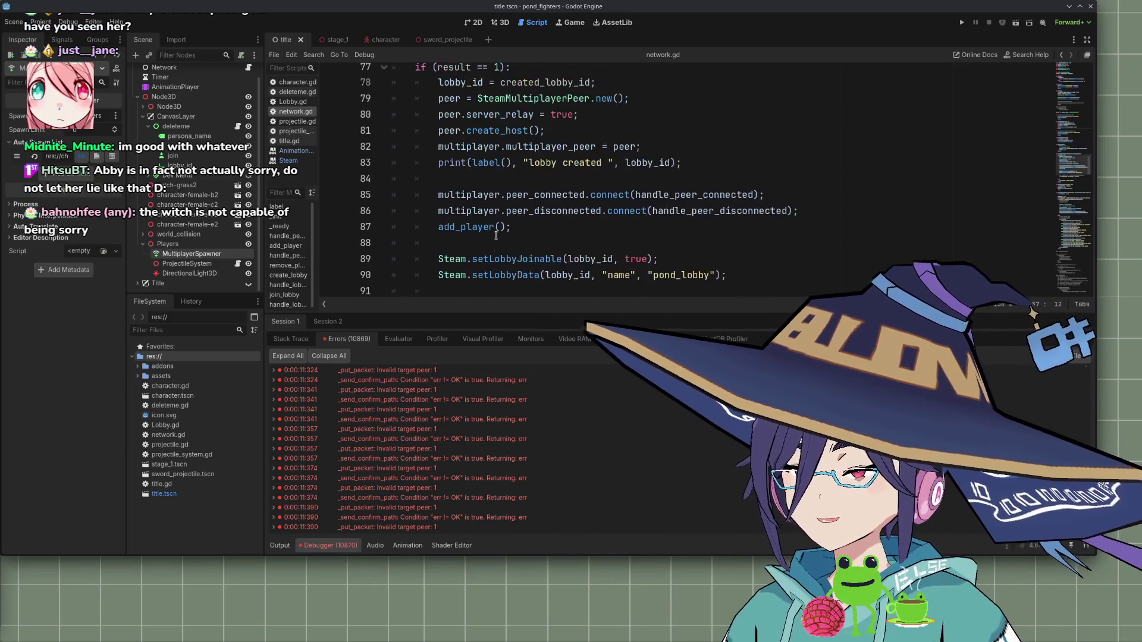
pyautogui.doubleClick(532, 127)
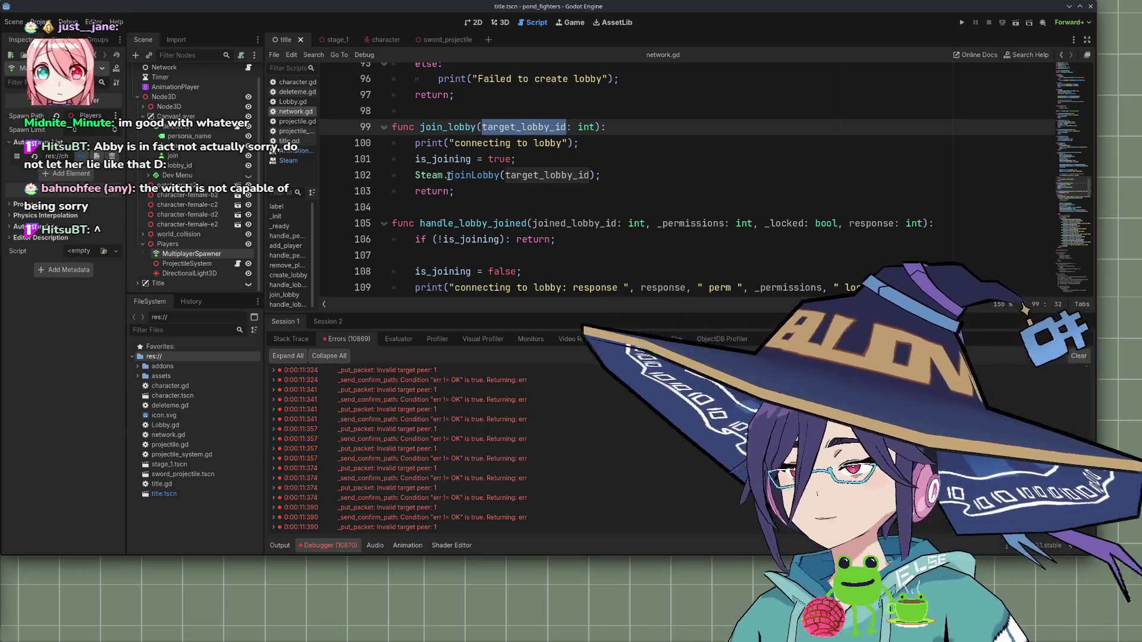
pyautogui.doubleClick(472, 176)
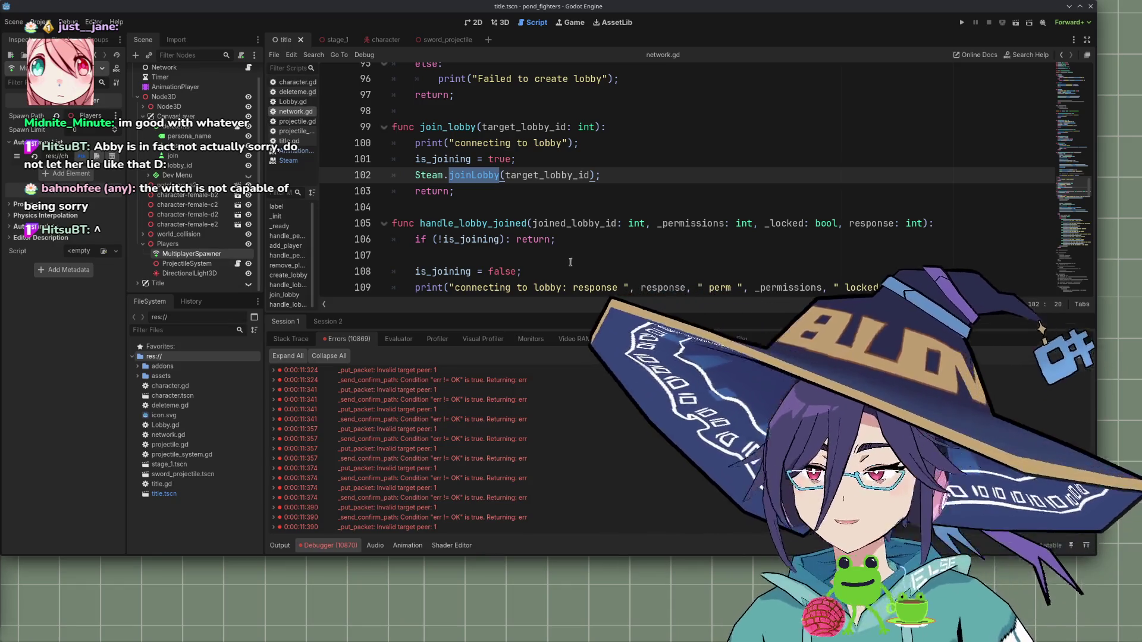
pyautogui.doubleClick(531, 176)
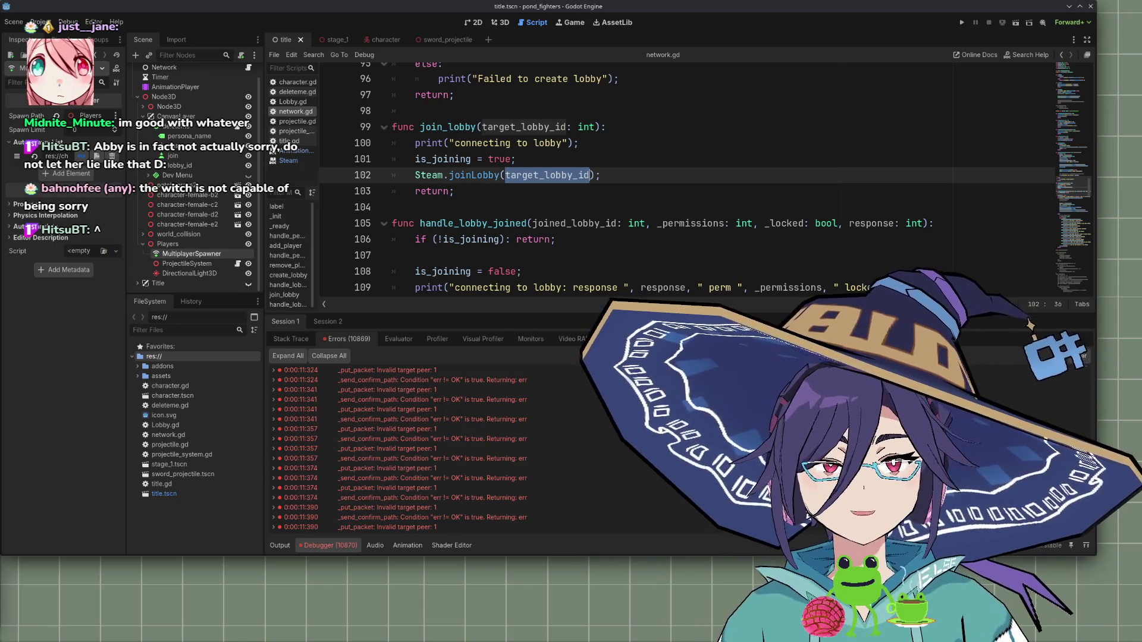
pyautogui.doubleClick(505, 223)
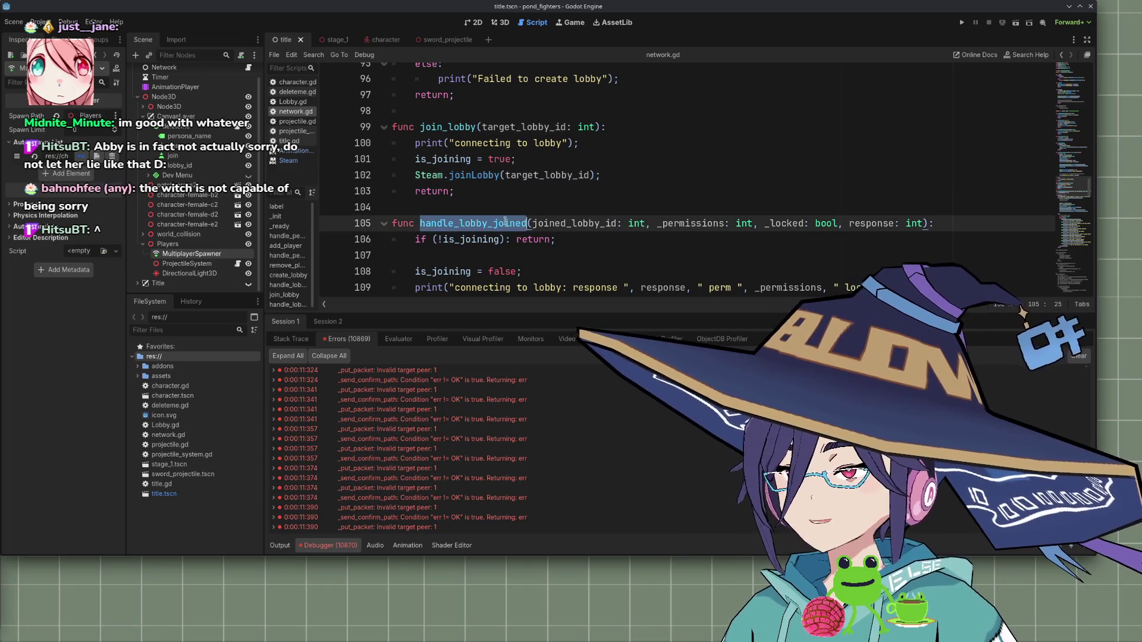
pyautogui.scroll(-2, 505, 224)
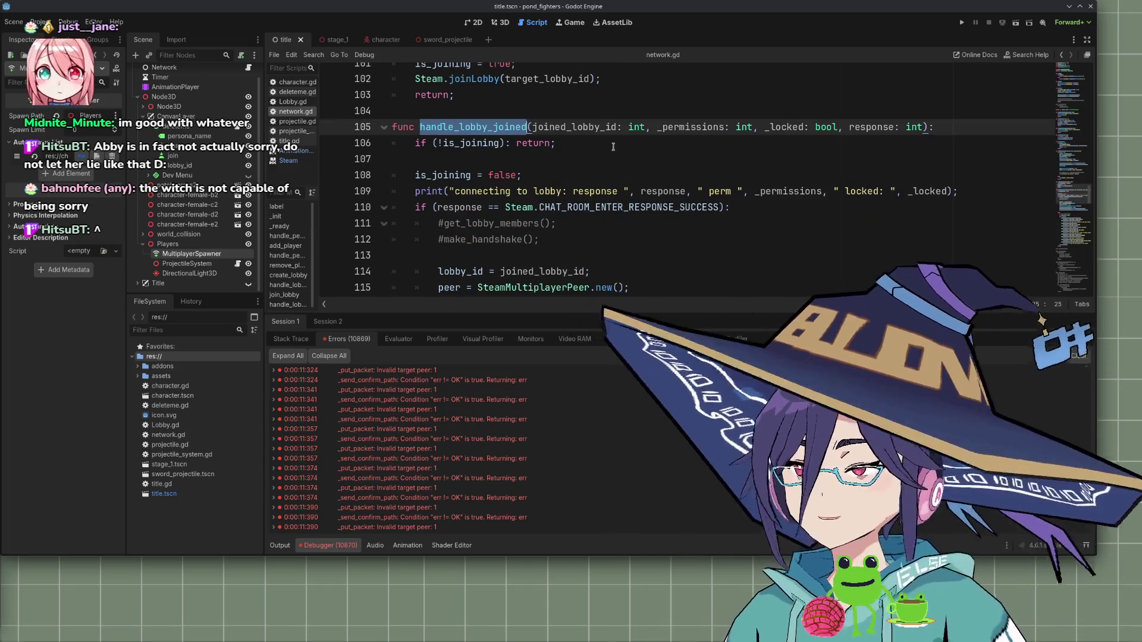
pyautogui.doubleClick(574, 126)
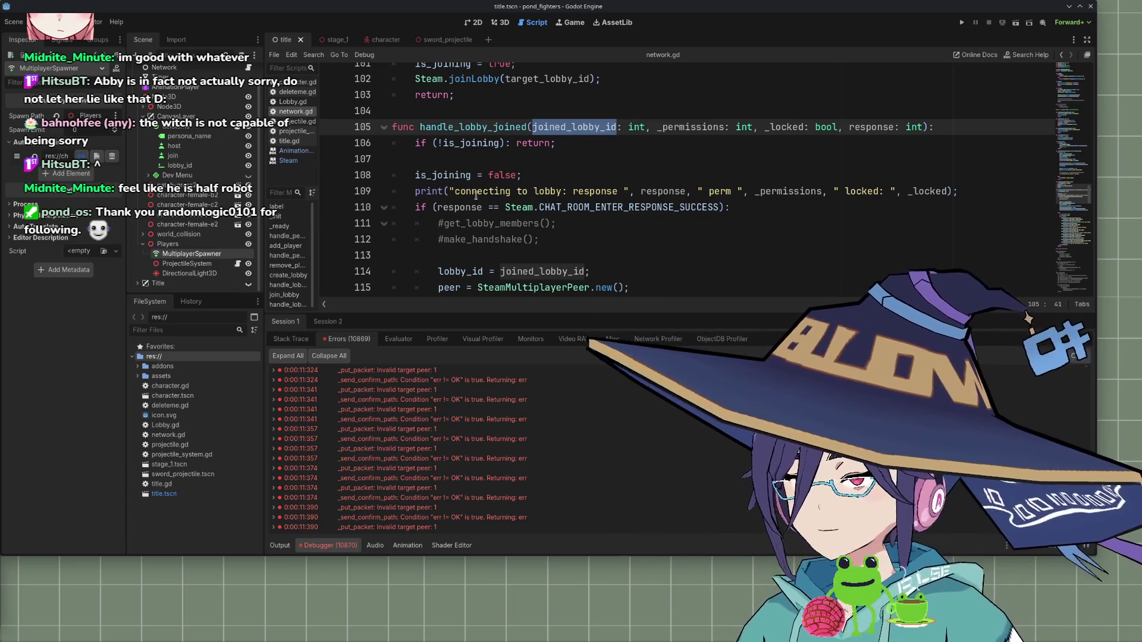
pyautogui.scroll(-3, 477, 197)
pyautogui.doubleClick(532, 142)
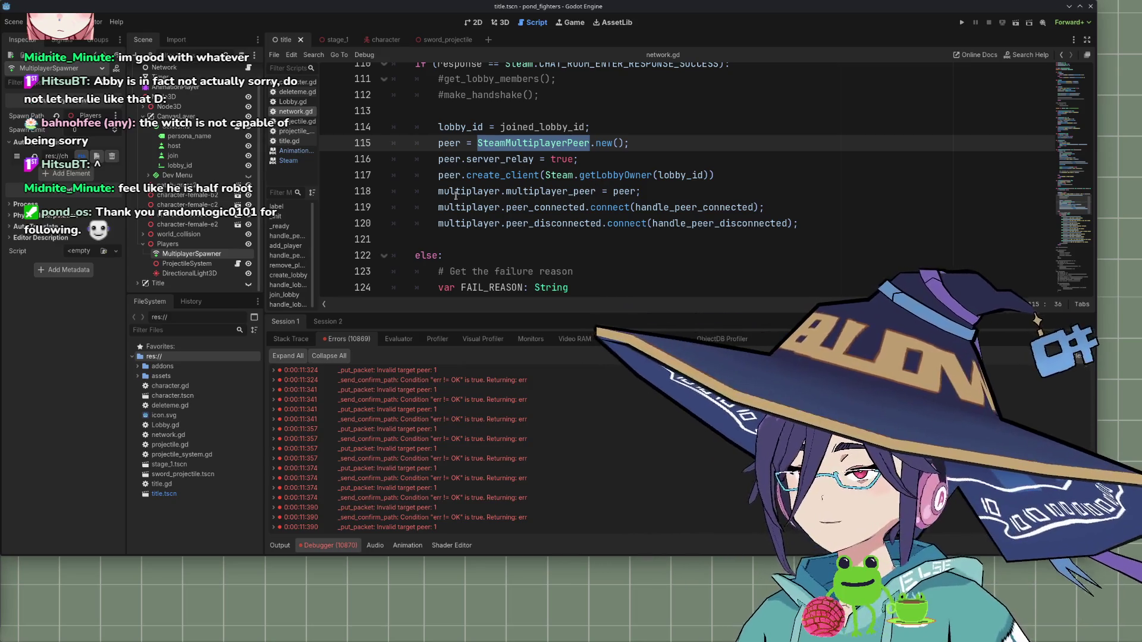
pyautogui.doubleClick(504, 176)
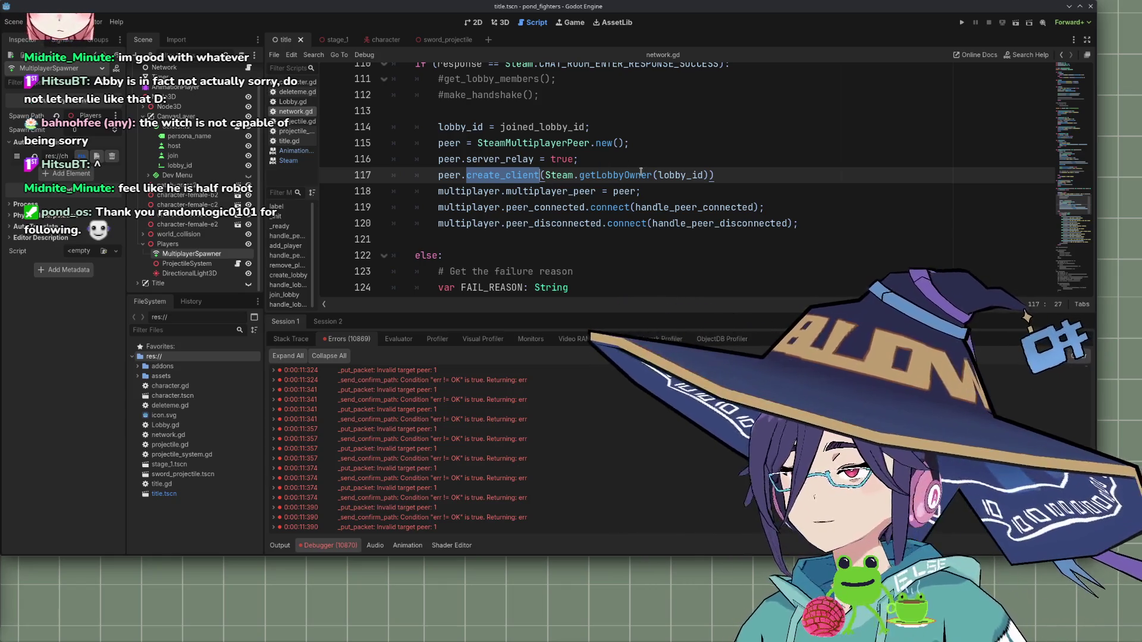
pyautogui.moveTo(526, 174)
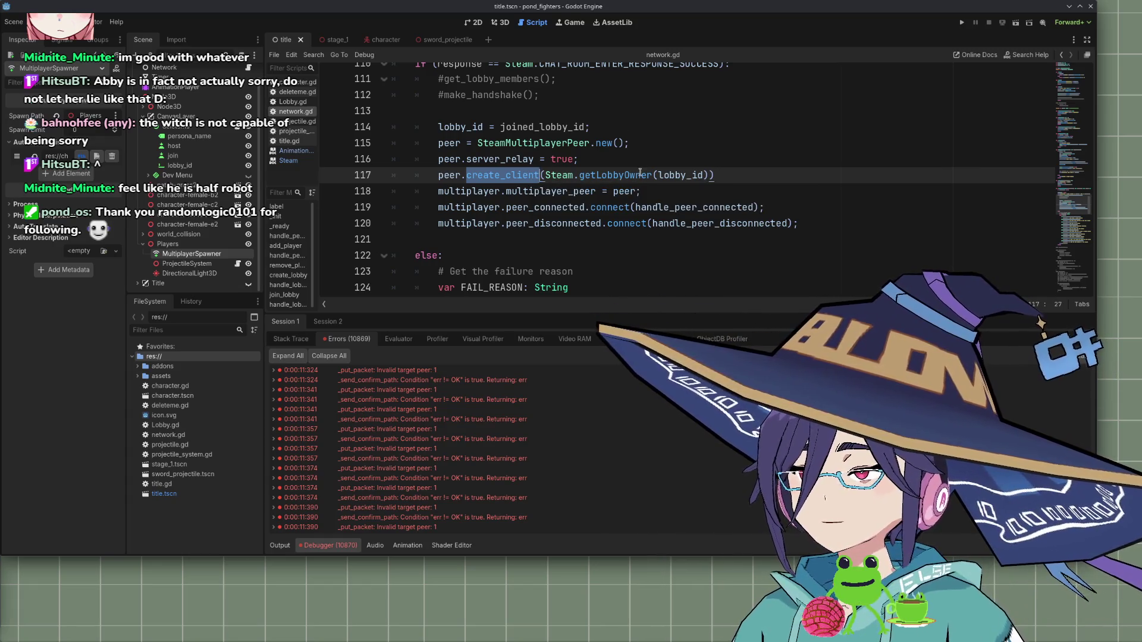
pyautogui.doubleClick(675, 174)
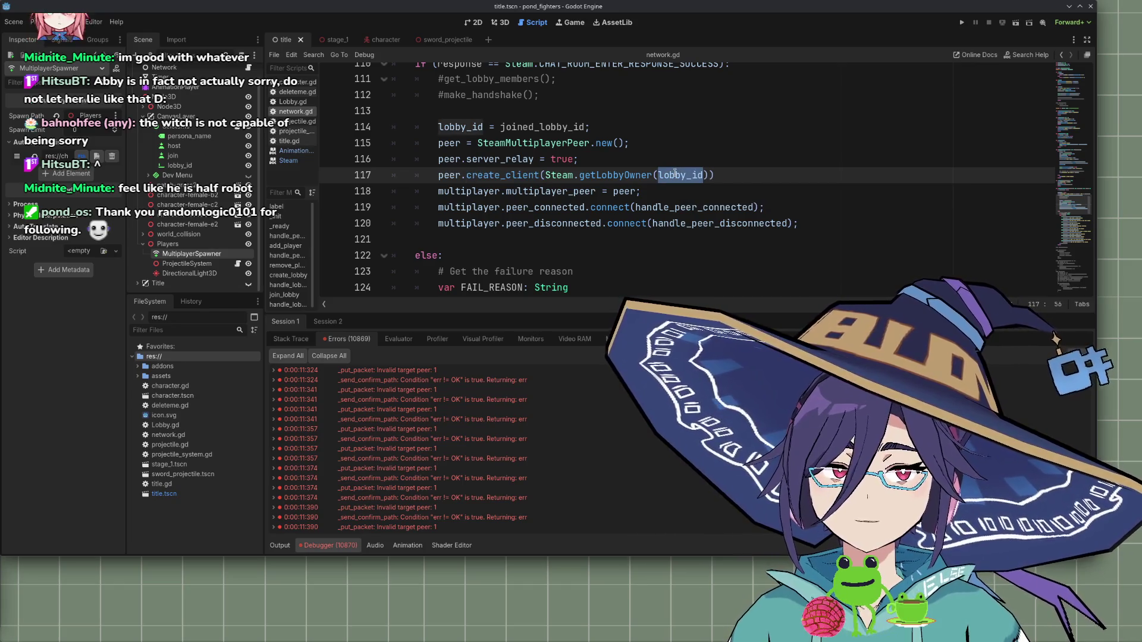
pyautogui.scroll(1, 621, 175)
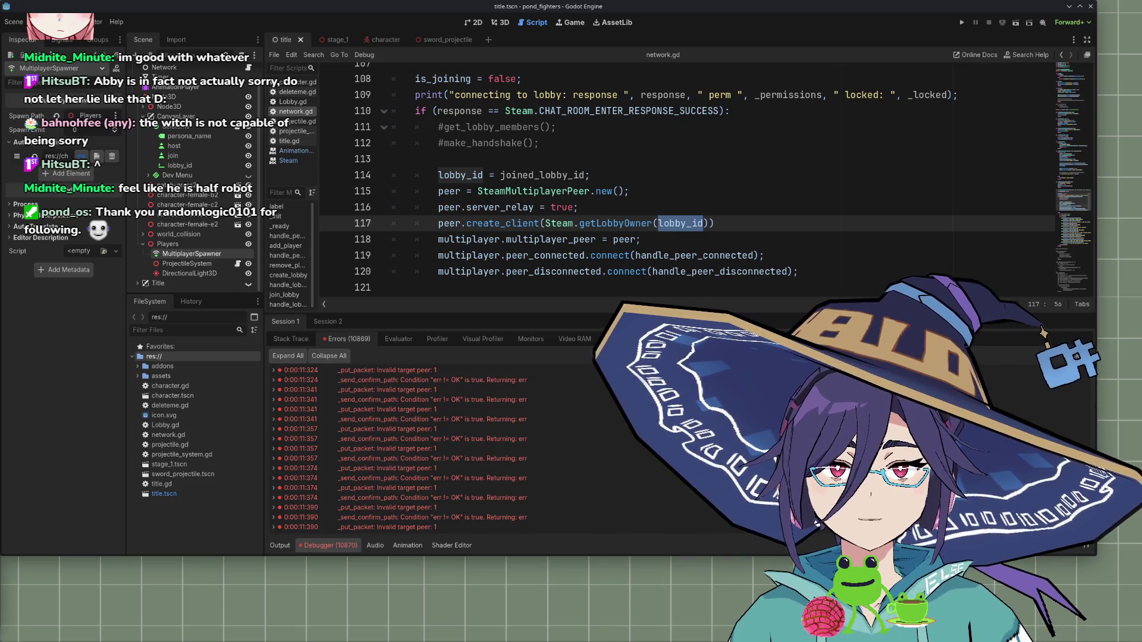
pyautogui.click(516, 239)
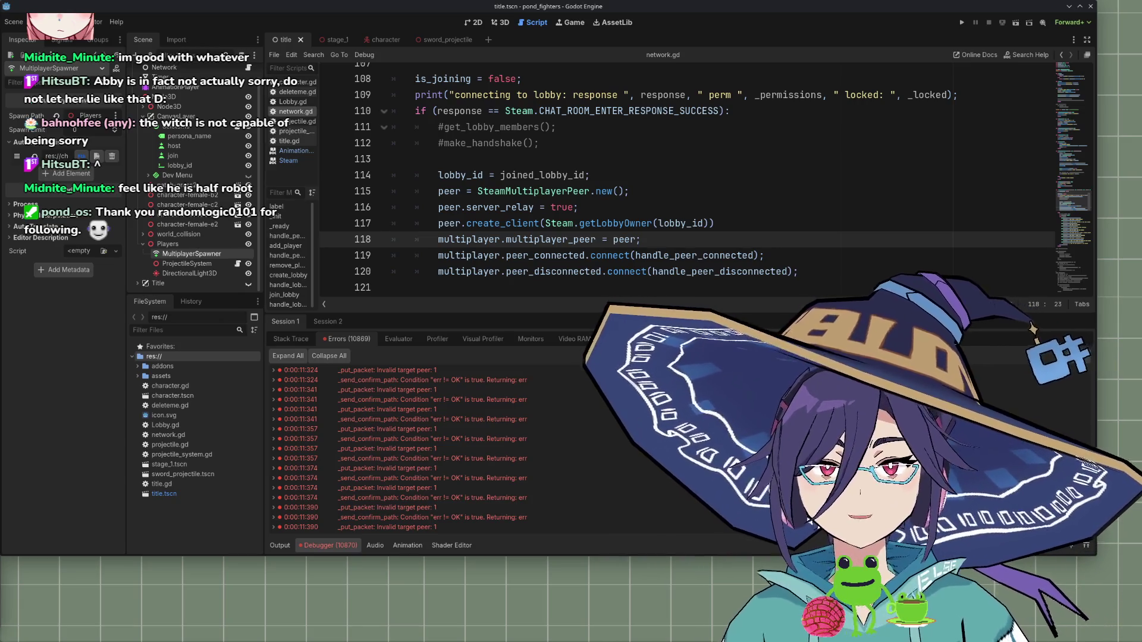
pyautogui.click(667, 242)
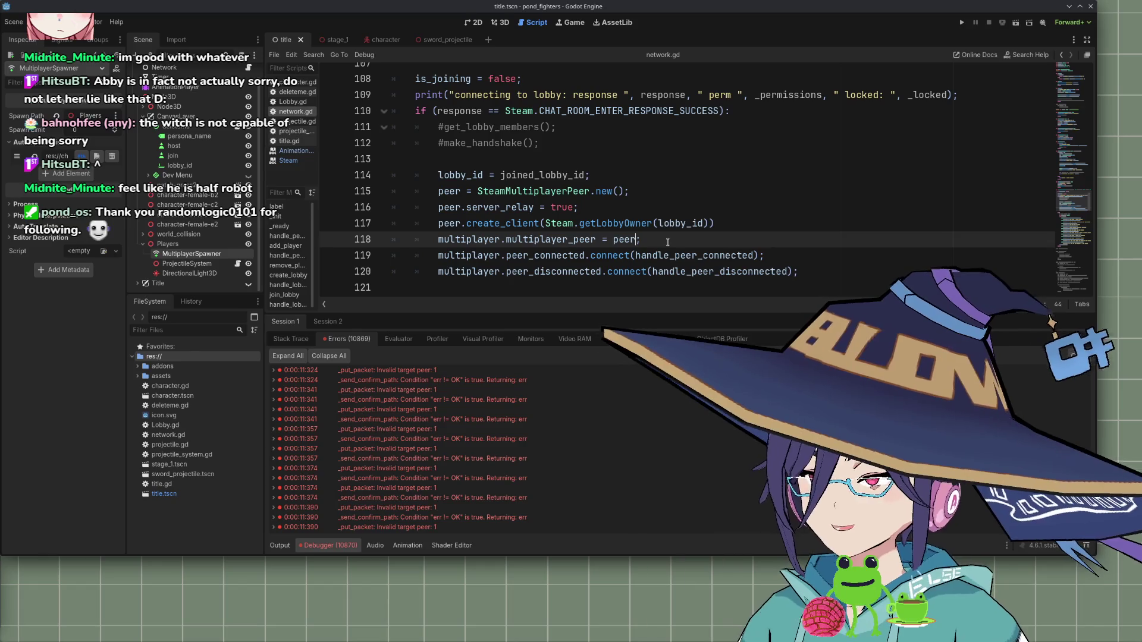
# Replace the peer assignment on line 118 with multiplayer.multiplayer_peer = peer using autocomplete
pyautogui.hotkey('ctrl', 'shift', 'Left')
pyautogui.hotkey('ctrl', 'shift', 'Left')
pyautogui.hotkey('ctrl', 'shift', 'Left')
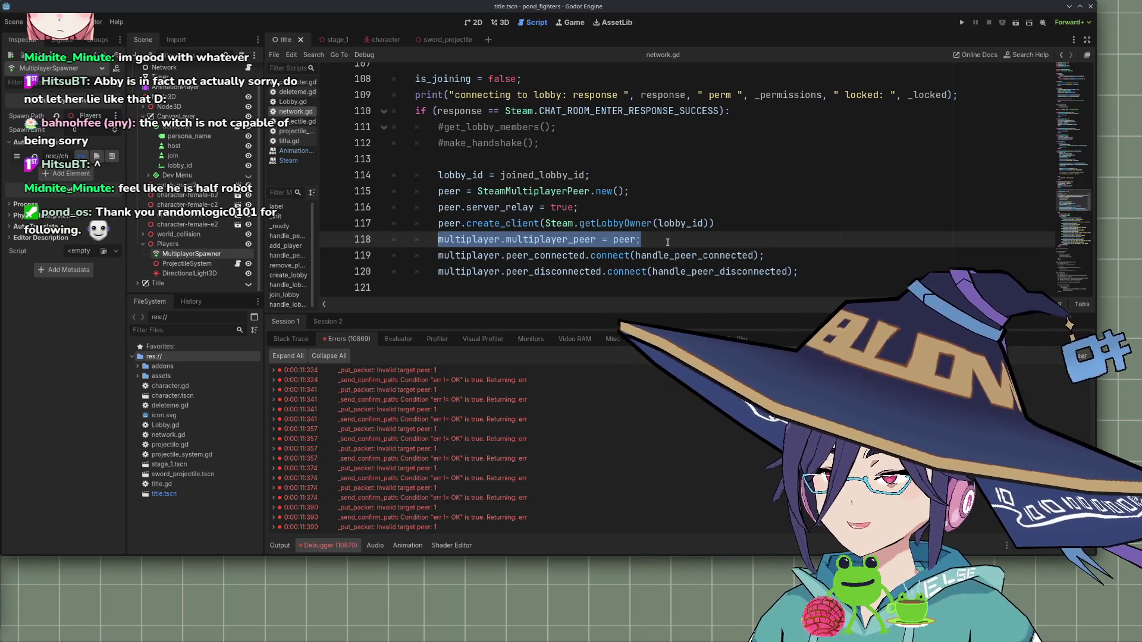
pyautogui.hotkey('ctrl', 'shift', 'Right')
pyautogui.press('BackSpace')
pyautogui.write('.mul')
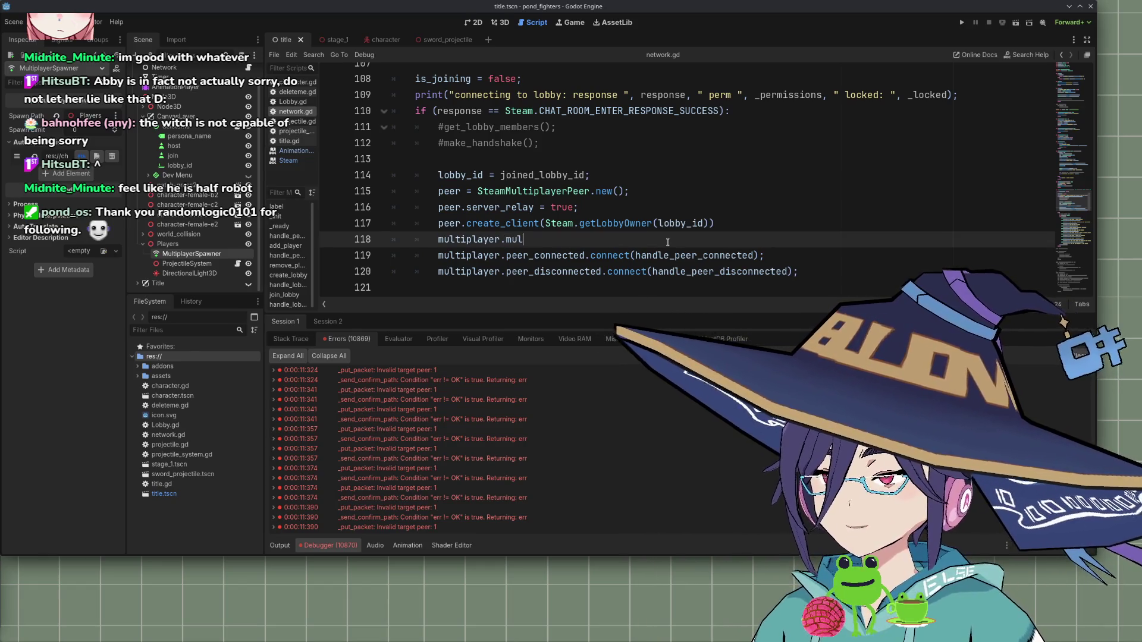
pyautogui.press('Return')
pyautogui.write('= peer')
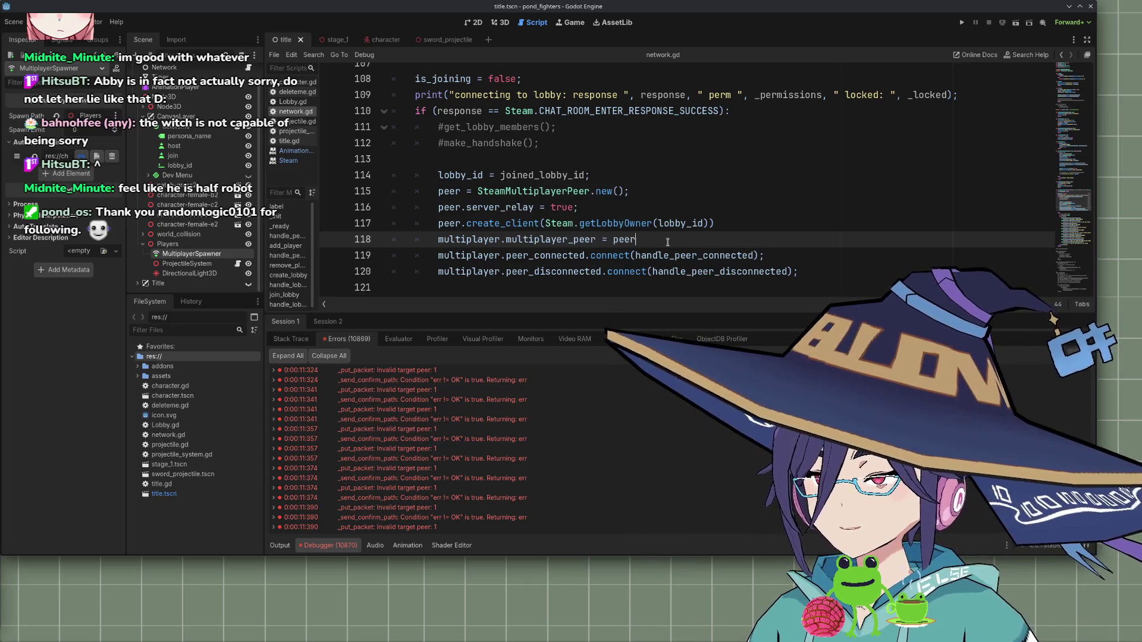
pyautogui.write(';')
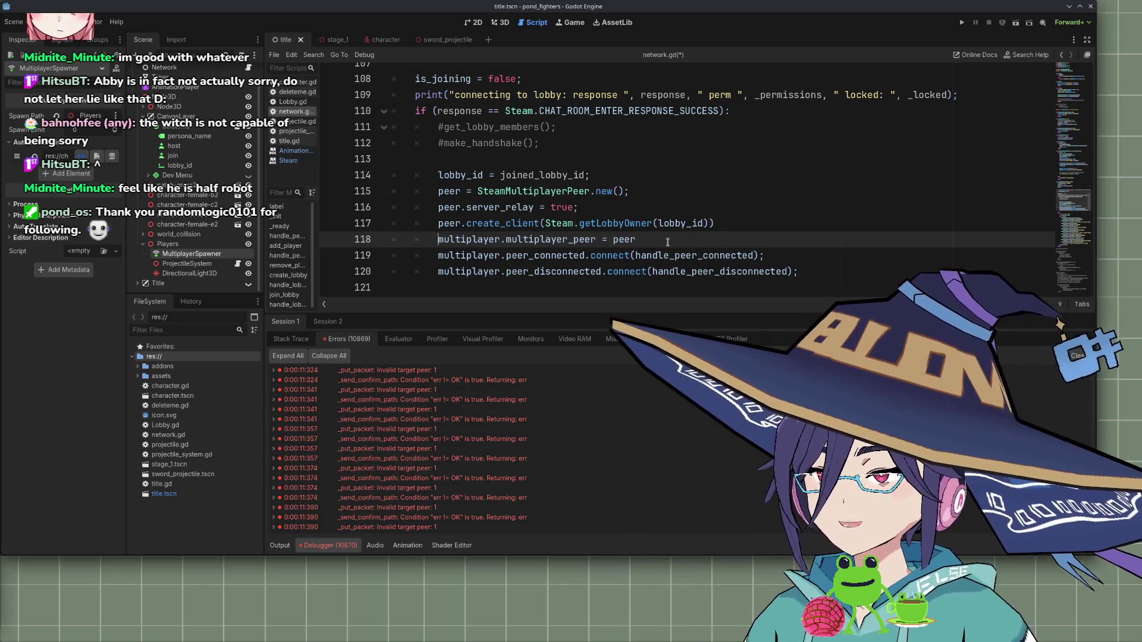
pyautogui.hotkey('ctrl', 'Home')
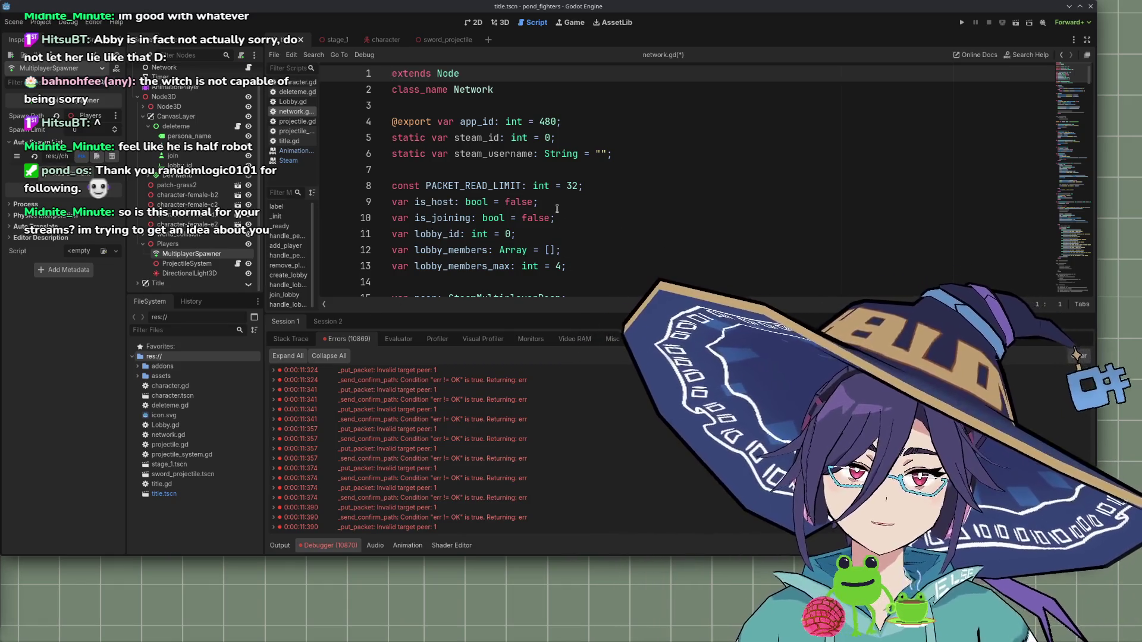
pyautogui.hotkey('ctrl', 'z')
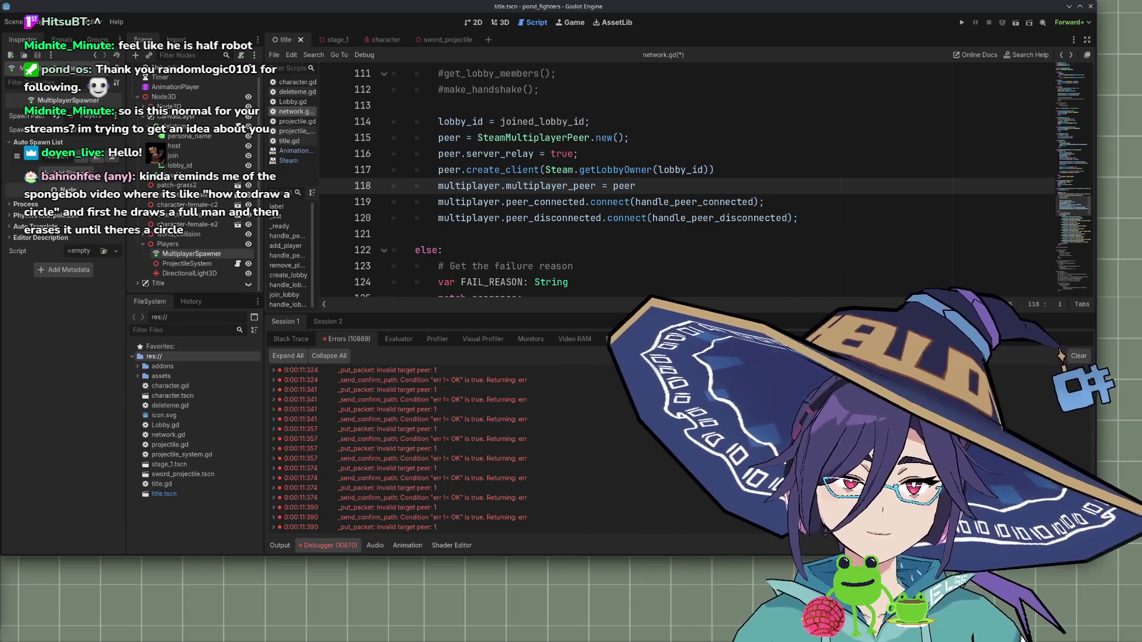
pyautogui.scroll(-2, 572, 253)
pyautogui.scroll(1, 572, 253)
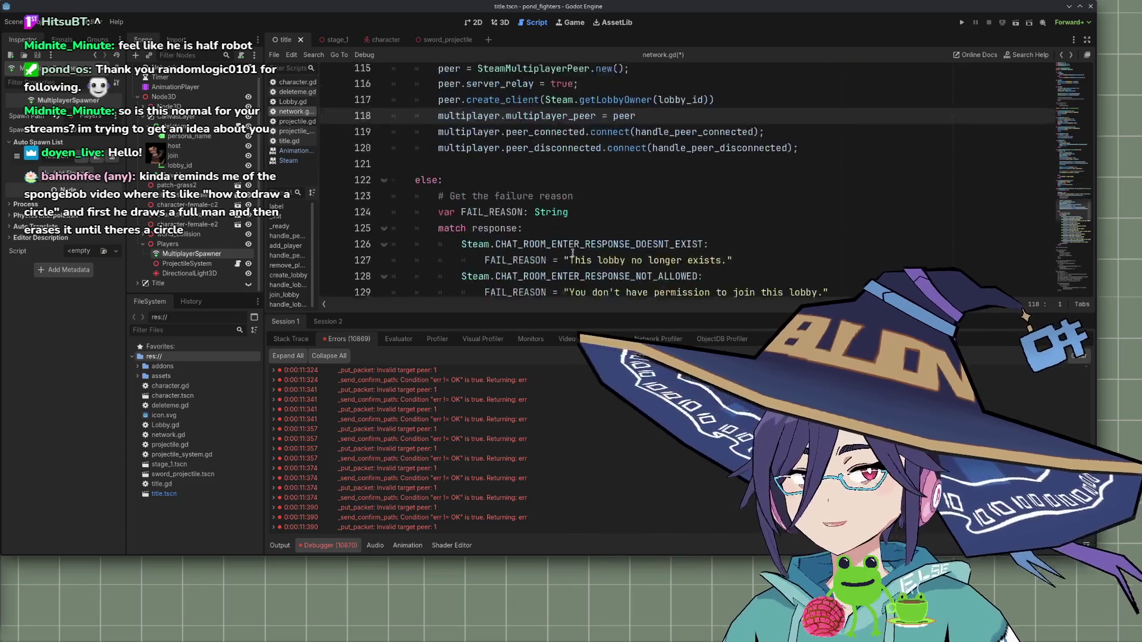
pyautogui.scroll(6, 572, 253)
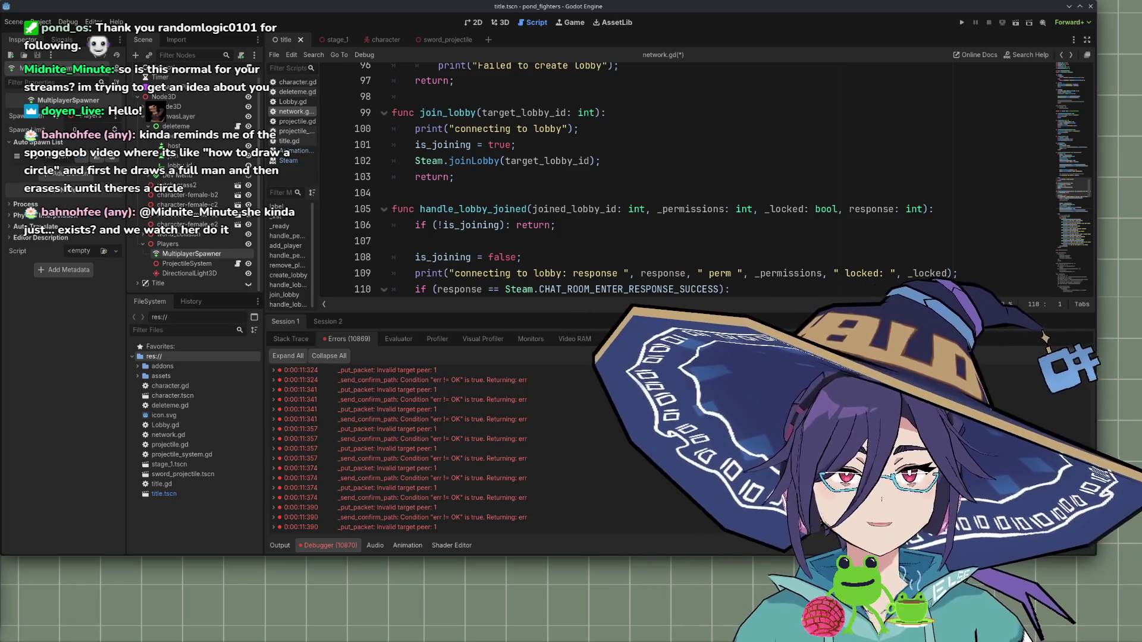
pyautogui.scroll(-4, 565, 224)
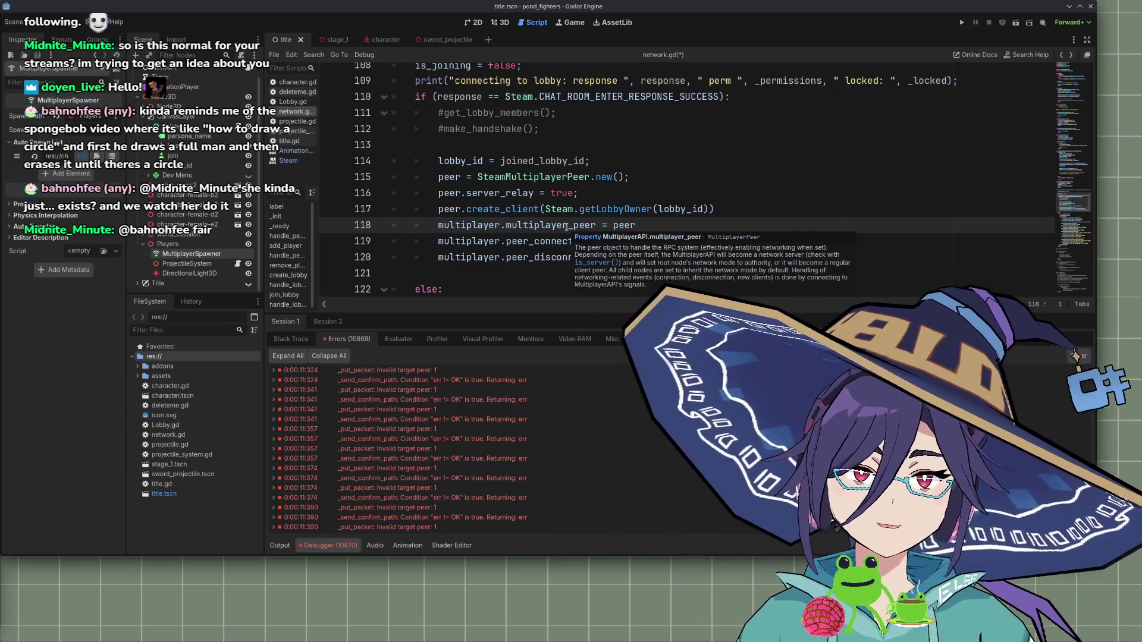
pyautogui.scroll(1, 575, 208)
pyautogui.scroll(-1, 576, 205)
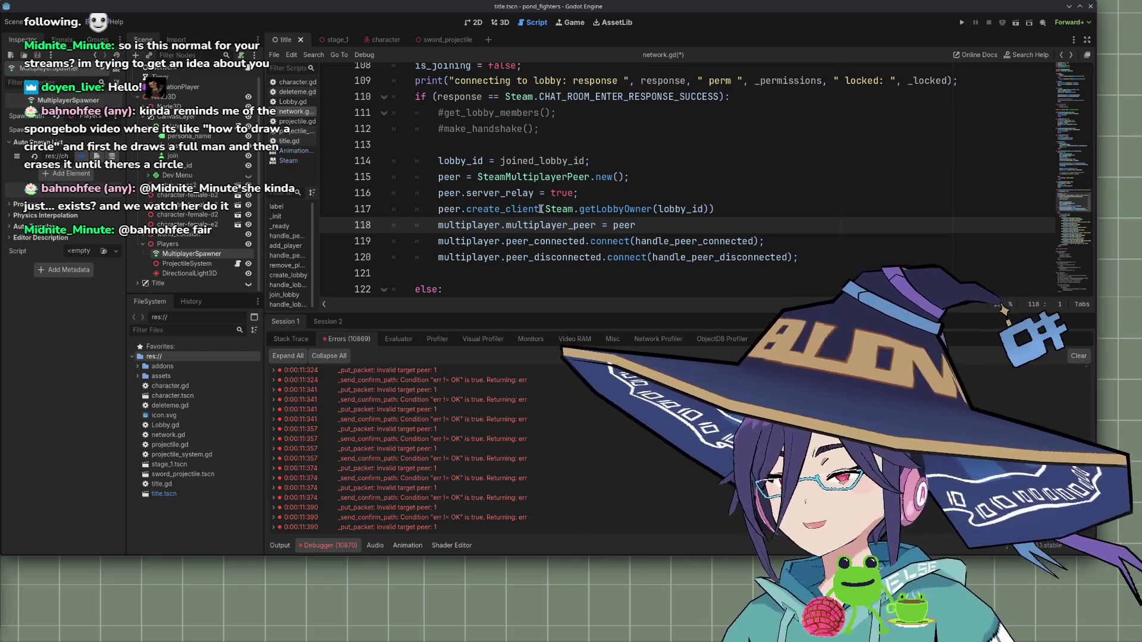
pyautogui.scroll(3, 530, 220)
pyautogui.scroll(-1, 521, 232)
pyautogui.scroll(-2, 518, 238)
pyautogui.scroll(1, 530, 241)
pyautogui.scroll(-4, 547, 244)
pyautogui.scroll(1, 557, 244)
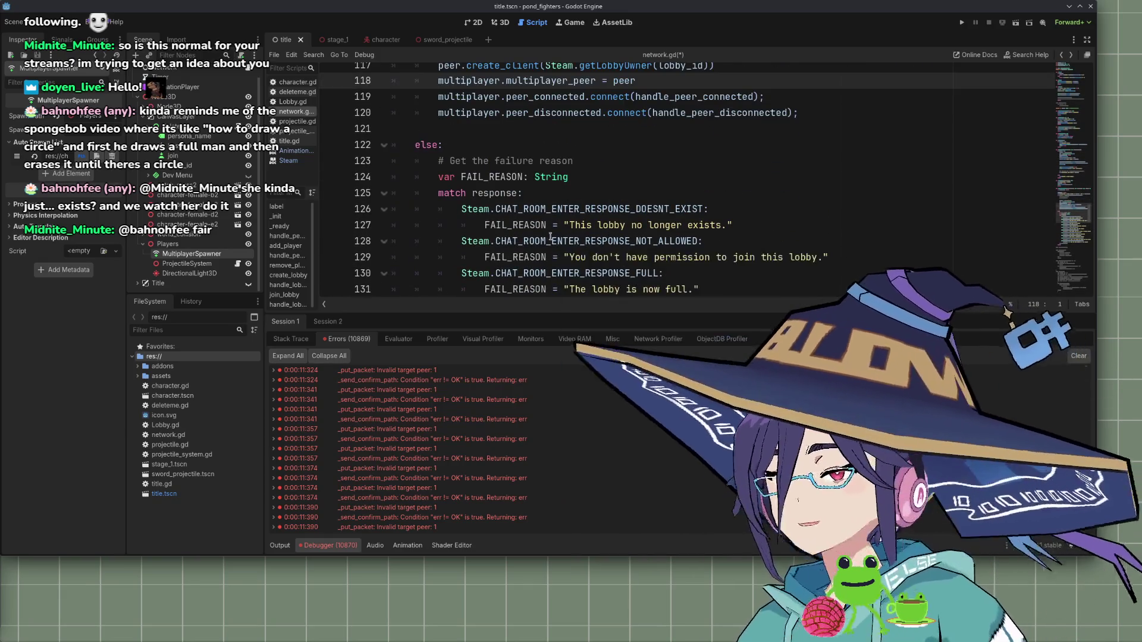
pyautogui.click(543, 132)
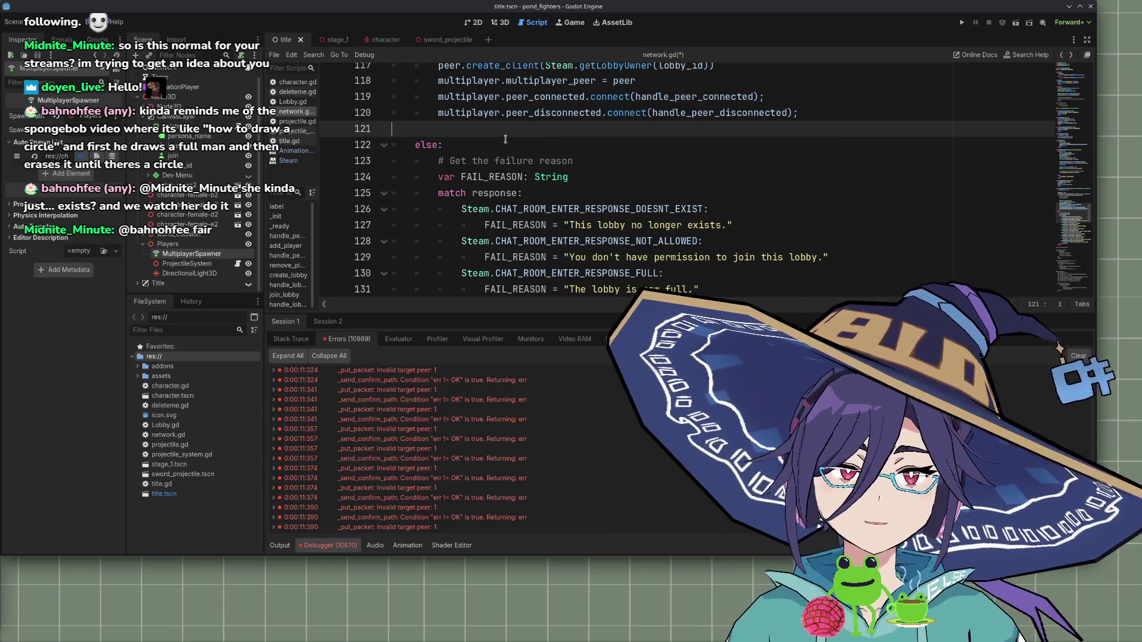
pyautogui.scroll(2, 529, 149)
pyautogui.scroll(-2, 554, 173)
pyautogui.scroll(2, 580, 201)
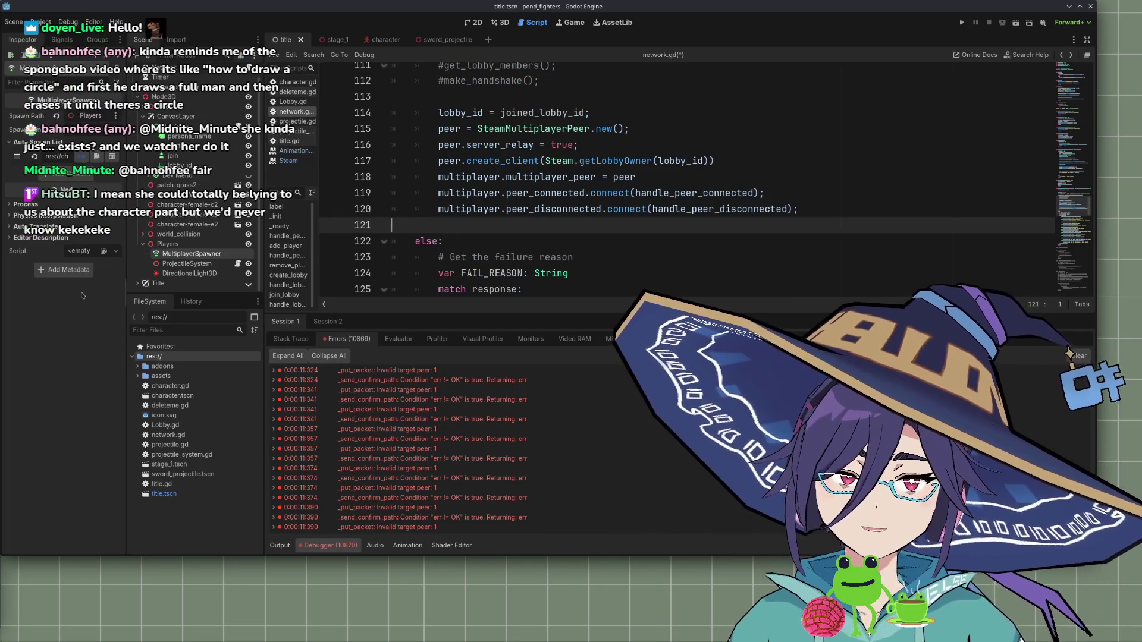
pyautogui.moveTo(566, 200)
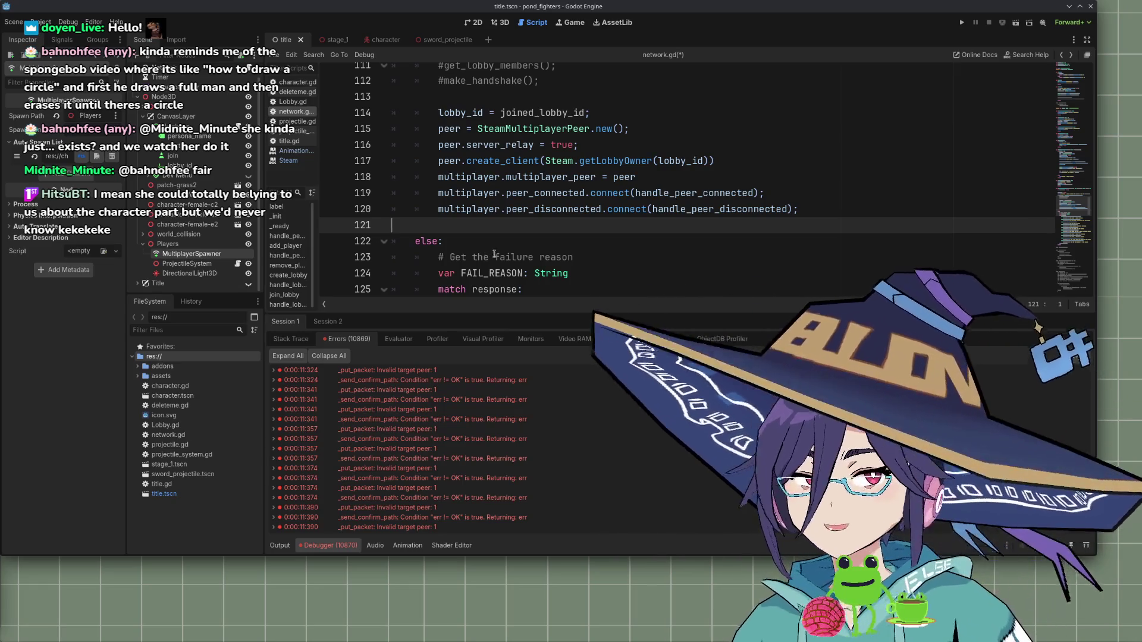
pyautogui.scroll(-2, 494, 254)
pyautogui.scroll(2, 506, 235)
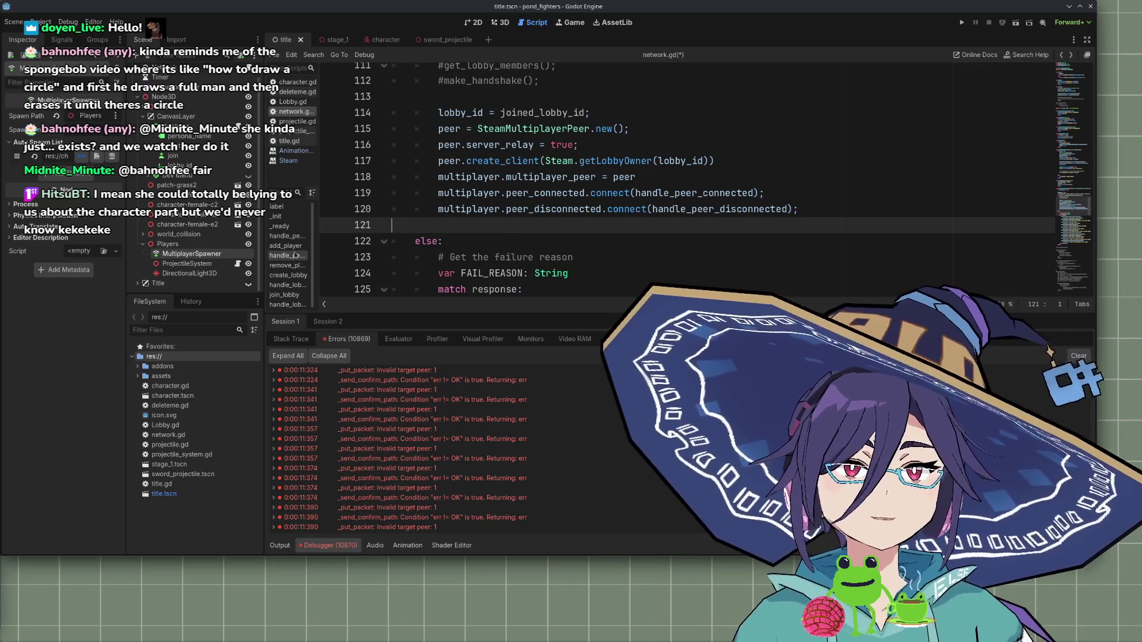
pyautogui.scroll(-3, 514, 209)
pyautogui.scroll(3, 476, 148)
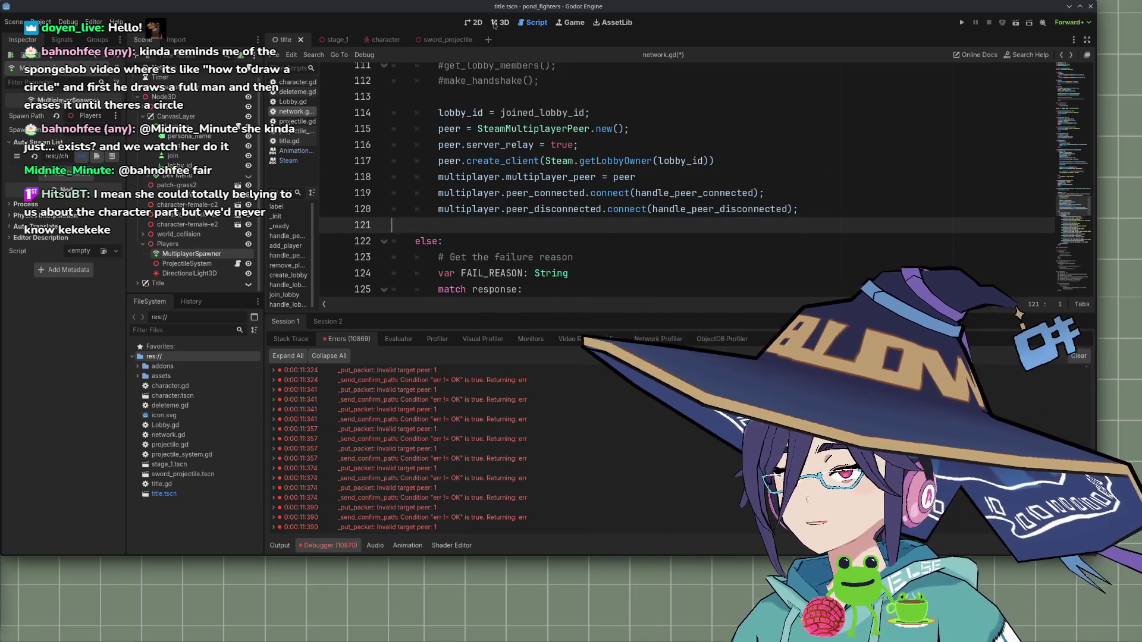
# Switch to the 3D view, maximize the editor, open stage_1 and zoom out over the level
pyautogui.click(498, 23)
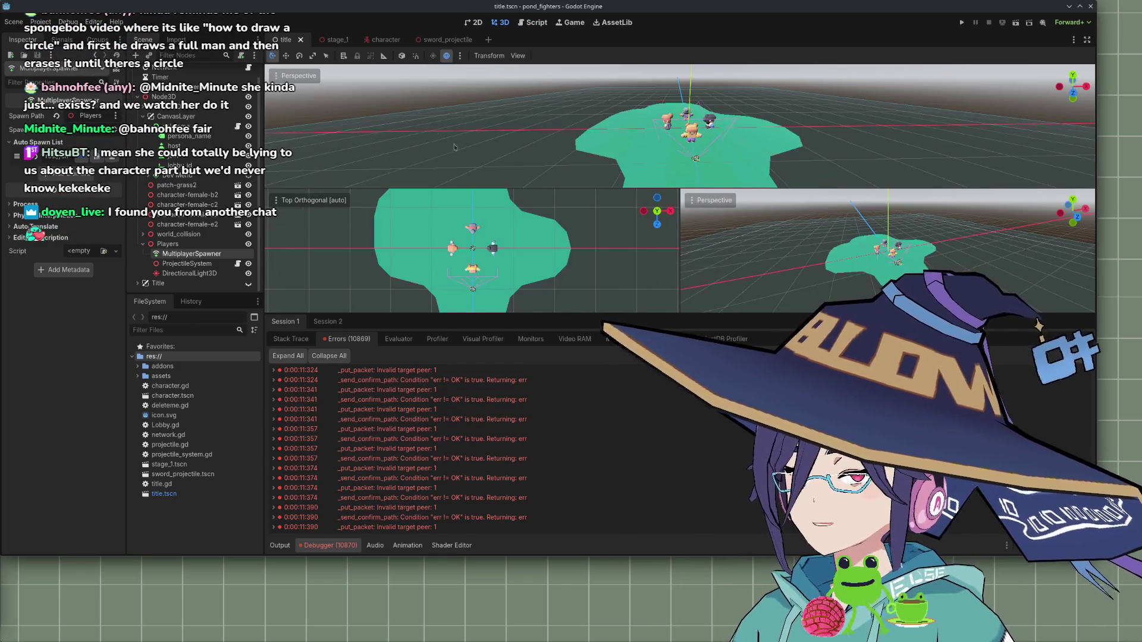
pyautogui.doubleClick(1061, 11)
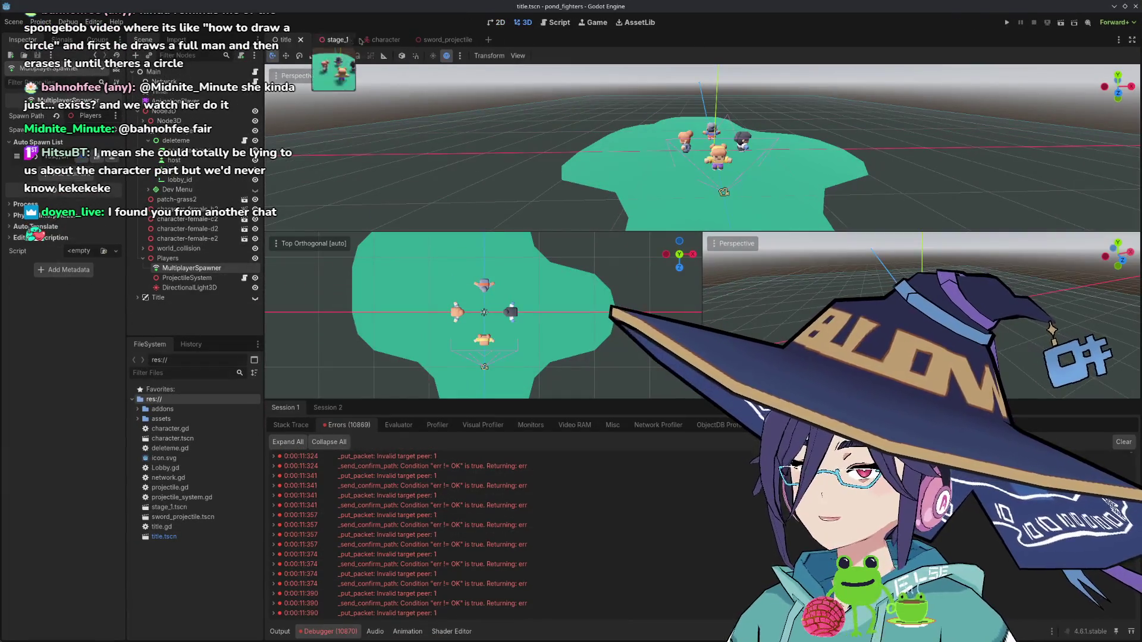
pyautogui.click(326, 40)
pyautogui.scroll(-10, 659, 187)
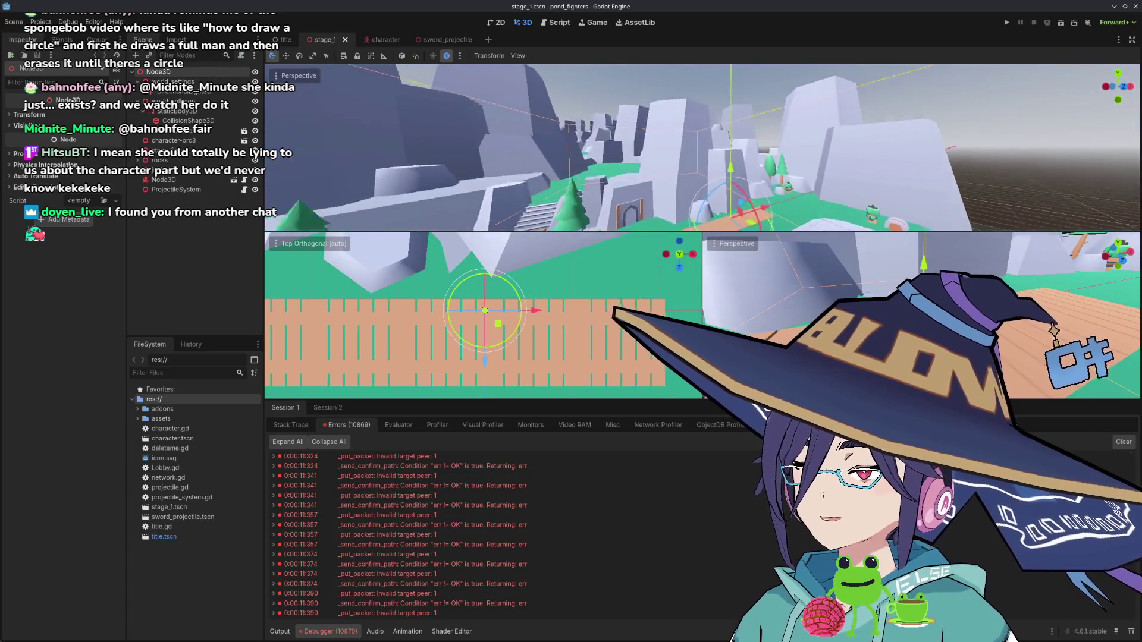
pyautogui.scroll(-5, 1031, 352)
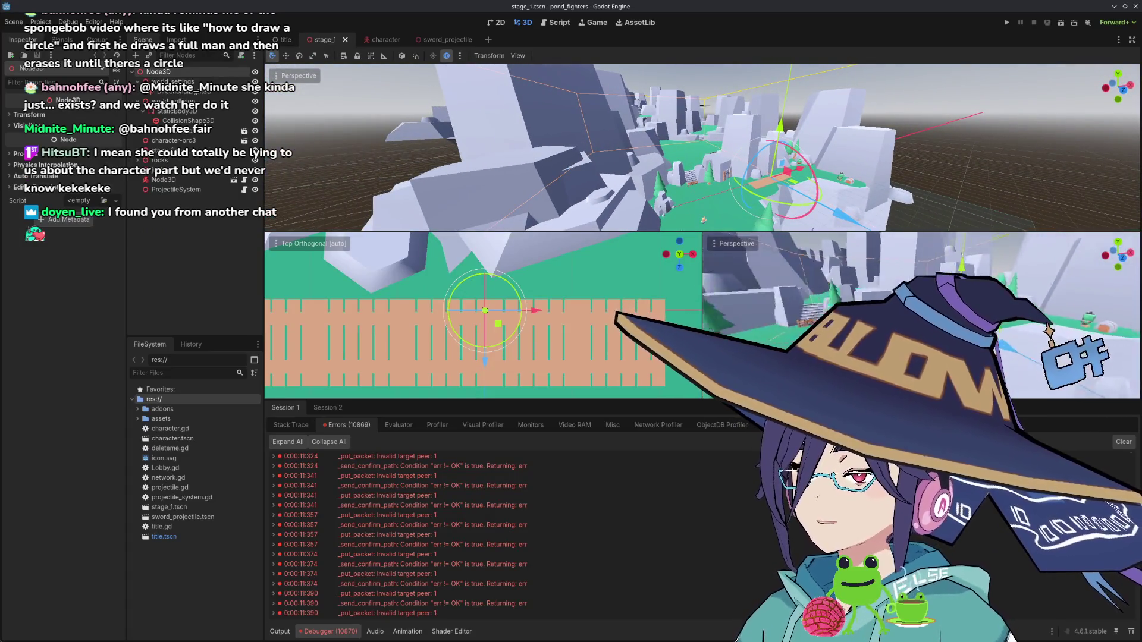
pyautogui.scroll(5, 1032, 353)
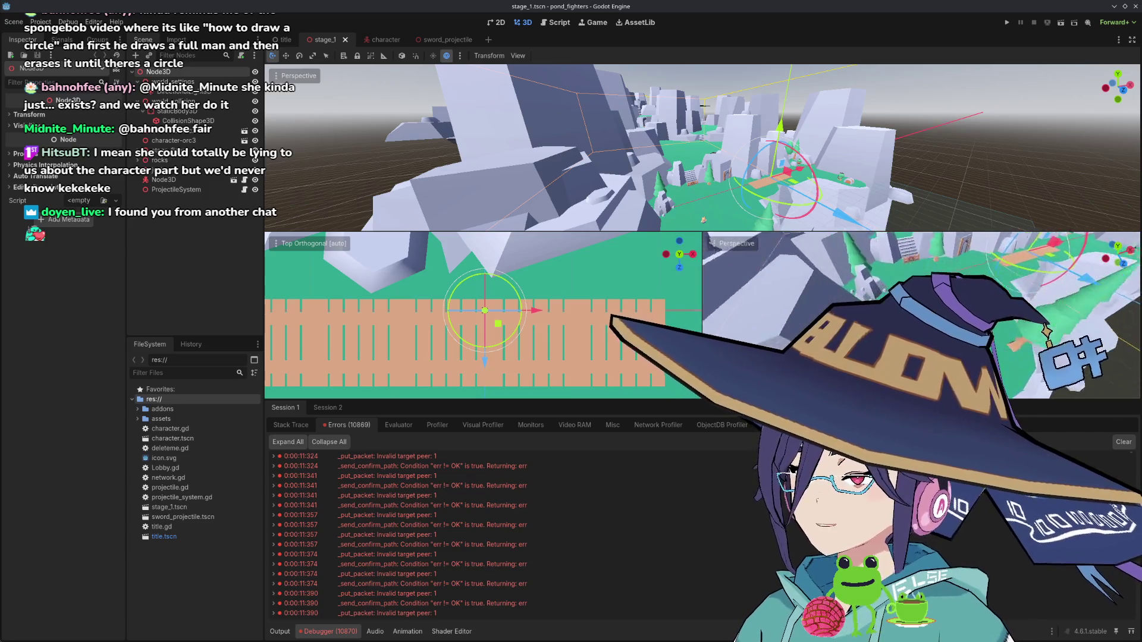
pyautogui.scroll(-3, 1031, 352)
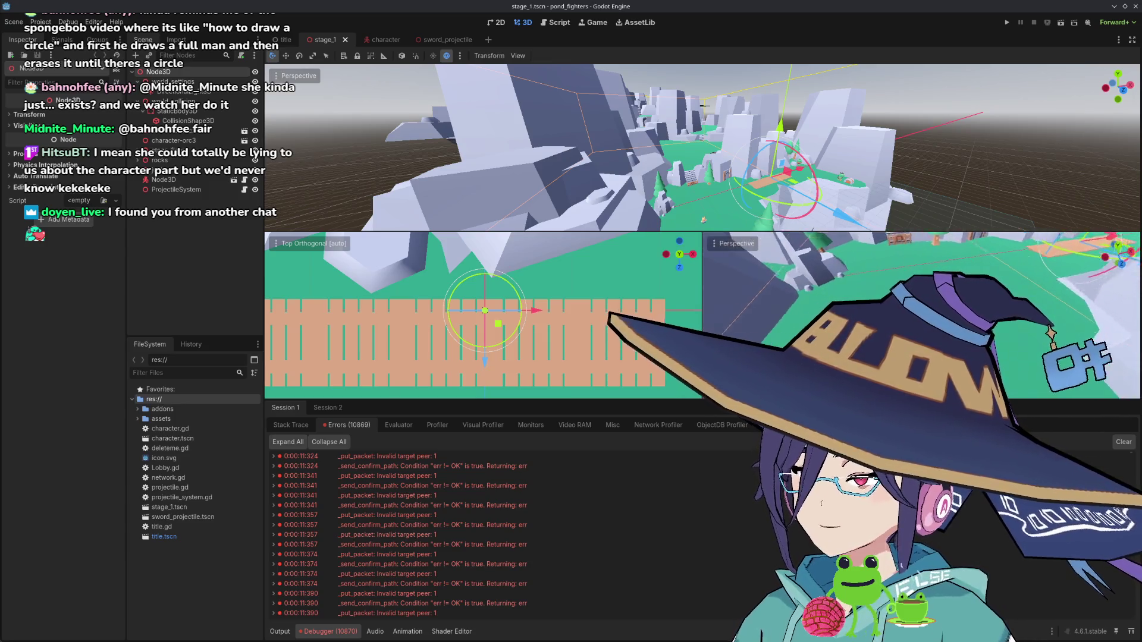
pyautogui.scroll(3, 1031, 352)
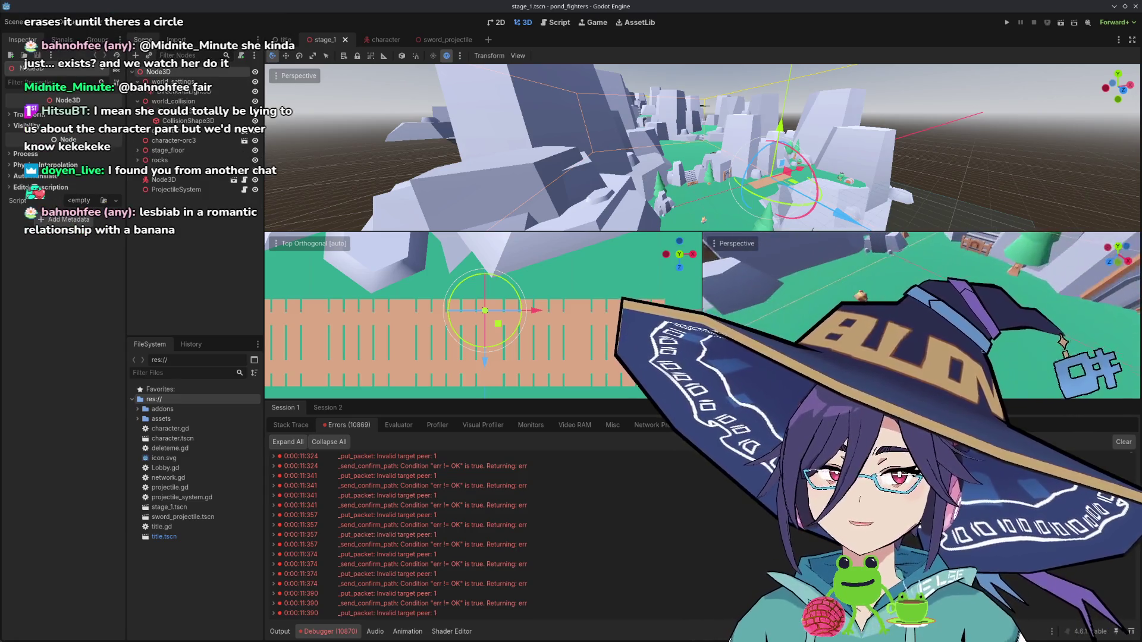
pyautogui.scroll(-3, 1032, 353)
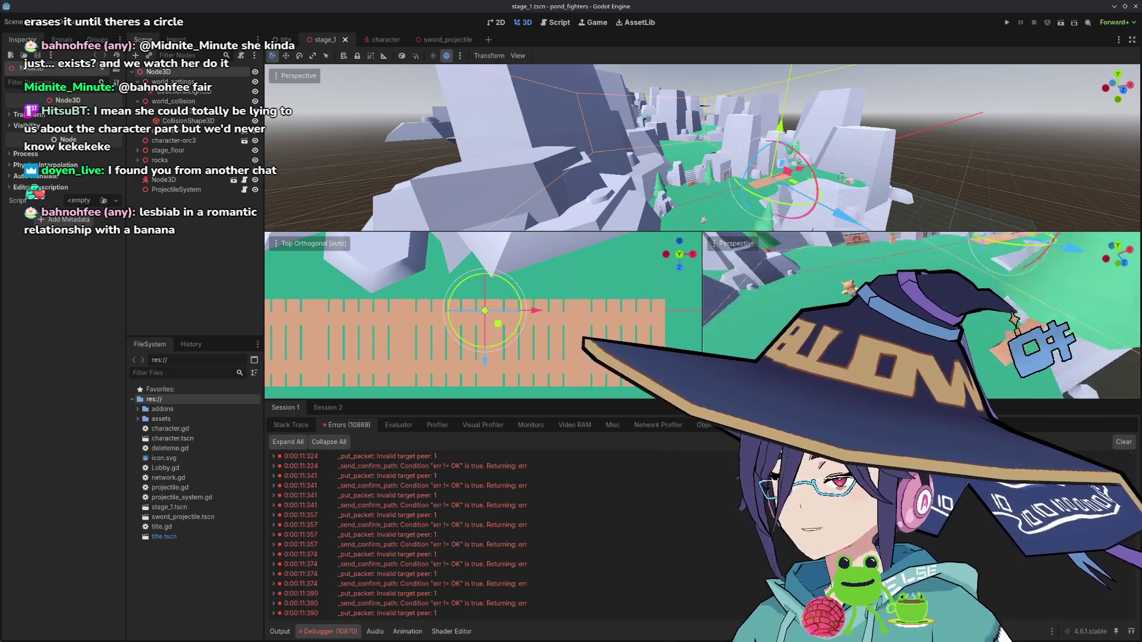
pyautogui.scroll(2, 1065, 342)
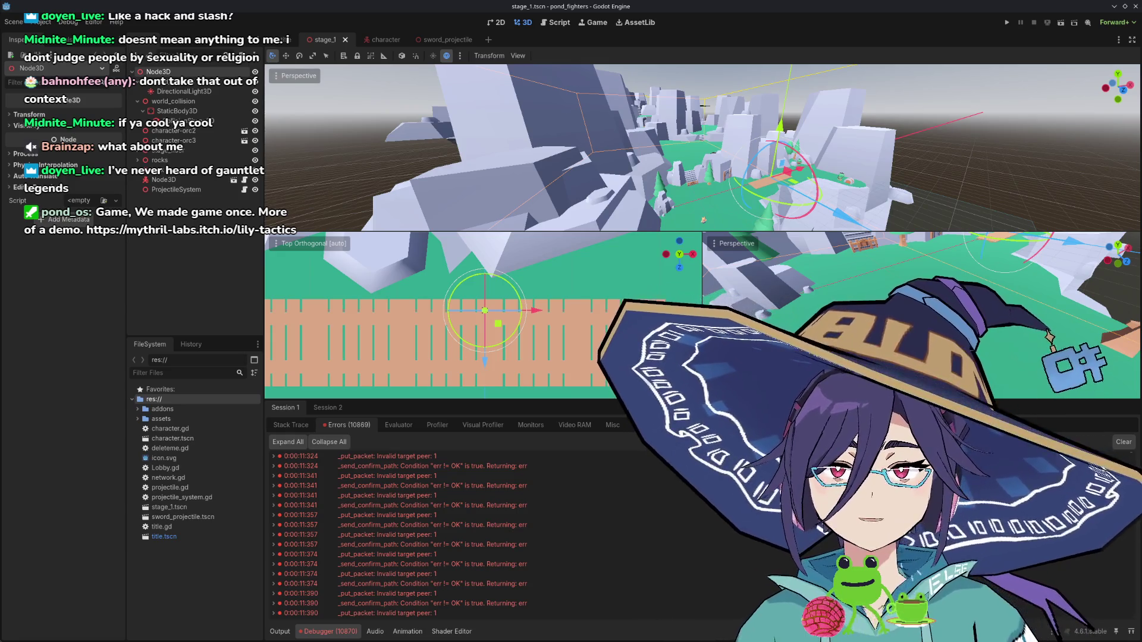
# Switch to the Gauntlet Legends longplay and skip through the intro, Warrior select and name entry
pyautogui.hotkey('alt', 'Tab')
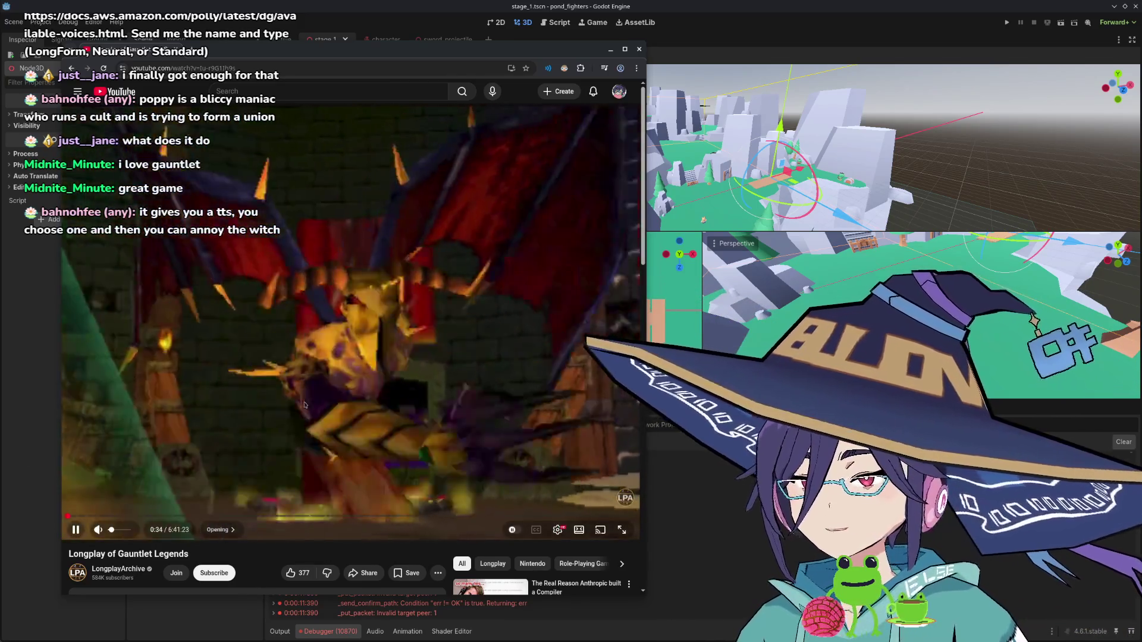
pyautogui.click(235, 417)
pyautogui.press('Right')
pyautogui.press('Right')
pyautogui.press('Right')
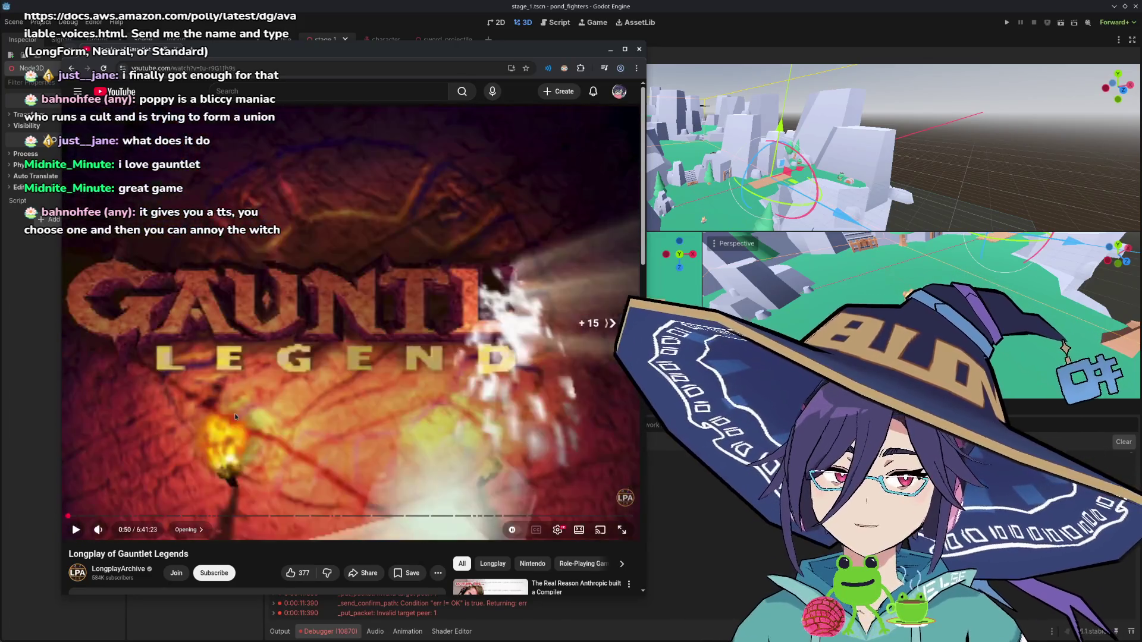
pyautogui.click(235, 416)
pyautogui.press('Right')
pyautogui.press('Right')
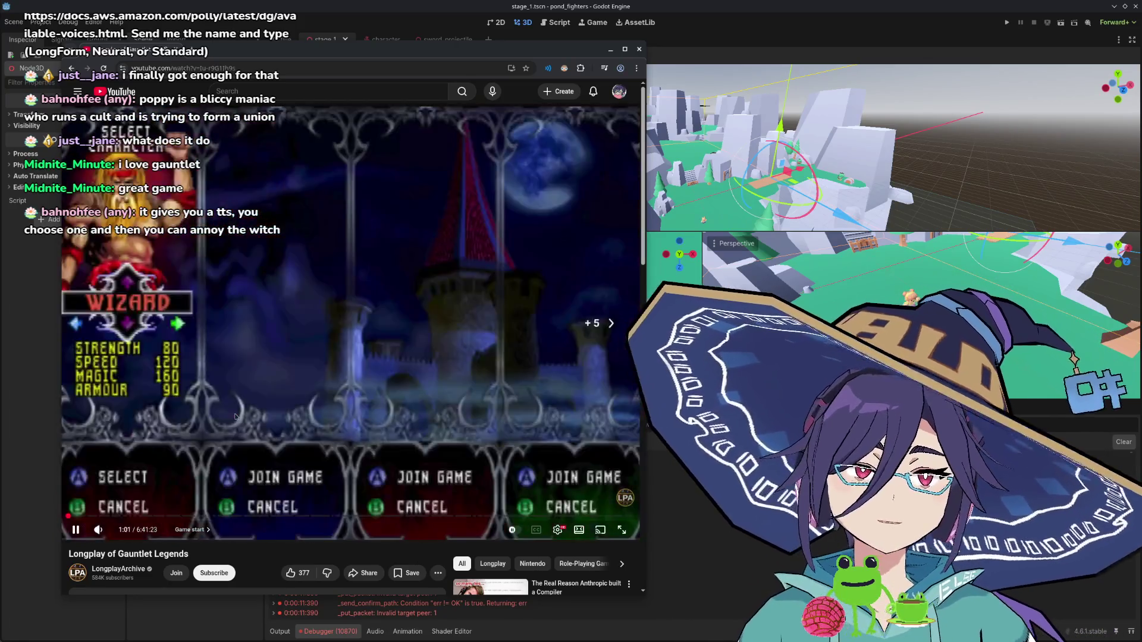
pyautogui.click(235, 416)
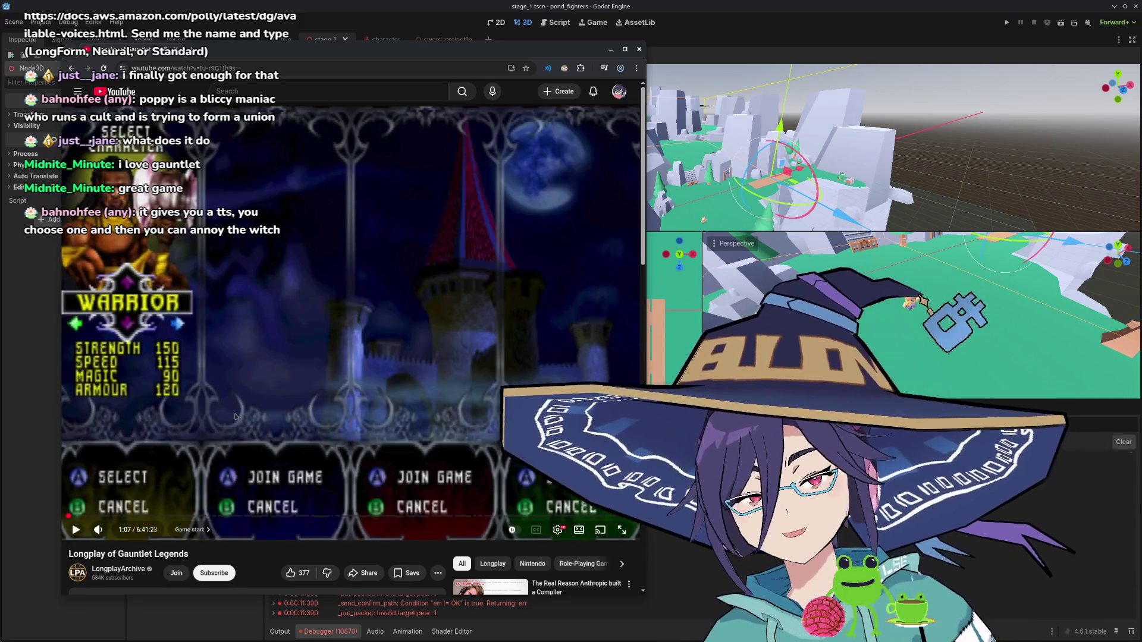
pyautogui.click(235, 416)
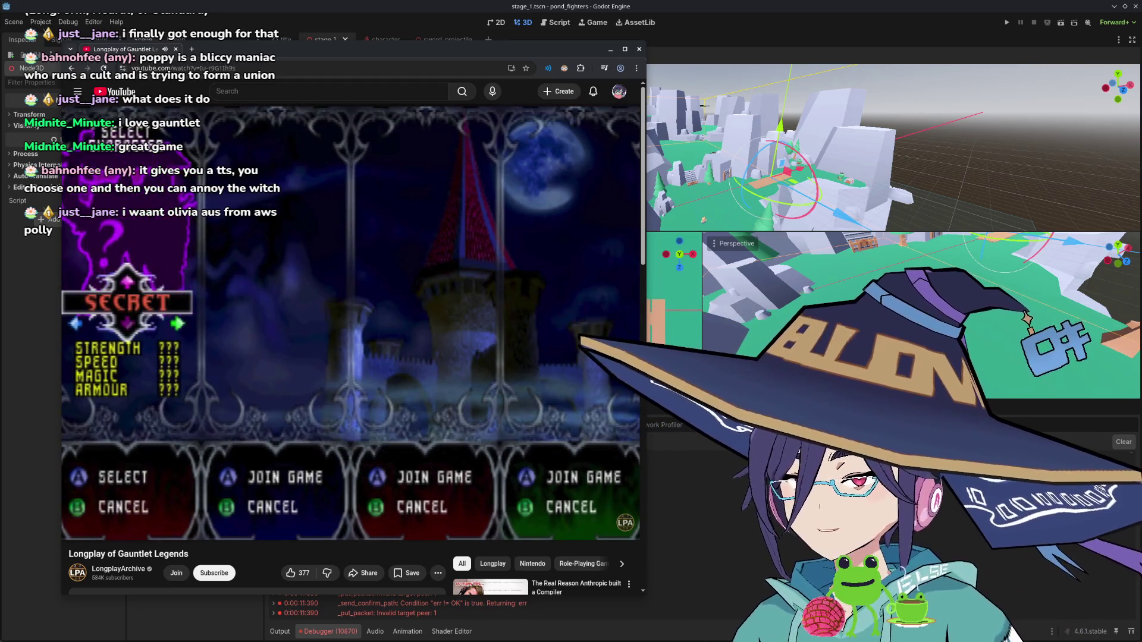
pyautogui.press('l')
pyautogui.press('l')
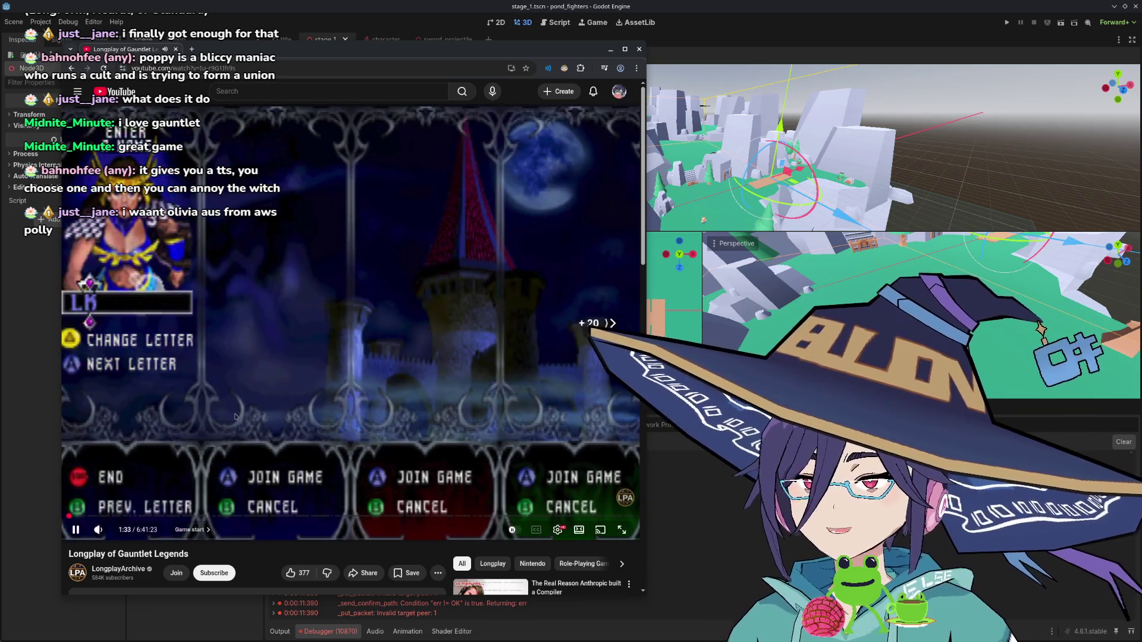
pyautogui.press('l')
pyautogui.press('l')
pyautogui.press('l')
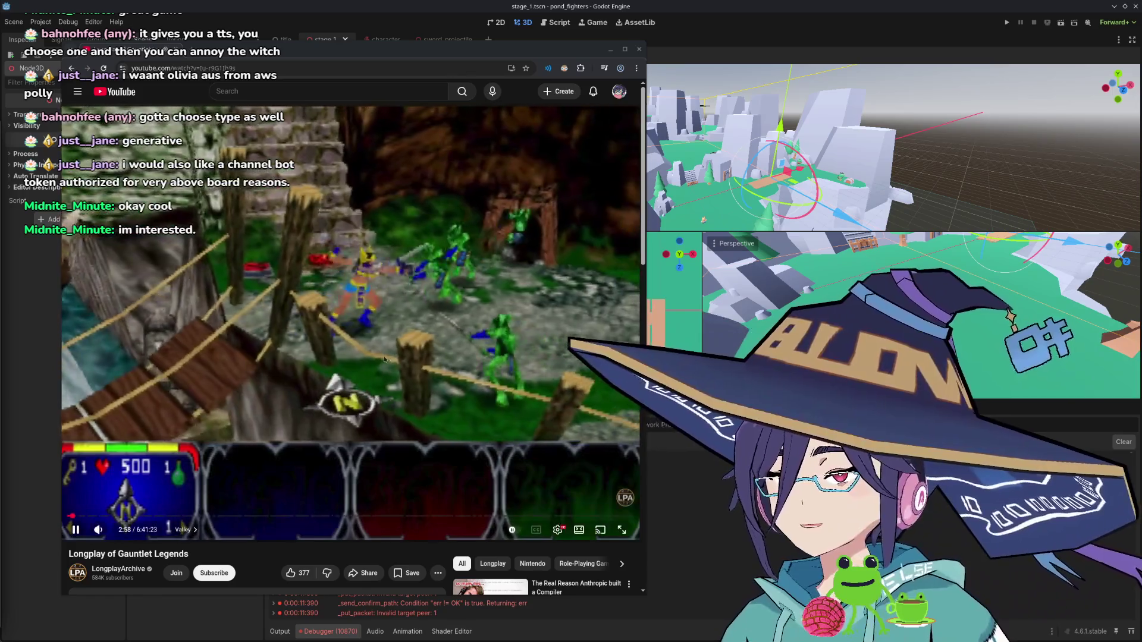
pyautogui.moveTo(385, 356)
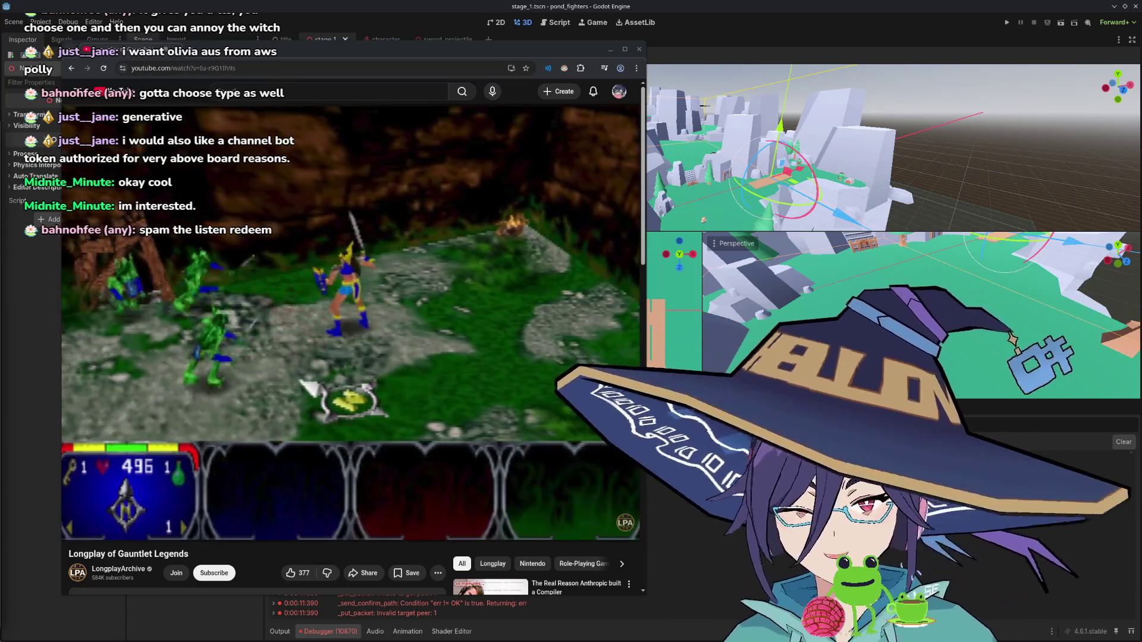
pyautogui.moveTo(461, 545)
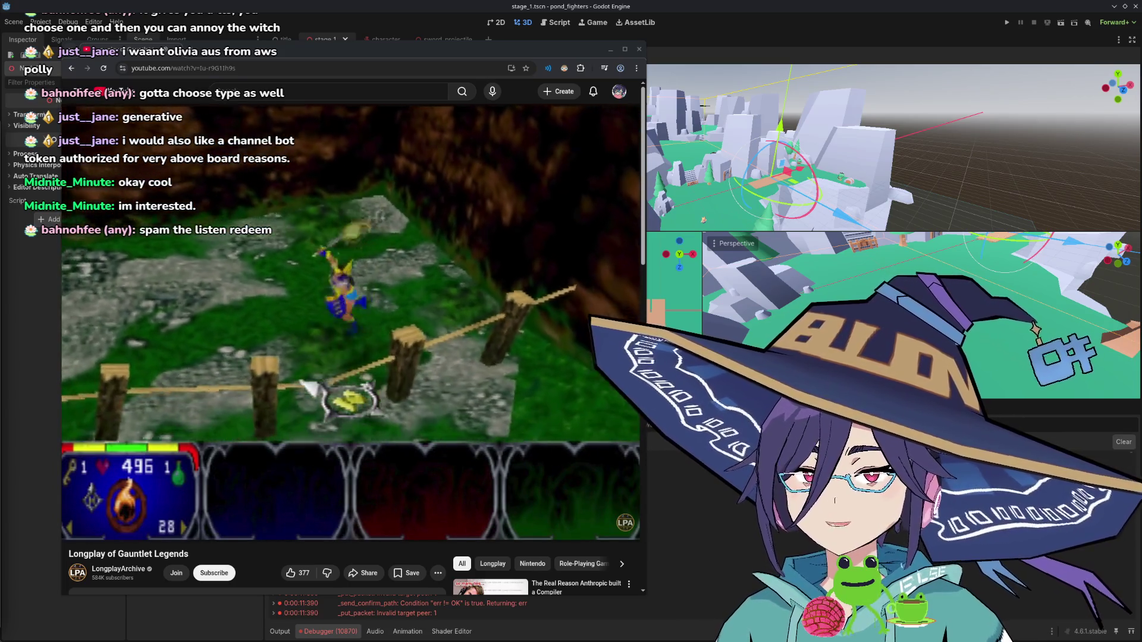
pyautogui.moveTo(338, 281)
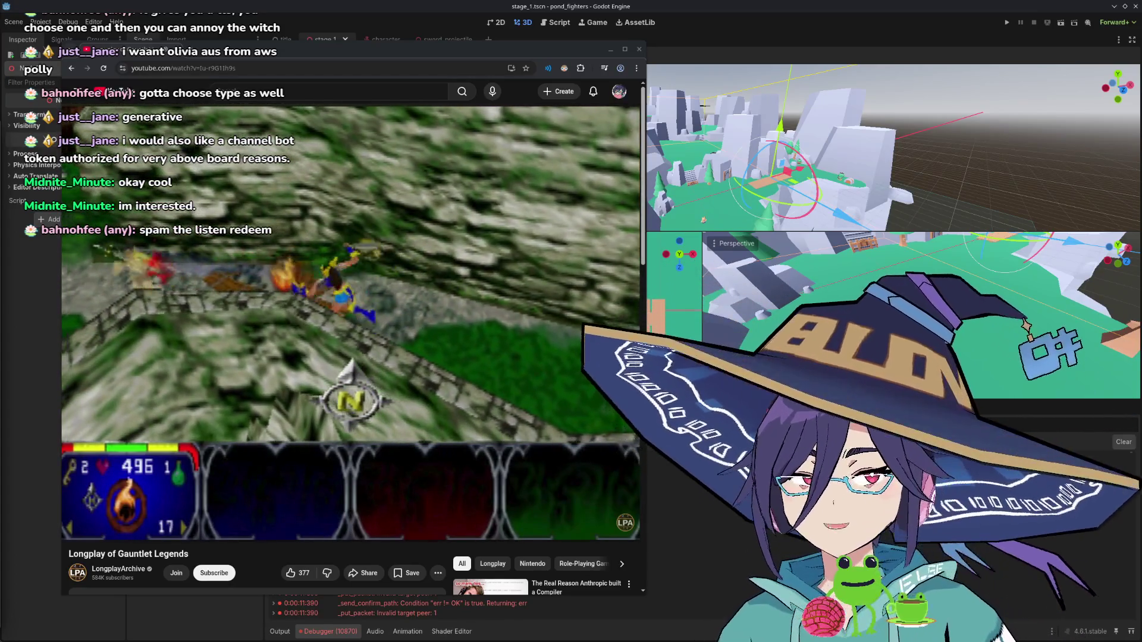
pyautogui.moveTo(188, 310)
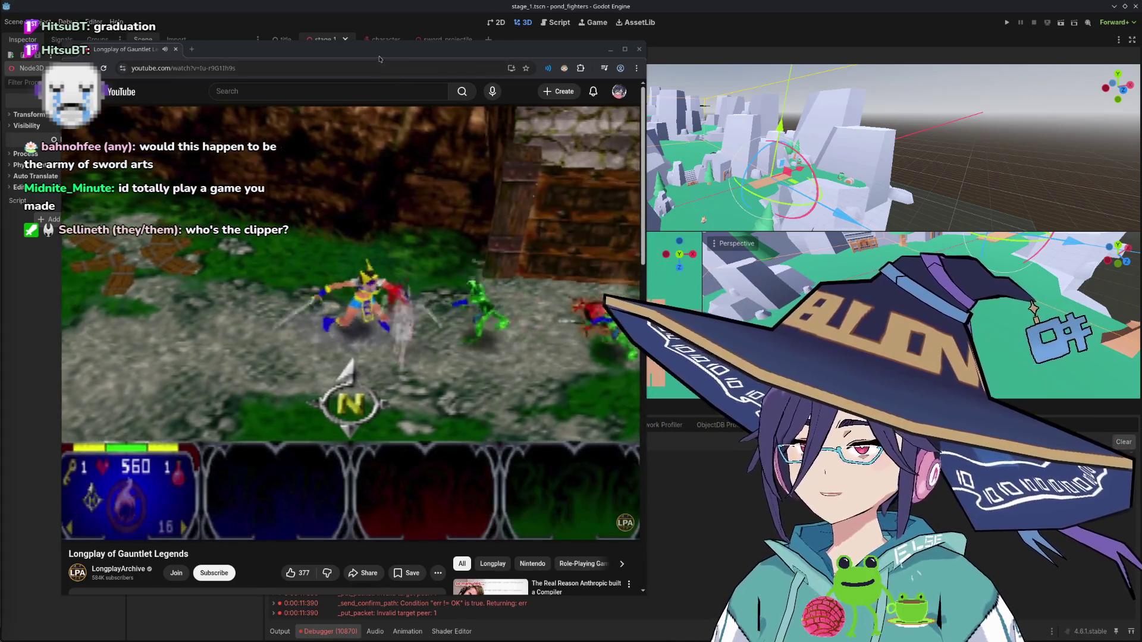
pyautogui.click(611, 48)
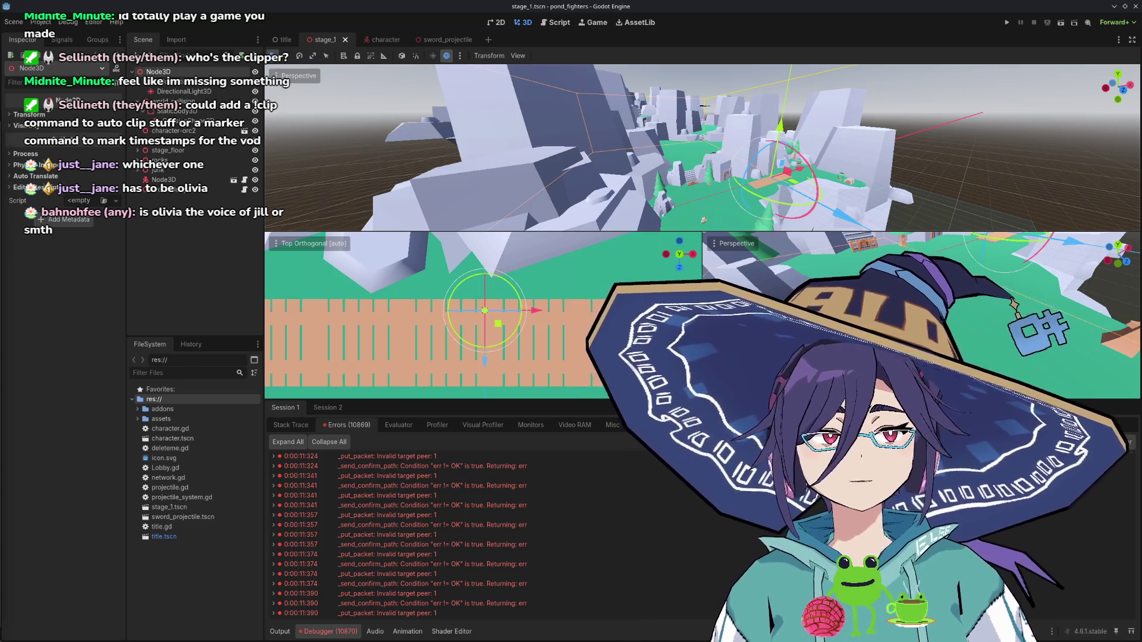
# Switch to the window showing the !todo-.ts script
pyautogui.hotkey('alt', 'Tab')
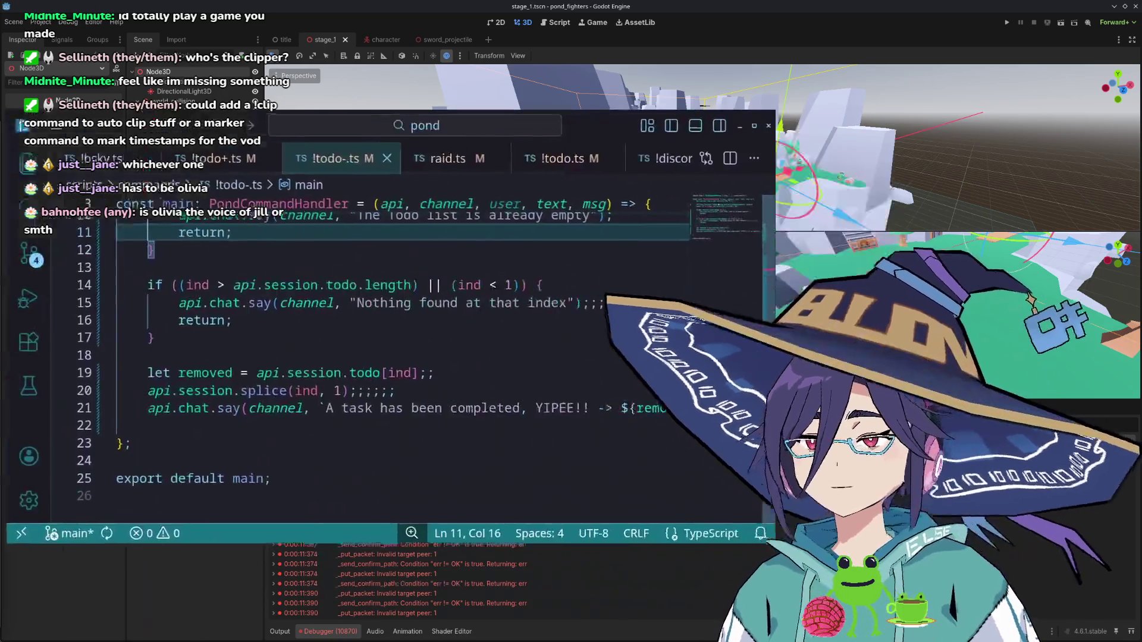
# Zoom the VS Code interface out on !todo-.ts and show the Explorer file list
pyautogui.scroll(-1, 360, 314)
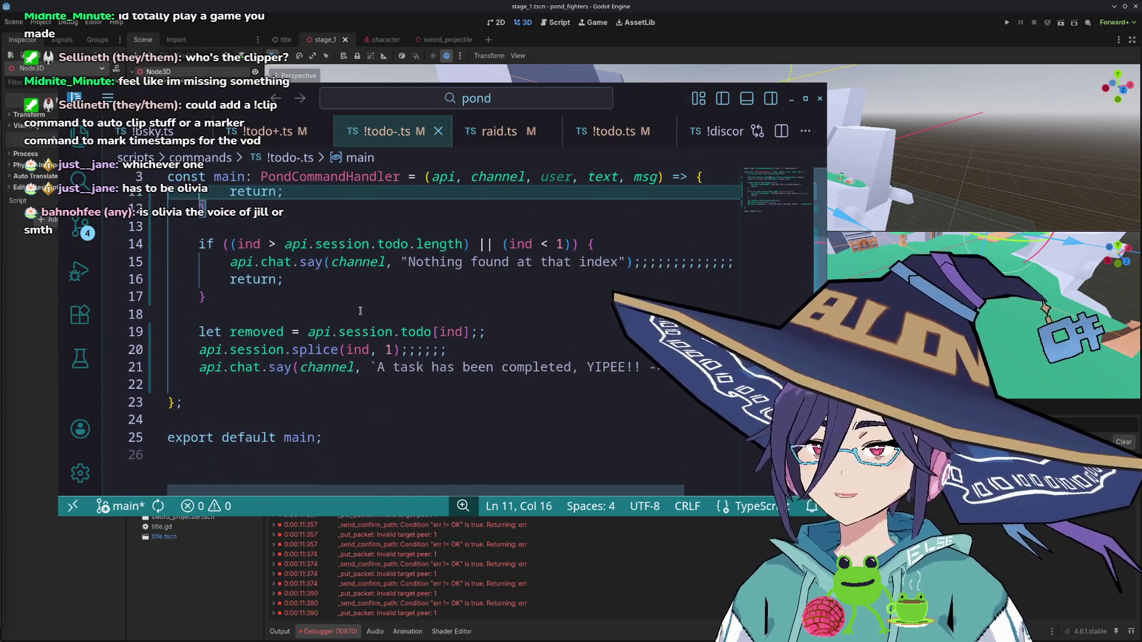
pyautogui.click(359, 313)
pyautogui.hotkey('ctrl', '-')
pyautogui.hotkey('ctrl', '-')
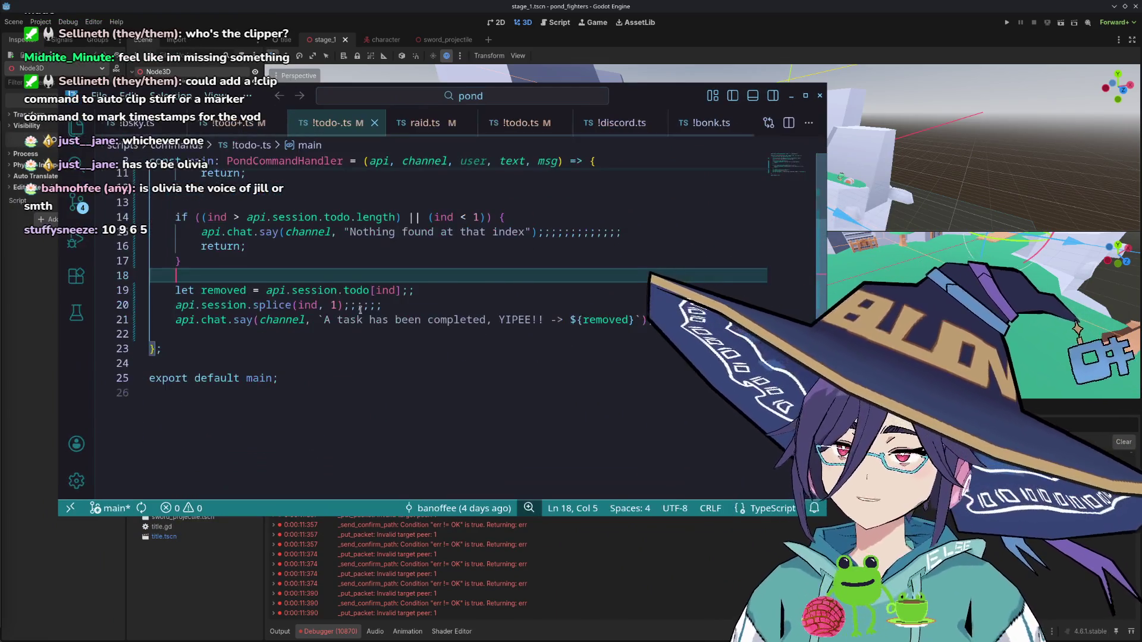
pyautogui.scroll(3, 325, 294)
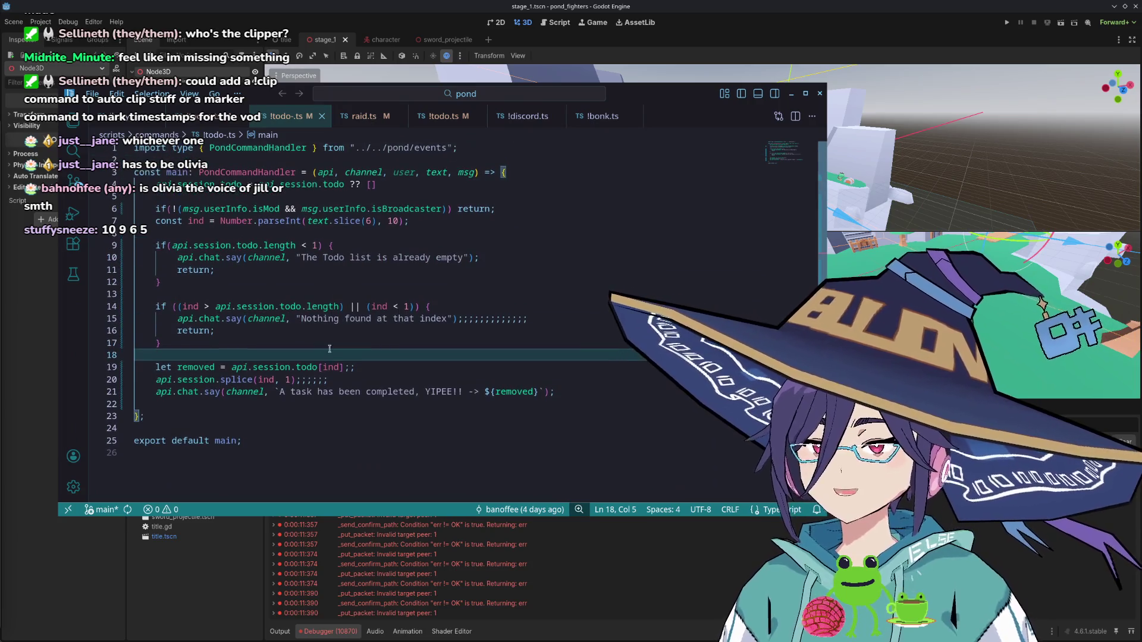
pyautogui.click(364, 379)
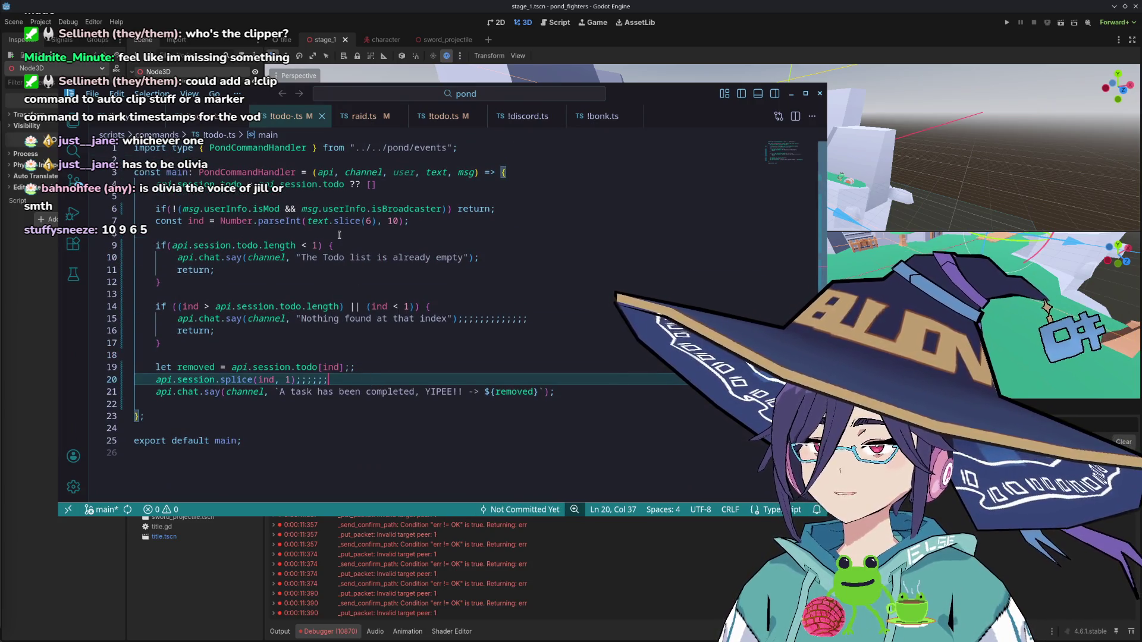
pyautogui.click(80, 123)
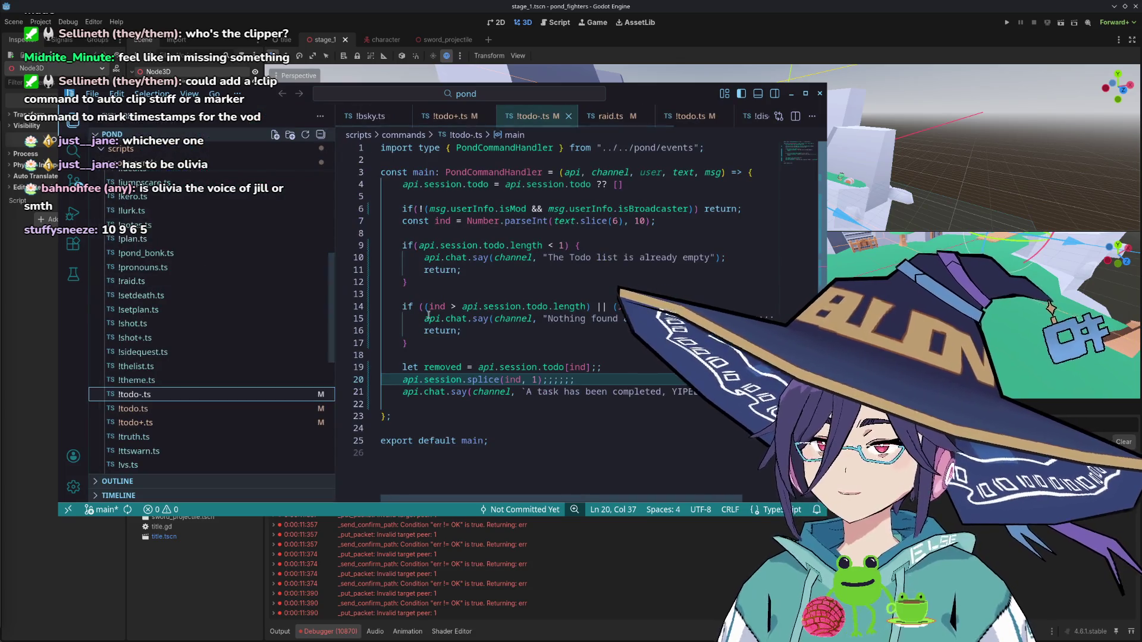
pyautogui.hotkey('ctrl', 'k')
# Close all open editors and browse the pond project tree in the Explorer
pyautogui.press('w')
pyautogui.scroll(-3, 166, 403)
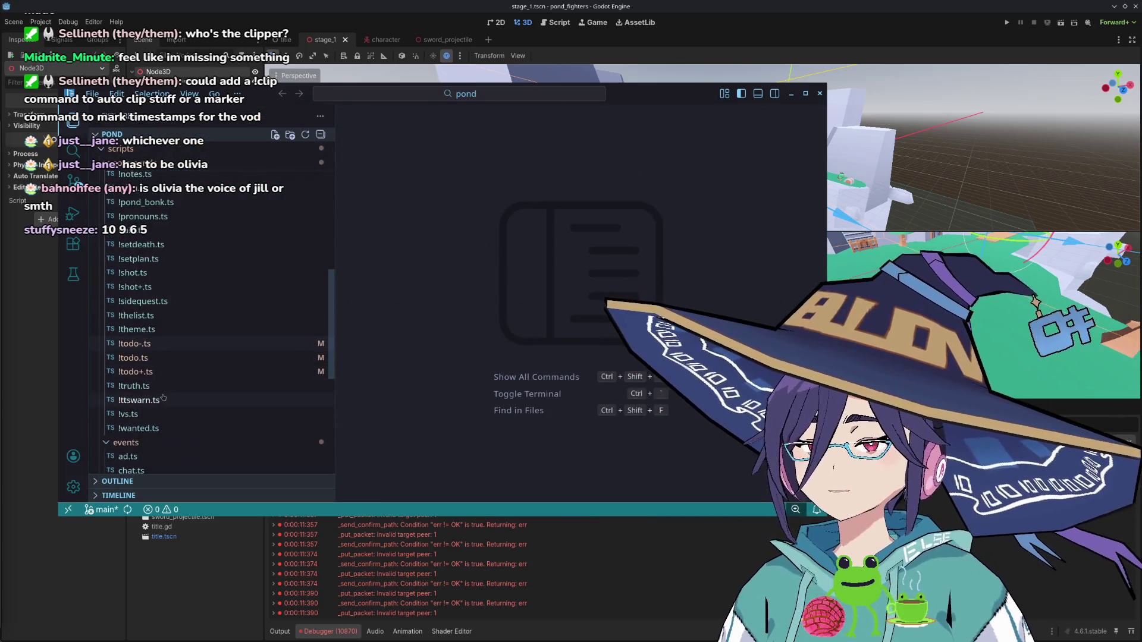
pyautogui.scroll(-2, 169, 411)
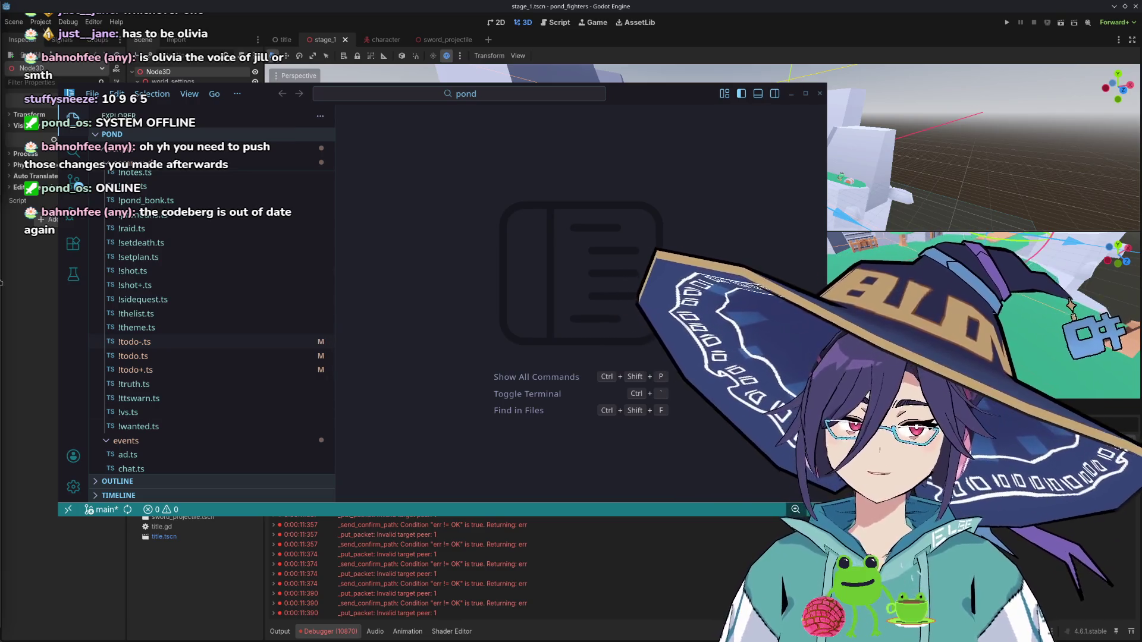
pyautogui.scroll(-1, 231, 322)
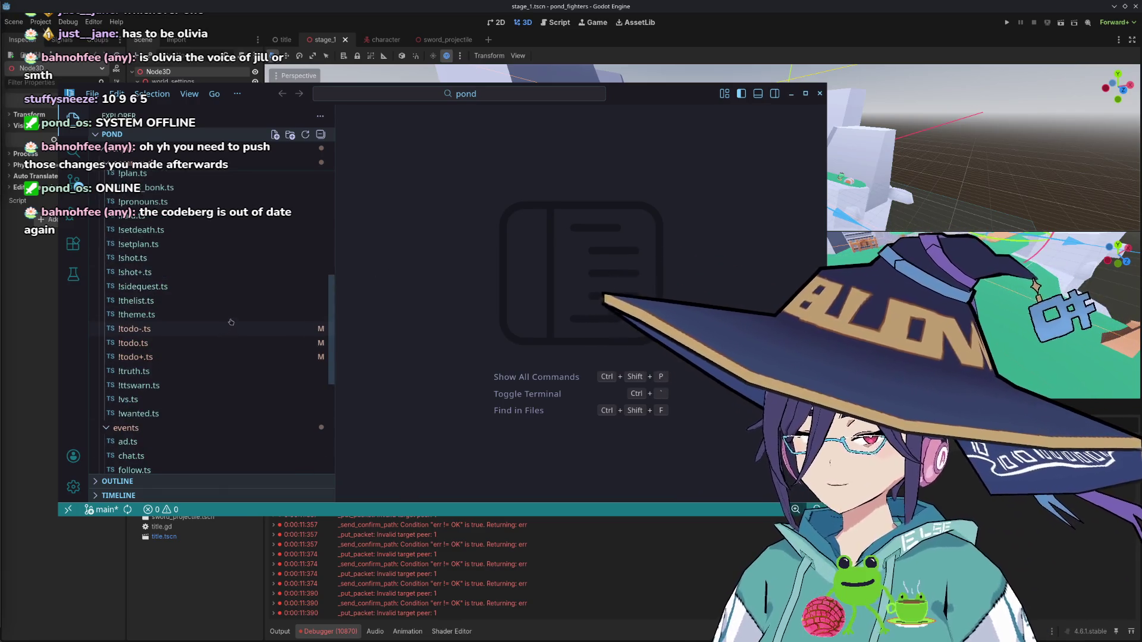
pyautogui.scroll(-3, 231, 322)
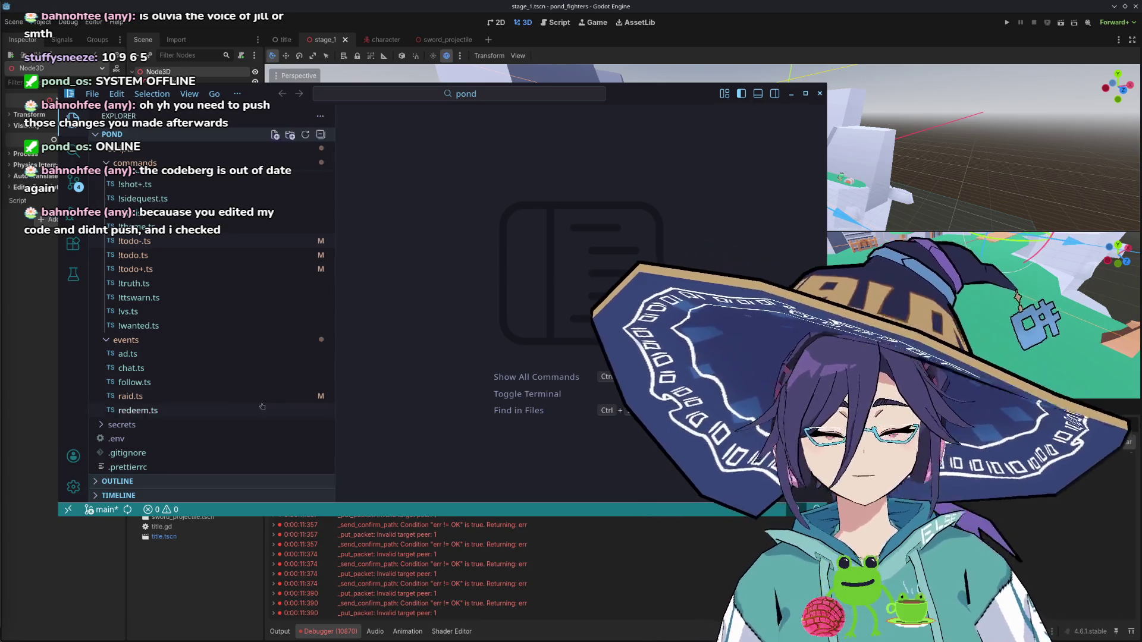
pyautogui.scroll(-2, 161, 365)
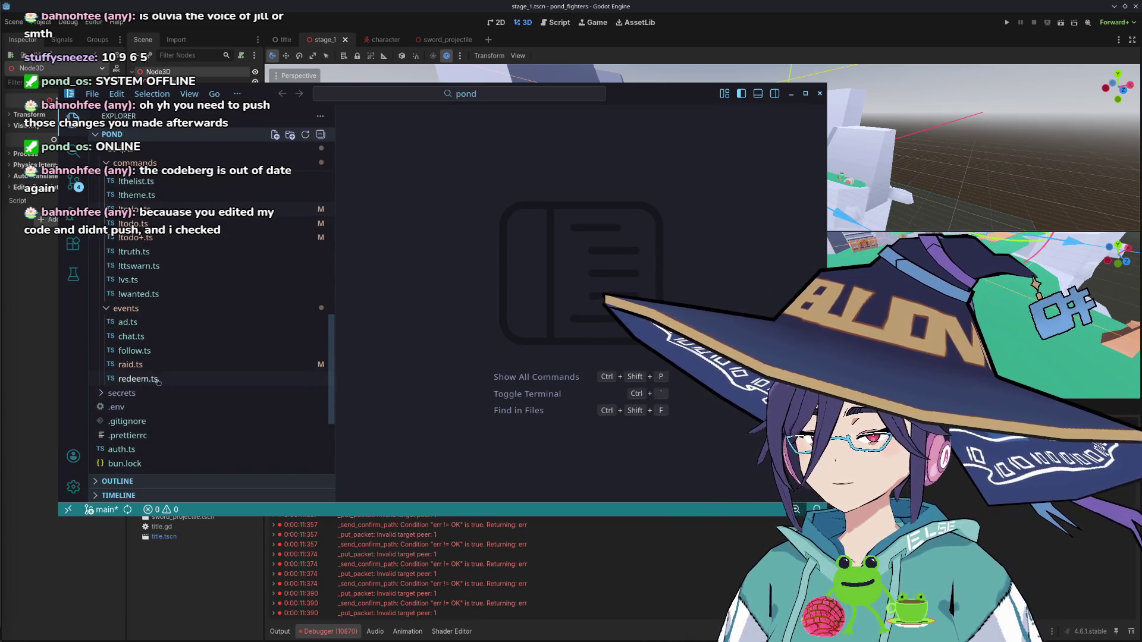
pyautogui.scroll(-5, 145, 281)
pyautogui.scroll(12, 146, 389)
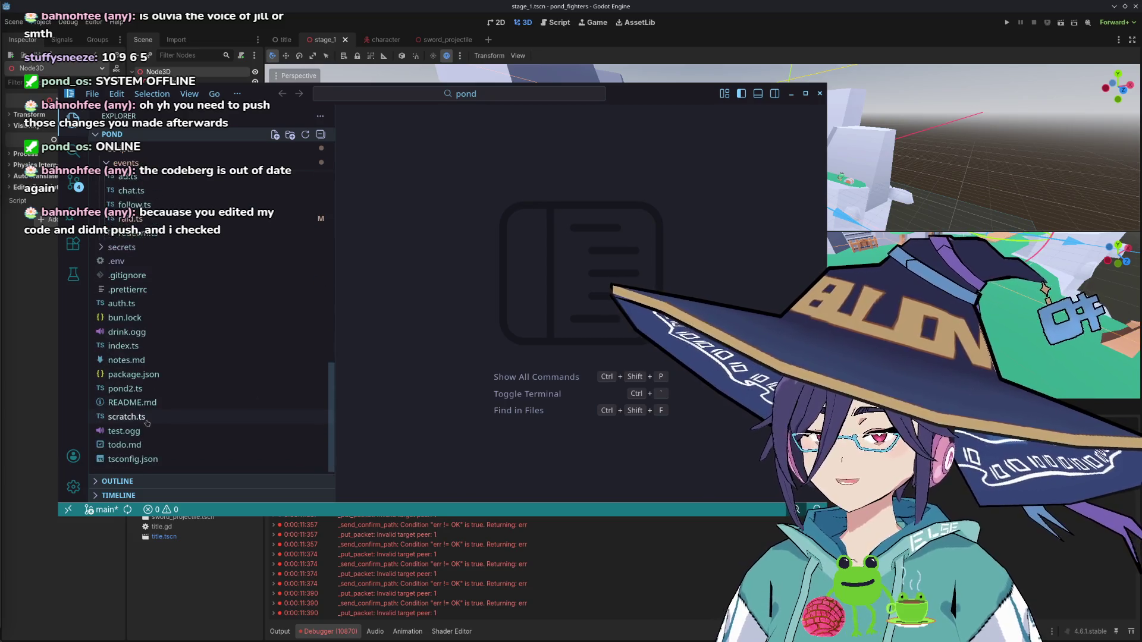
pyautogui.scroll(10, 138, 383)
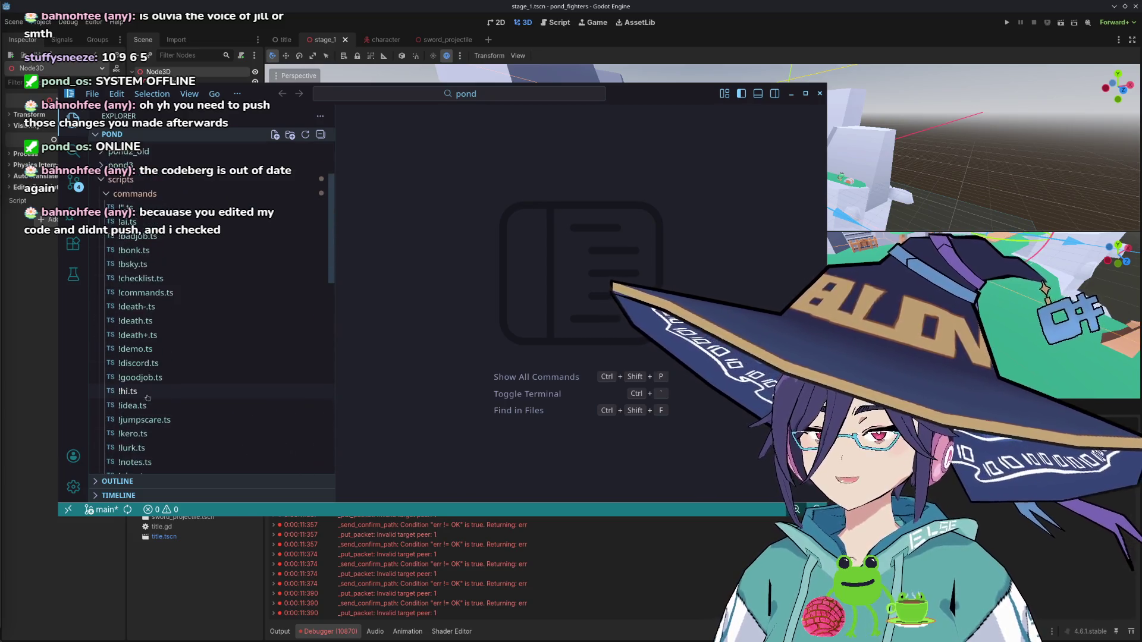
pyautogui.scroll(-10, 117, 337)
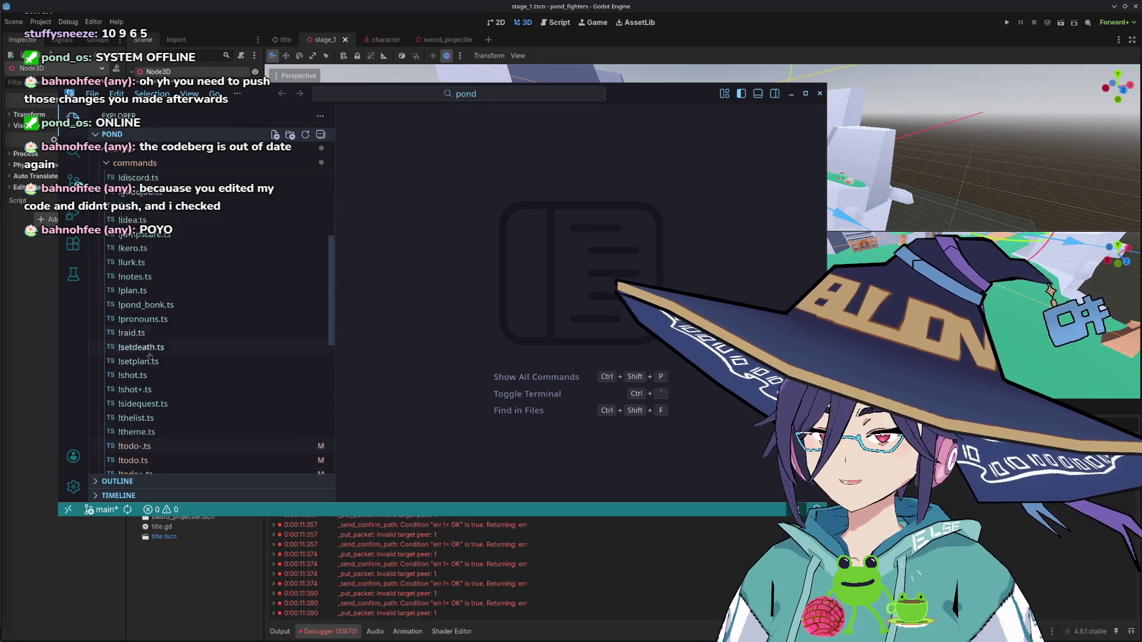
pyautogui.scroll(-5, 153, 321)
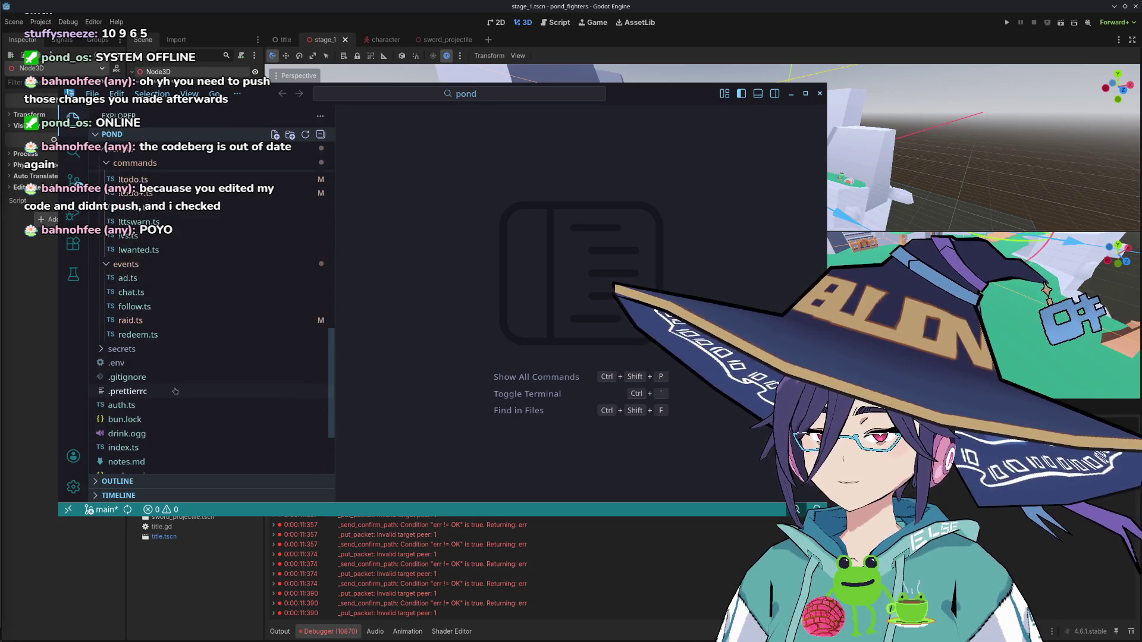
pyautogui.scroll(20, 164, 430)
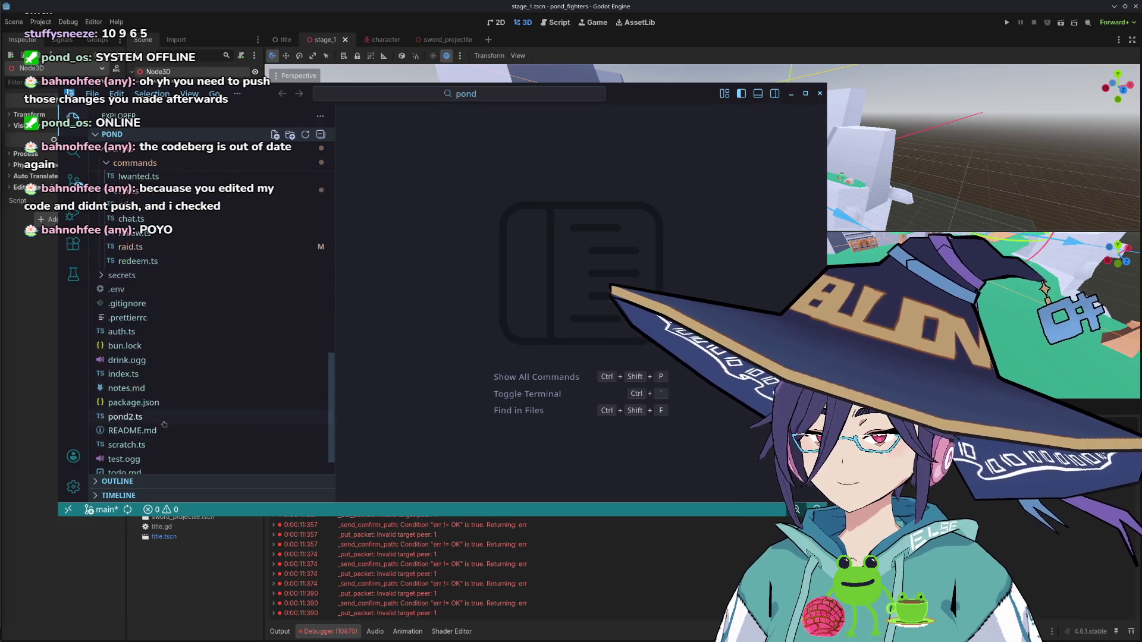
# Re-expand the scripts folder and open pond/tts.json
pyautogui.click(143, 276)
pyautogui.click(143, 278)
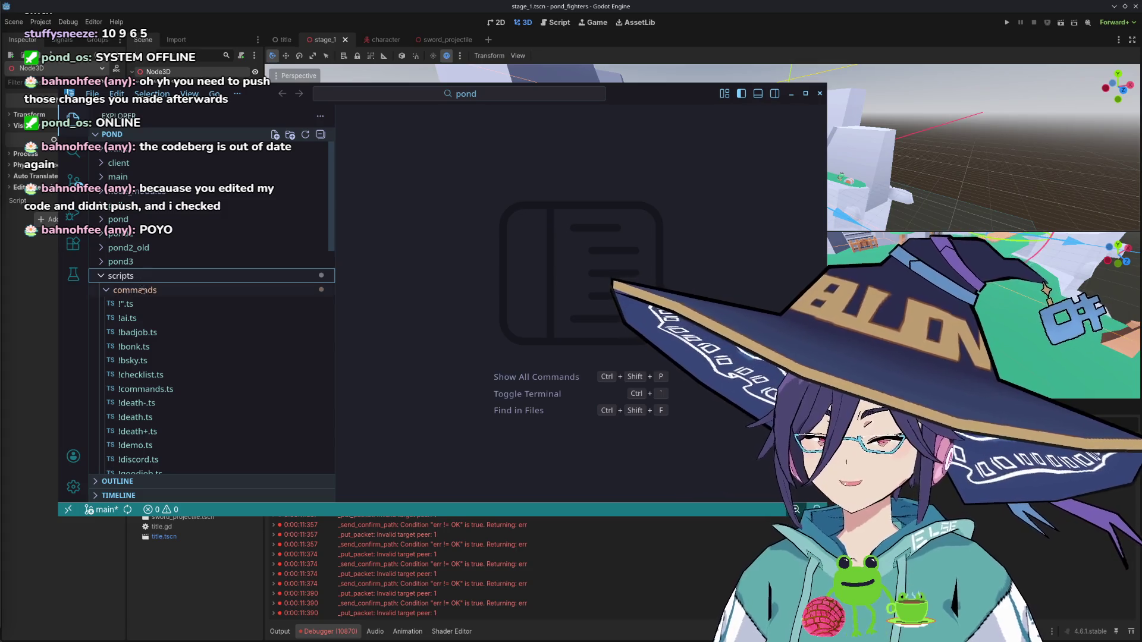
pyautogui.scroll(-10, 143, 291)
pyautogui.scroll(-5, 156, 316)
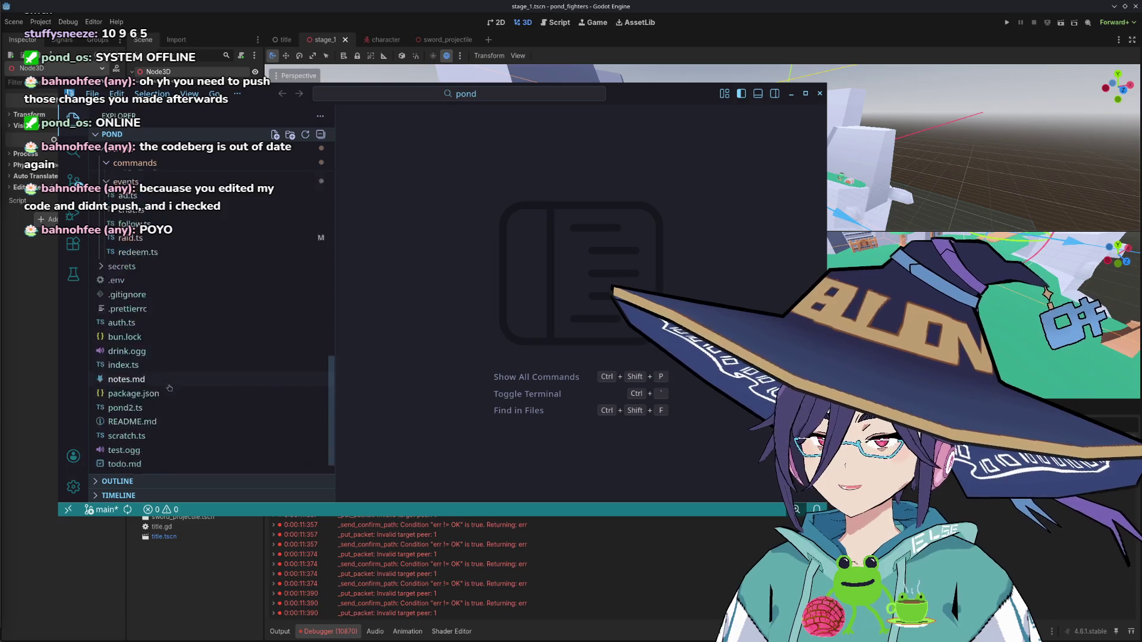
pyautogui.scroll(-2, 156, 371)
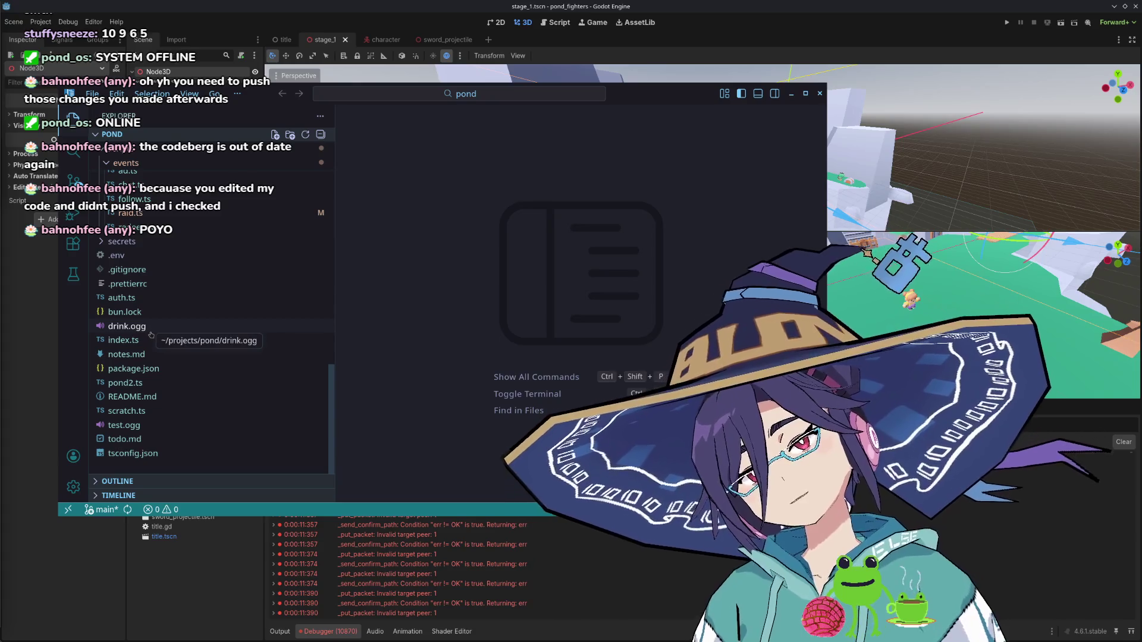
pyautogui.scroll(3, 156, 338)
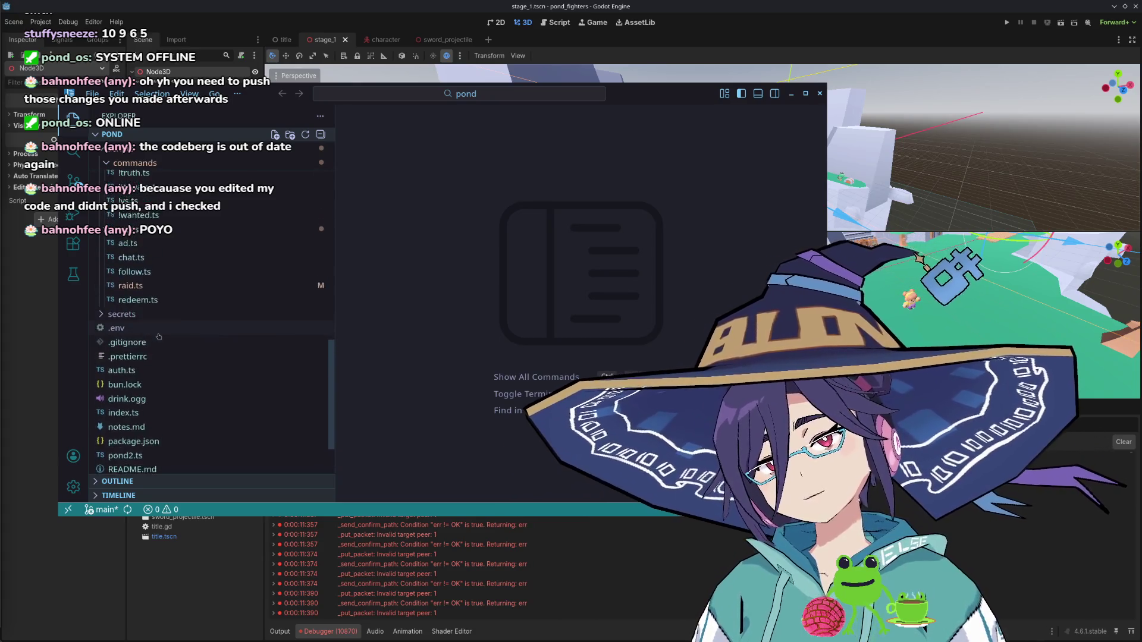
pyautogui.scroll(10, 159, 336)
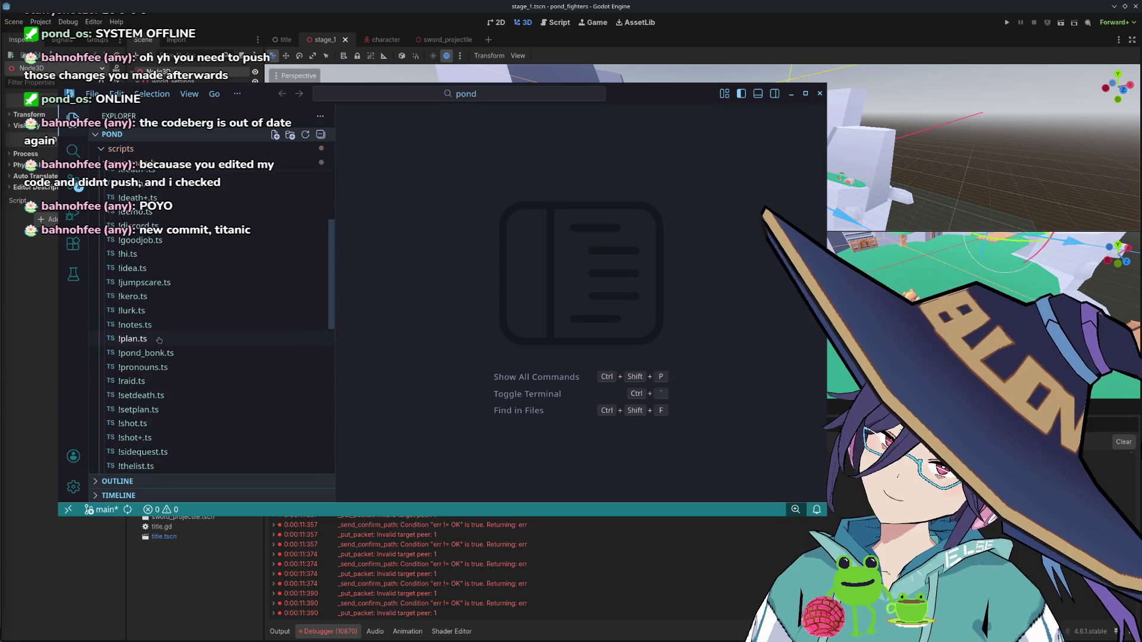
pyautogui.scroll(10, 154, 255)
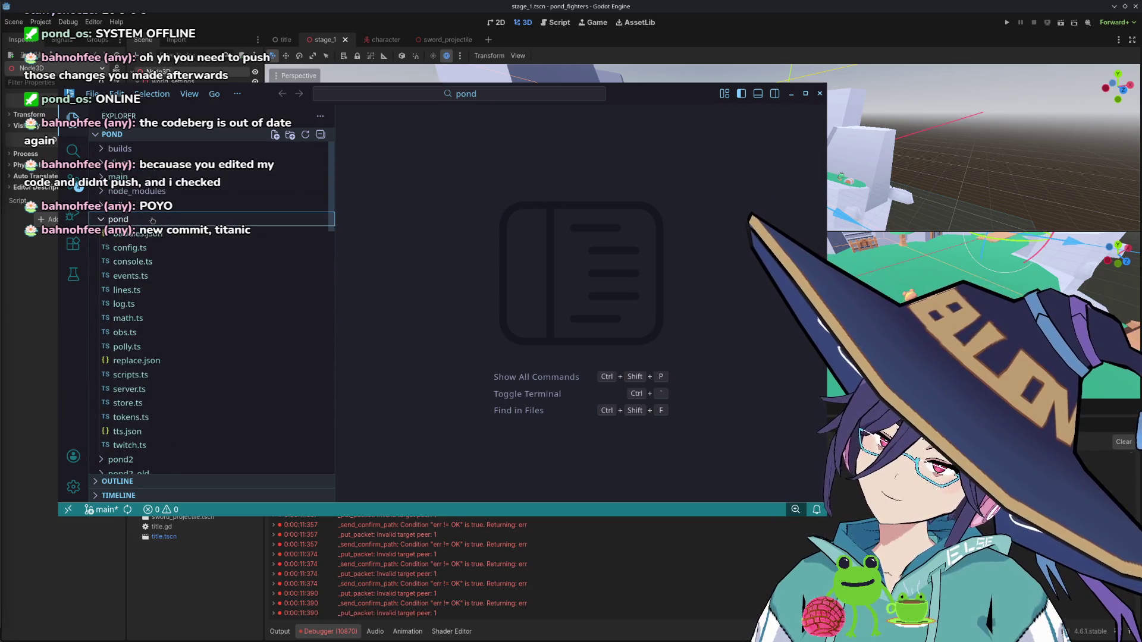
pyautogui.scroll(-3, 178, 279)
pyautogui.click(250, 335)
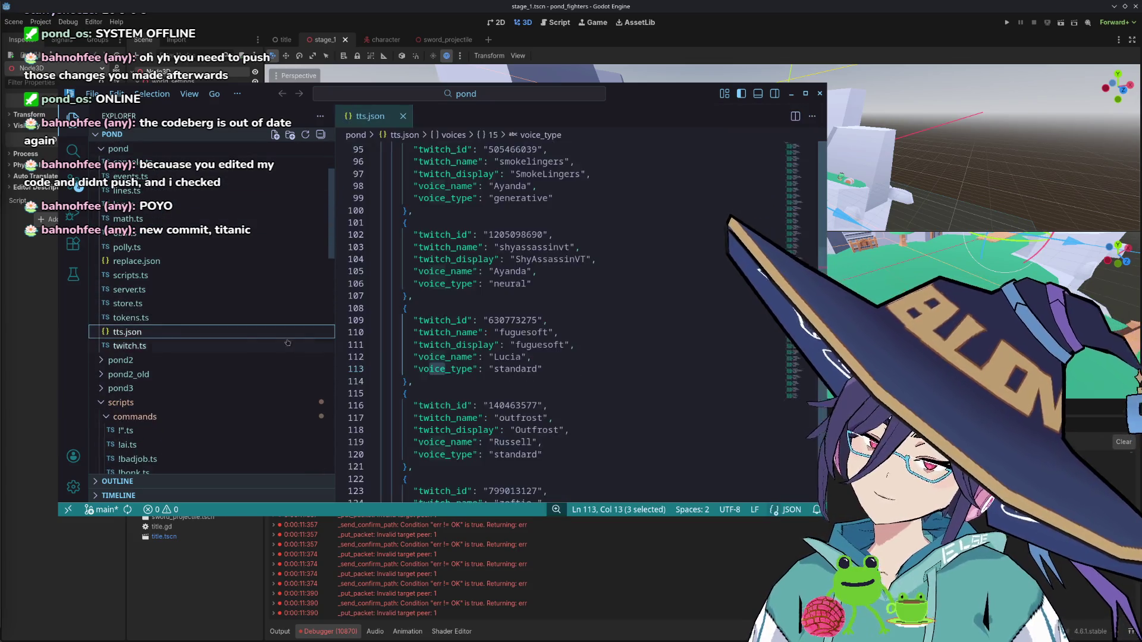
# Add a comma after the last voice entry in tts.json and duplicate it below
pyautogui.scroll(-15, 535, 298)
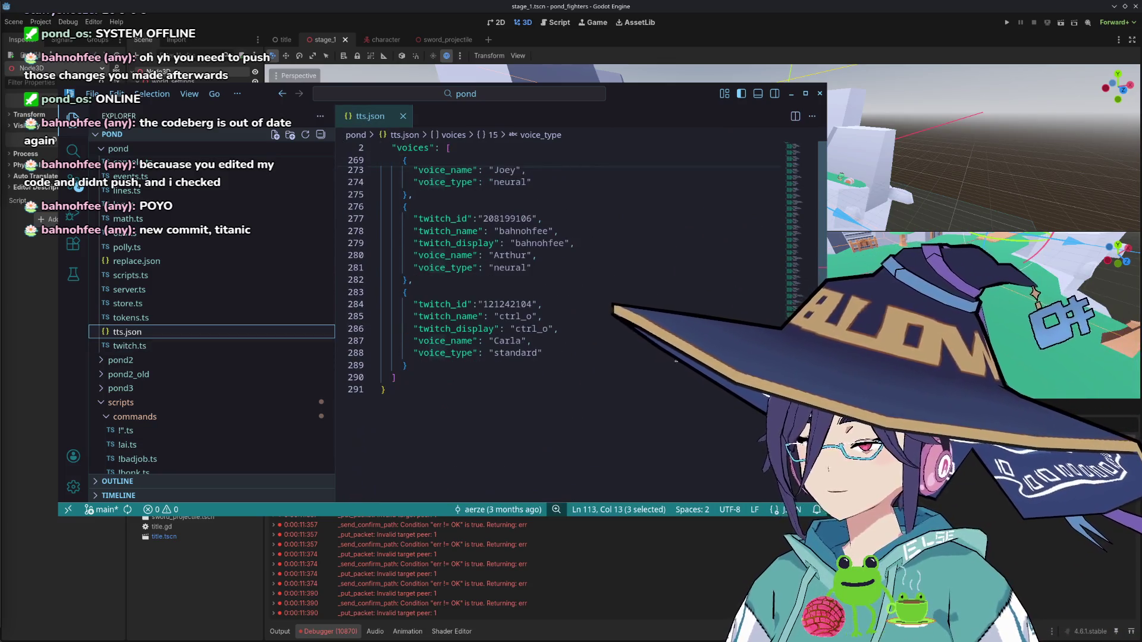
pyautogui.click(417, 368)
pyautogui.write(',')
pyautogui.press('Return')
pyautogui.hotkey('shift', 'Up')
pyautogui.hotkey('shift', 'Up')
pyautogui.hotkey('shift', 'Up')
pyautogui.hotkey('ctrl', 'c')
pyautogui.press('Down')
pyautogui.hotkey('ctrl', 'v')
pyautogui.press('Up')
pyautogui.press('Up')
pyautogui.press('Up')
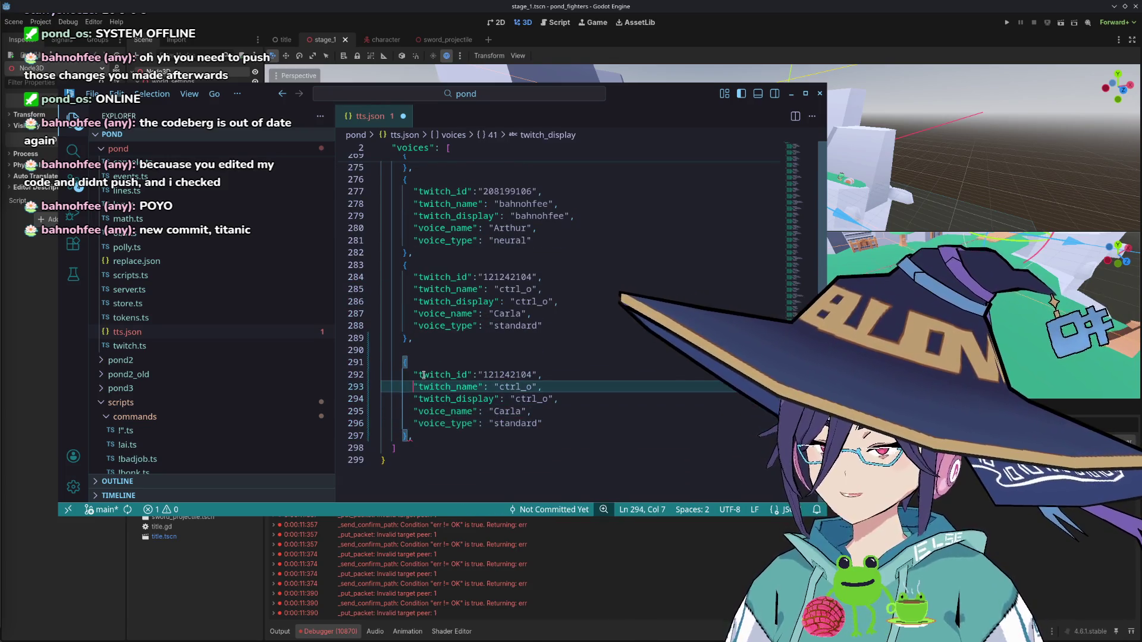
# Set the copied entry's twitch_id, name and display name to the new viewer's details
pyautogui.click(423, 375)
pyautogui.doubleClick(506, 375)
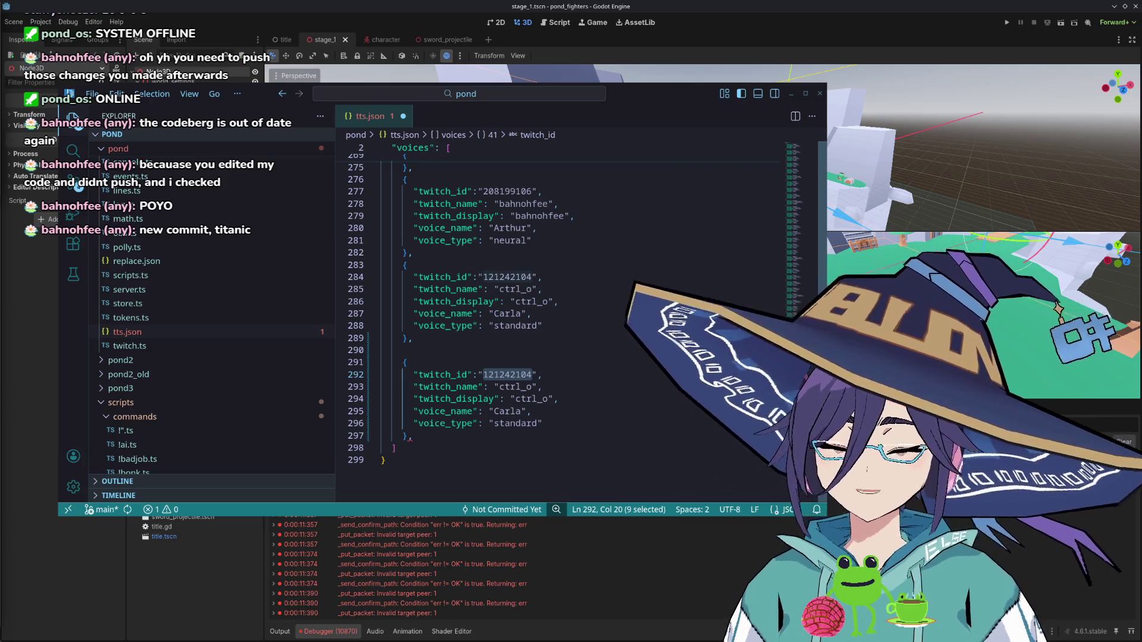
pyautogui.hotkey('ctrl', 'v')
pyautogui.hotkey('ctrl', 'shift', 'Left')
pyautogui.press('BackSpace')
pyautogui.press('Down')
pyautogui.hotkey('ctrl', 'Right')
pyautogui.hotkey('ctrl', 'd')
pyautogui.hotkey('ctrl', 'd')
pyautogui.write('just__jane')
# Change the new entry's voice_name to Olivia and voice_type to neural, then save
pyautogui.press('Down')
pyautogui.press('Down')
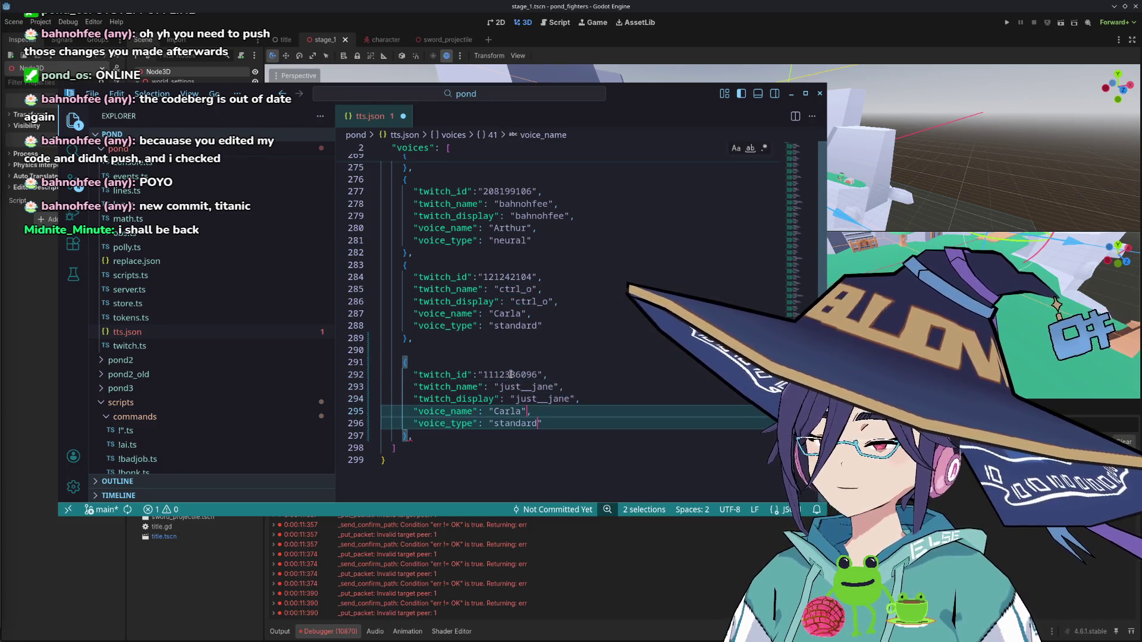
pyautogui.hotkey('ctrl', 'shift', 'Left')
pyautogui.press('Escape')
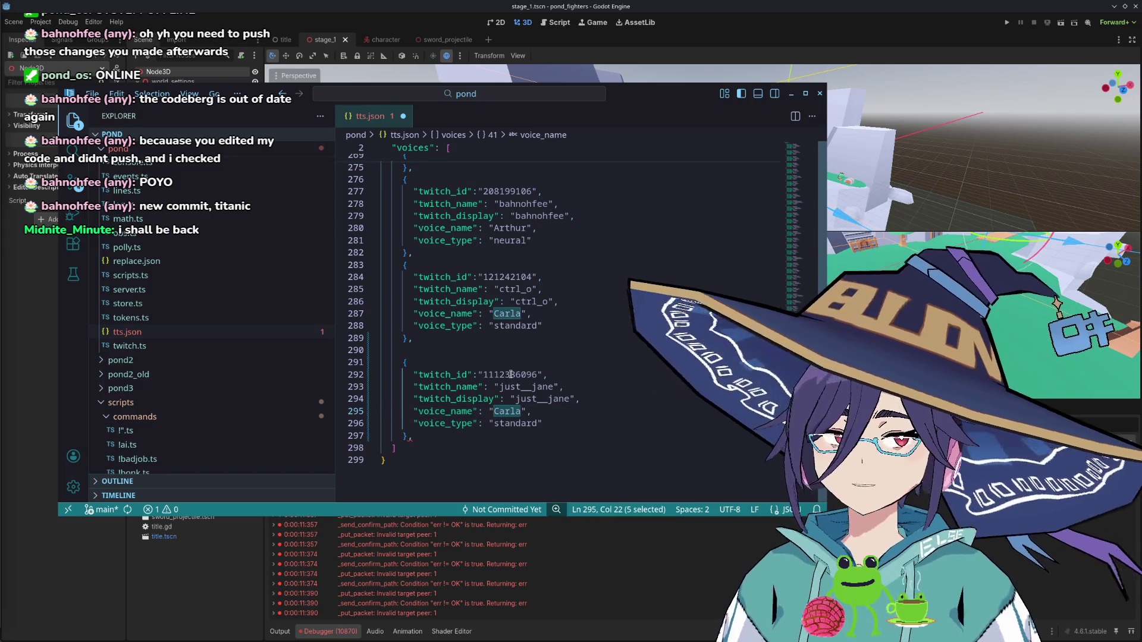
pyautogui.write('Olivi')
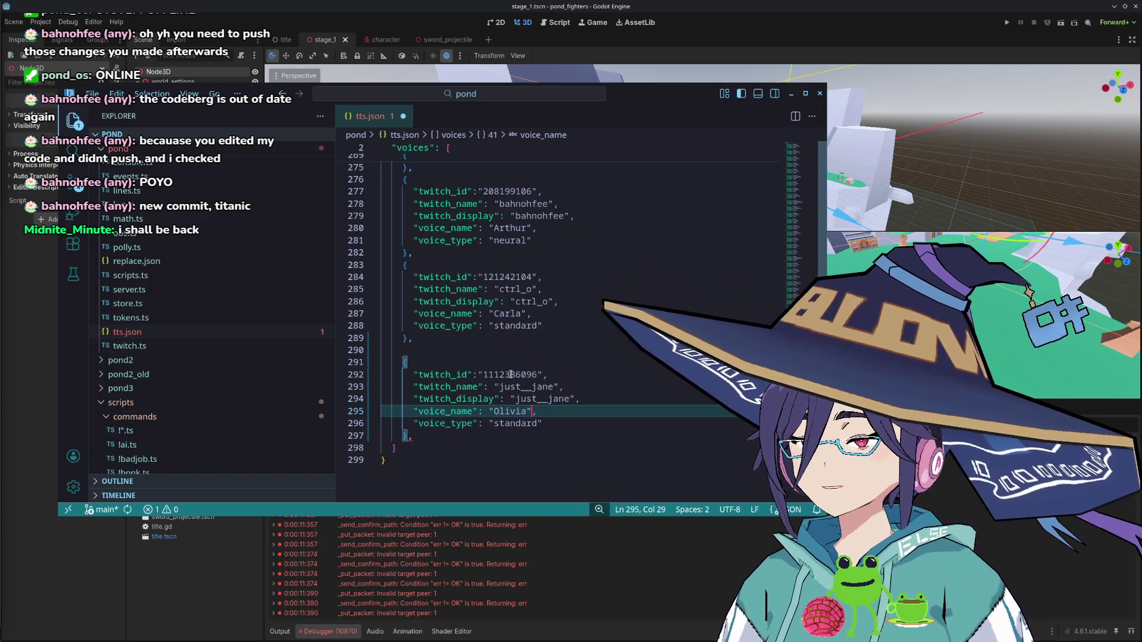
pyautogui.press('Return')
pyautogui.press('Down')
pyautogui.hotkey('ctrl', 'shift', 'Left')
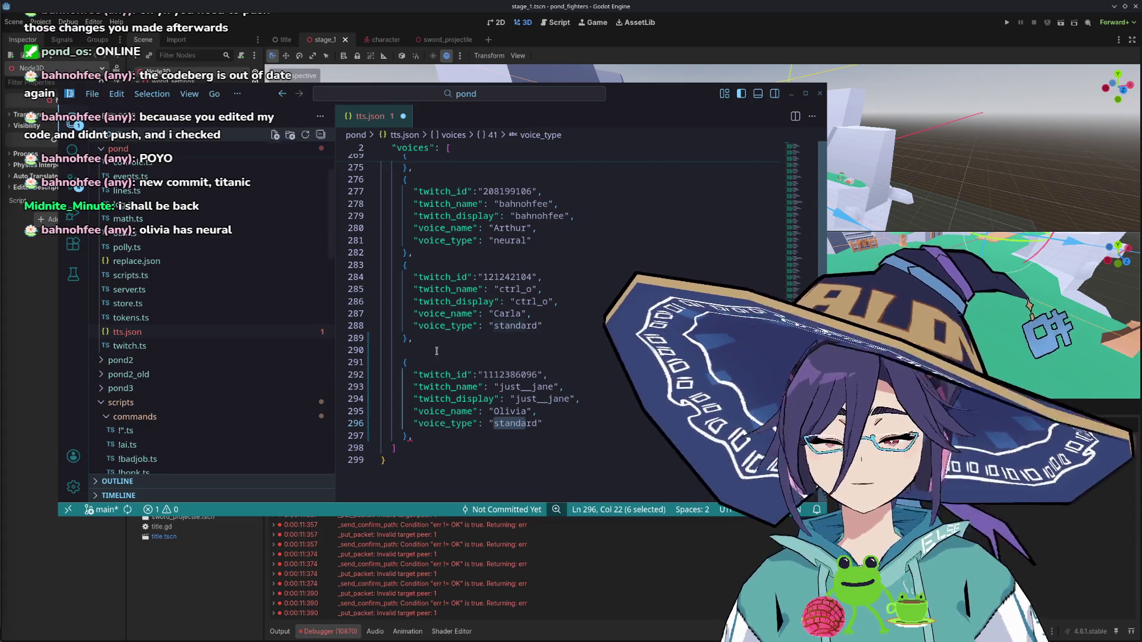
pyautogui.doubleClick(516, 424)
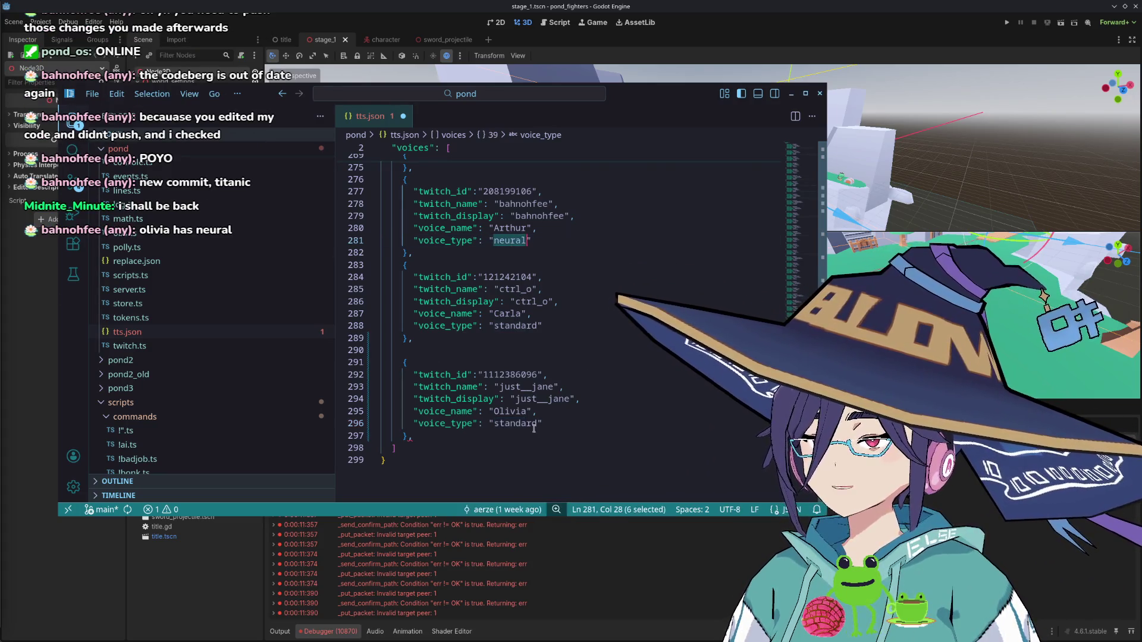
pyautogui.write('neural')
pyautogui.hotkey('ctrl', 's')
# Remove the trailing comma after the new entry, resave tts.json and minimize VS Code
pyautogui.click(507, 437)
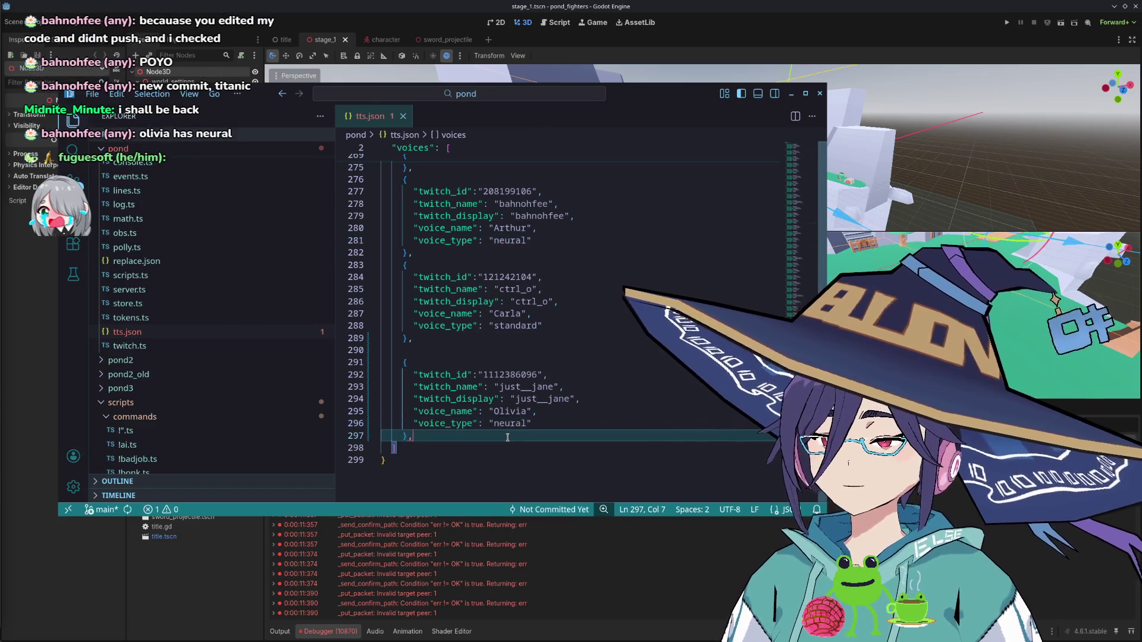
pyautogui.press('BackSpace')
pyautogui.hotkey('ctrl', 's')
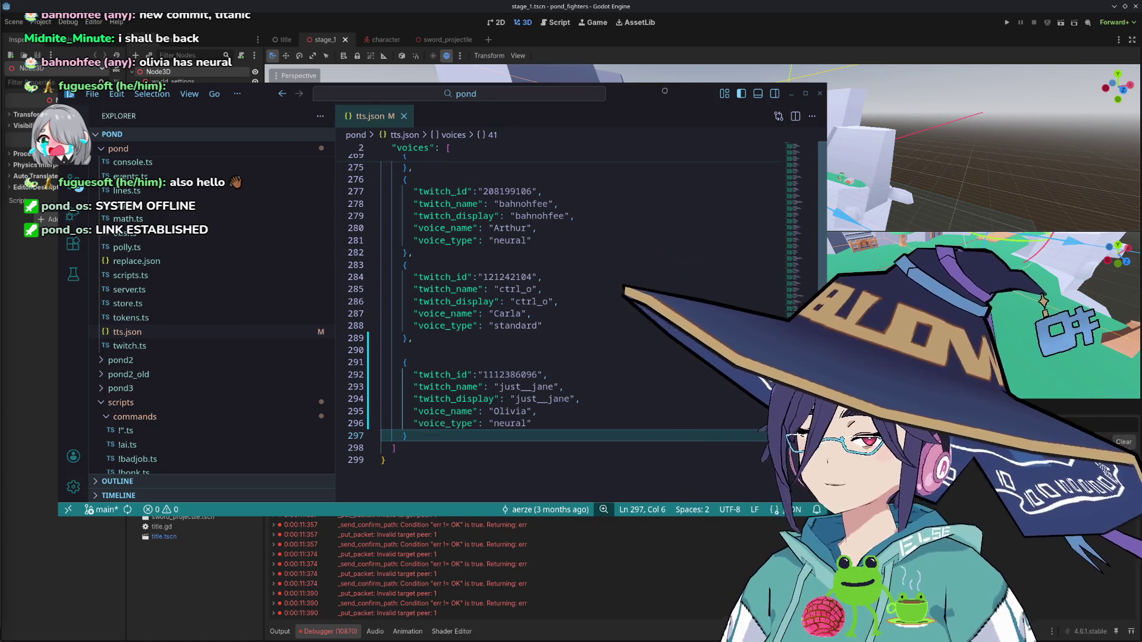
pyautogui.moveTo(666, 94); pyautogui.dragTo(649, 117)
pyautogui.click(774, 119)
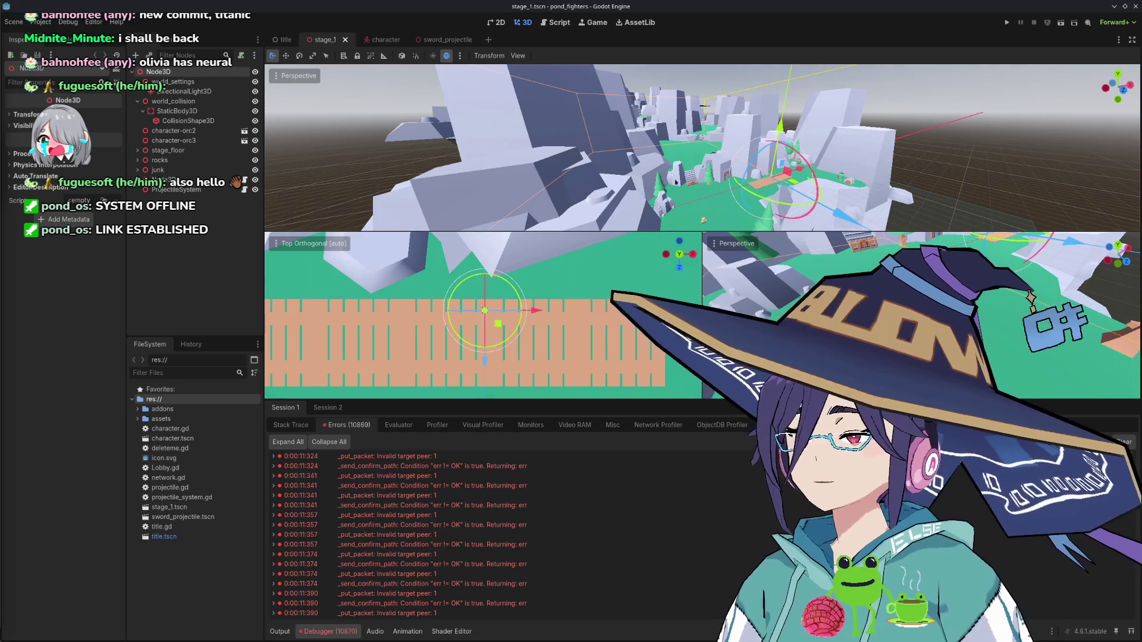
# Switch to the Script workspace and place the caret on network.gd's FAIL_REASON declaration
pyautogui.click(550, 24)
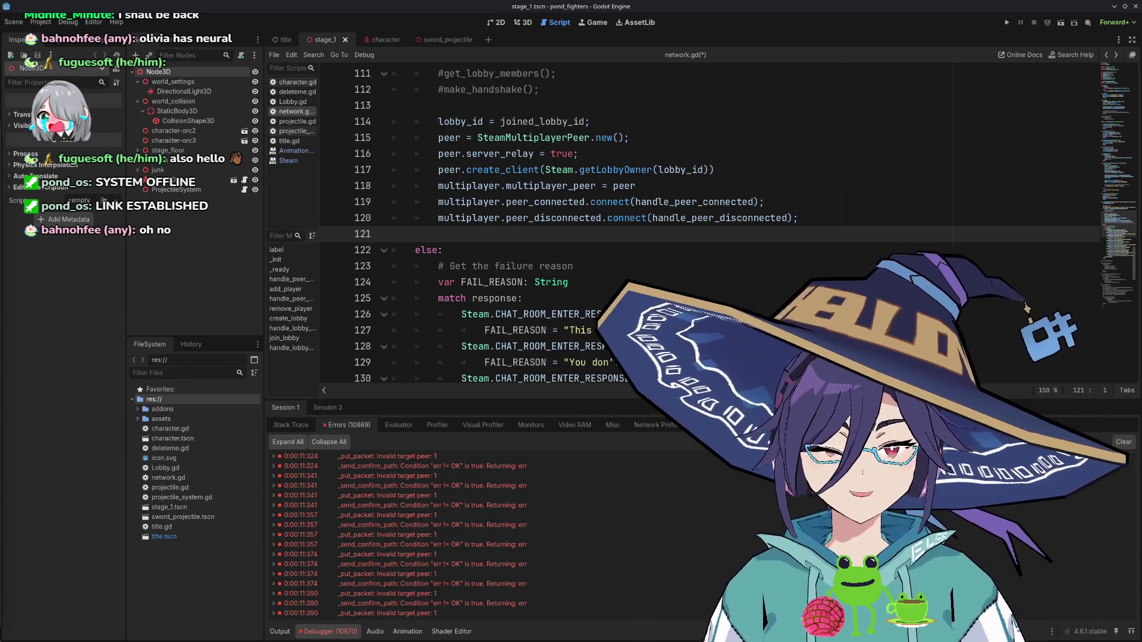
pyautogui.click(586, 286)
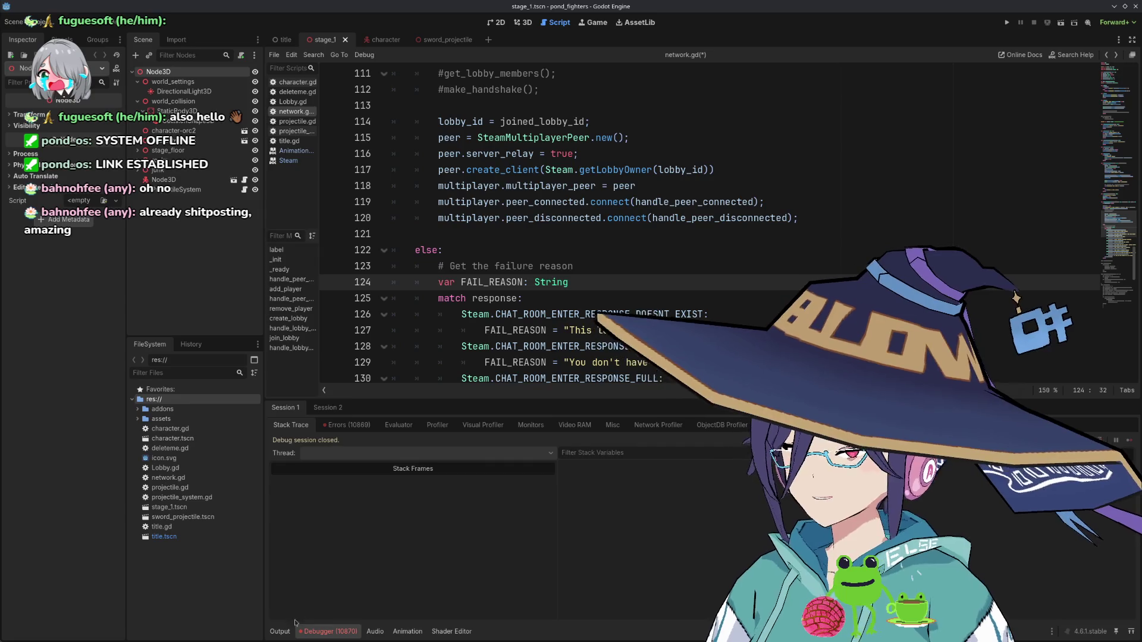
# Show the Output panel in place of the debugger and clear all its messages
pyautogui.click(280, 631)
pyautogui.click(1119, 535)
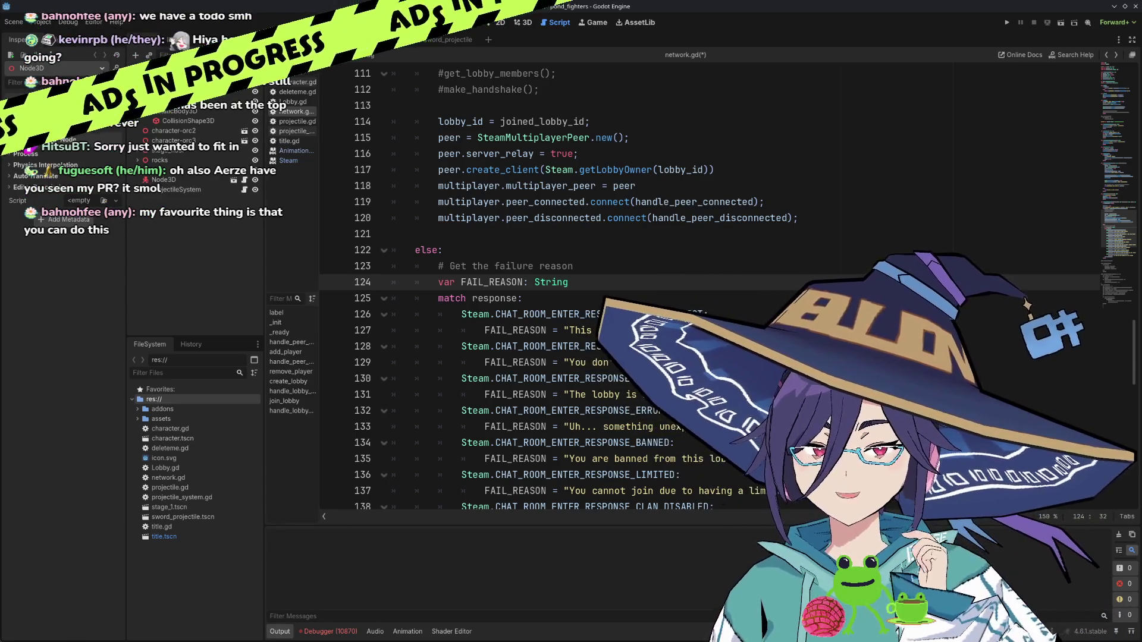
pyautogui.scroll(1, 595, 285)
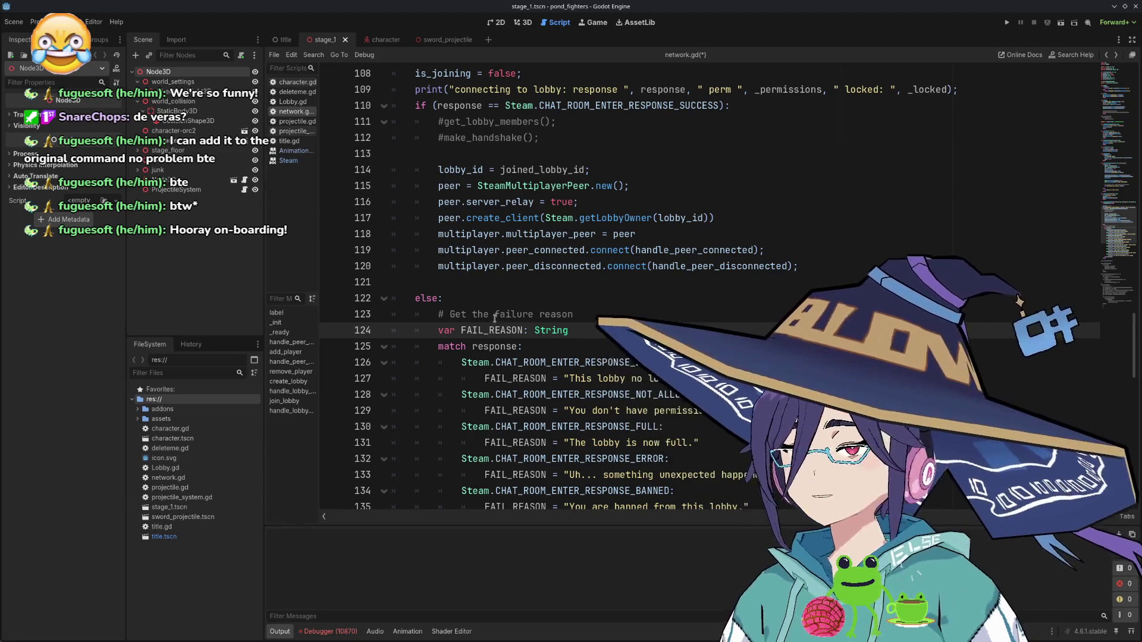
# Add a missing semicolon to the end of the joinLobby call line
pyautogui.scroll(5, 495, 319)
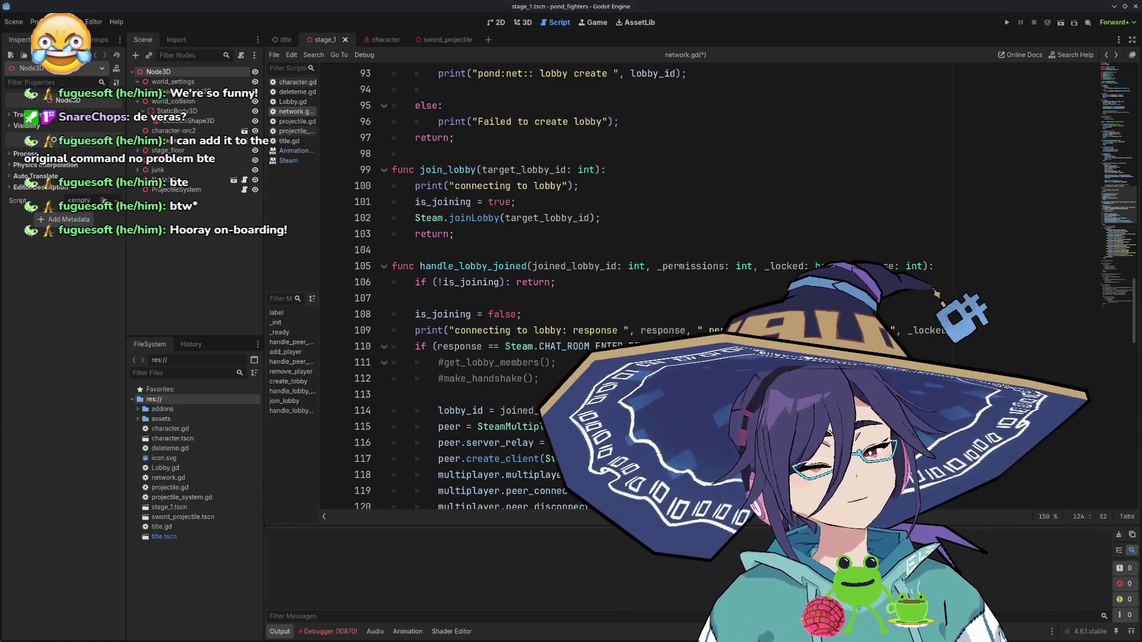
pyautogui.click(599, 218)
pyautogui.write(';')
# Insert 'is_joining = false;' on a new line after the multiplayer peer assignment on line 118, then save network.gd
pyautogui.scroll(-3, 592, 298)
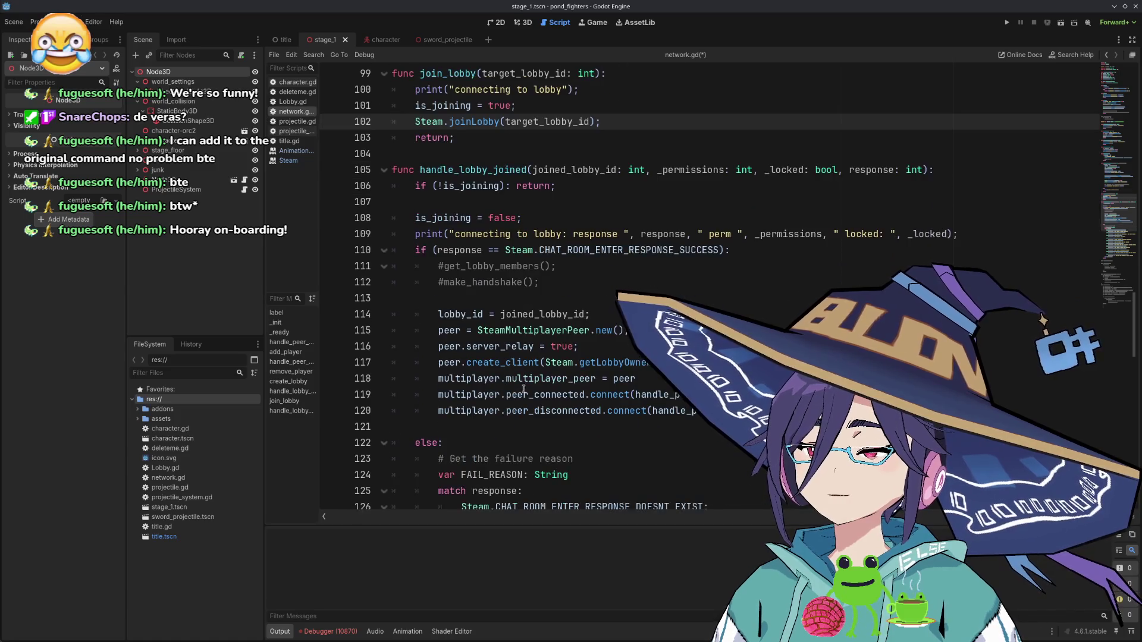
pyautogui.click(685, 362)
pyautogui.press('Up')
pyautogui.press('Up')
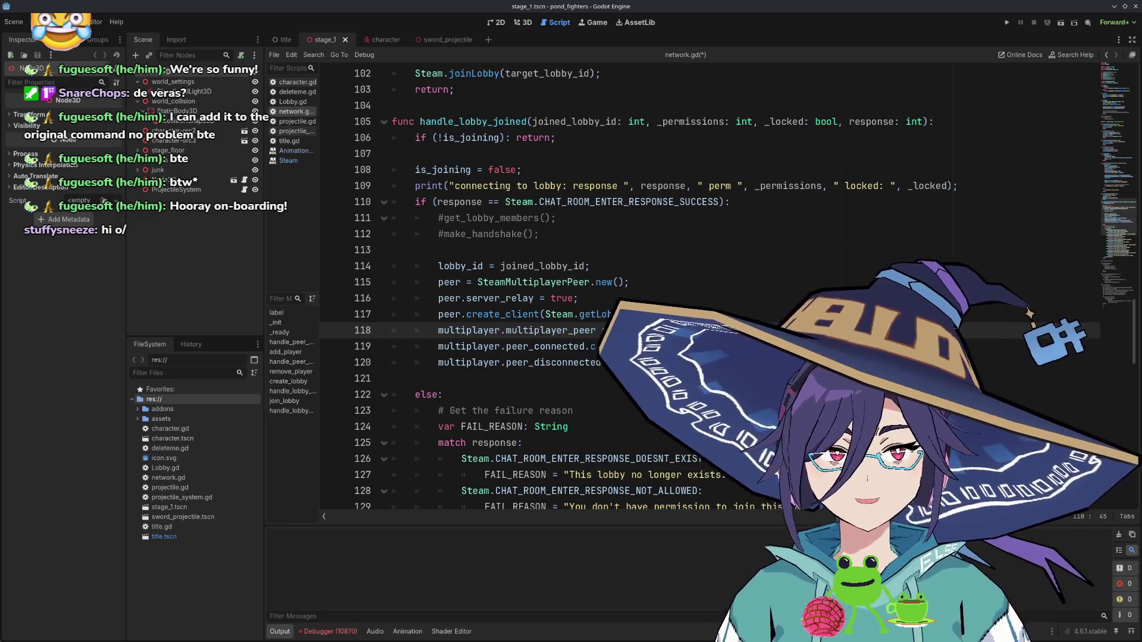
pyautogui.press('Return')
pyautogui.click(438, 330)
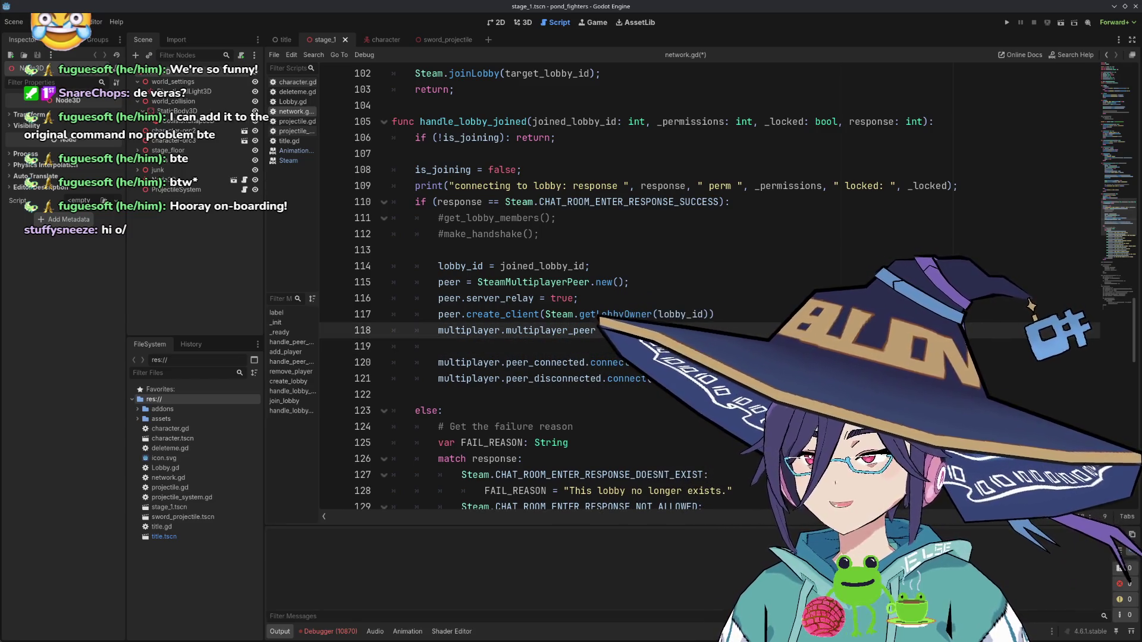
pyautogui.press('Return')
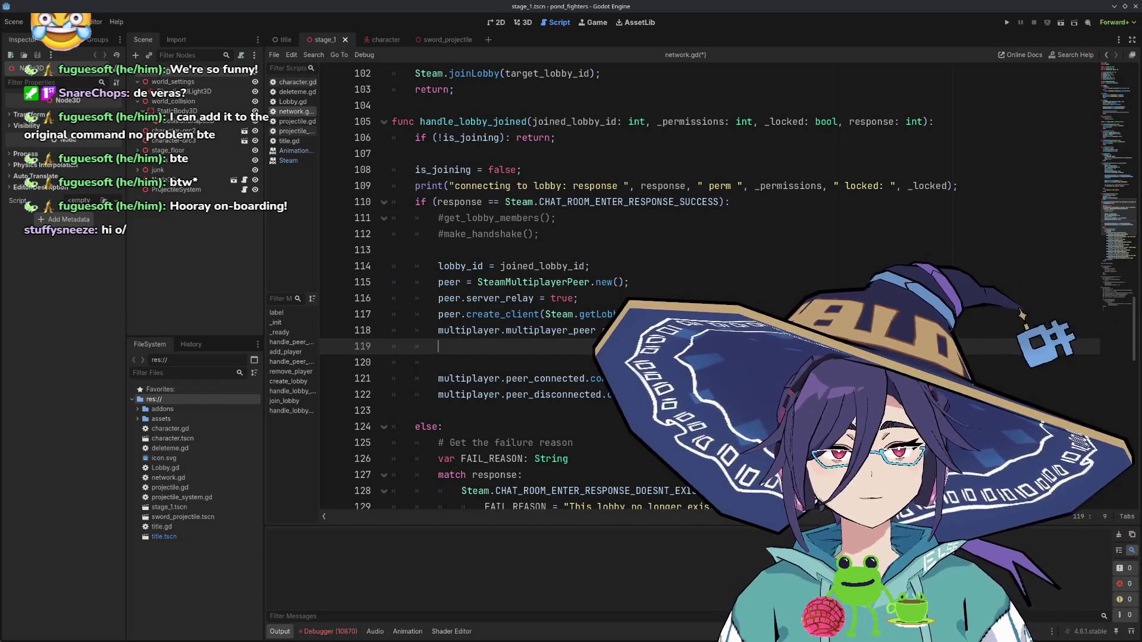
pyautogui.write('is_joining')
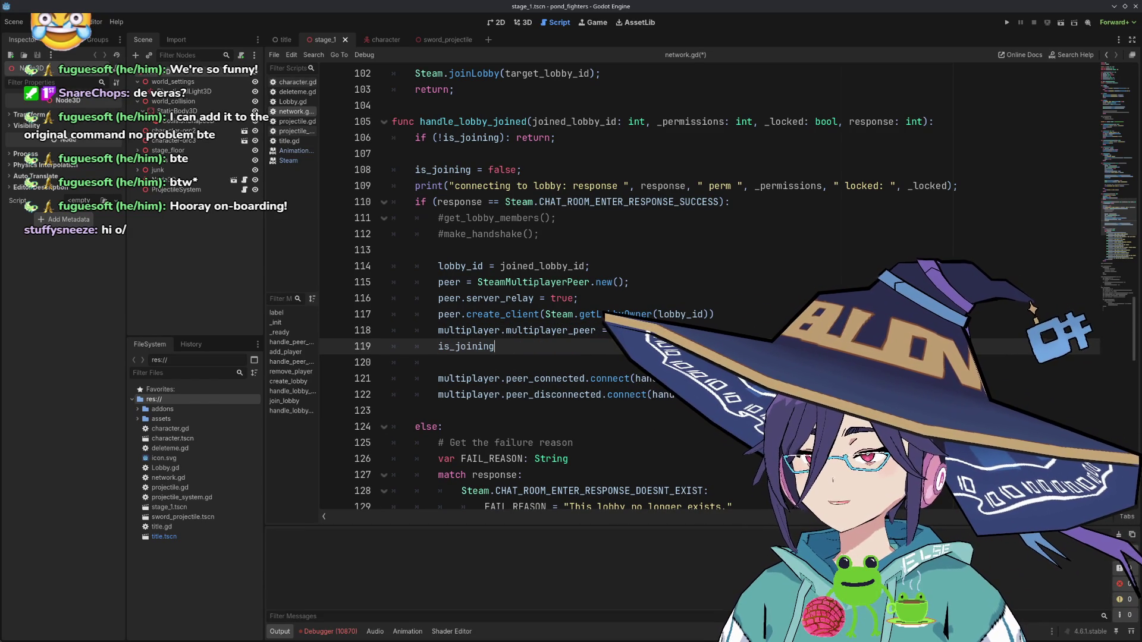
pyautogui.press('Return')
pyautogui.write('= false;')
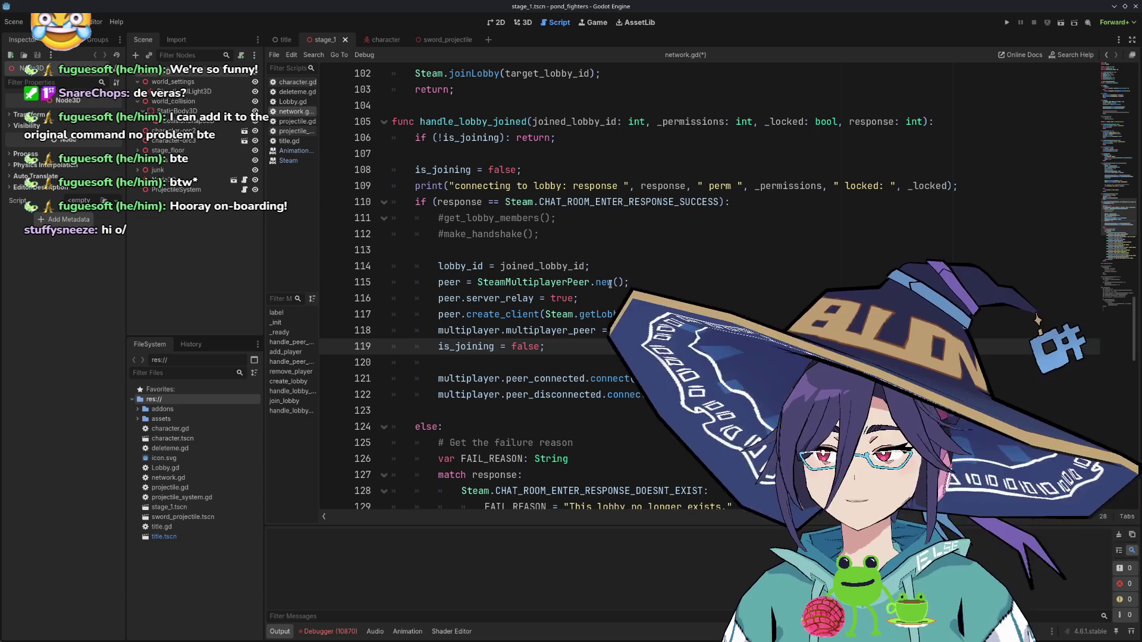
pyautogui.press('Up')
pyautogui.press('Up')
pyautogui.press('Down')
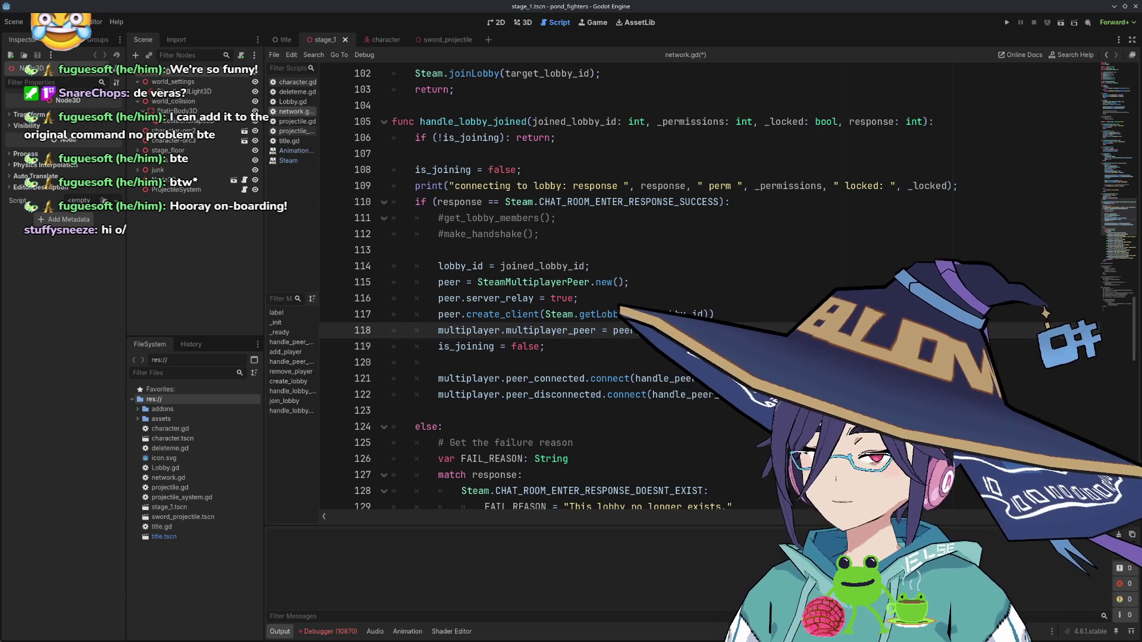
pyautogui.hotkey('ctrl', 's')
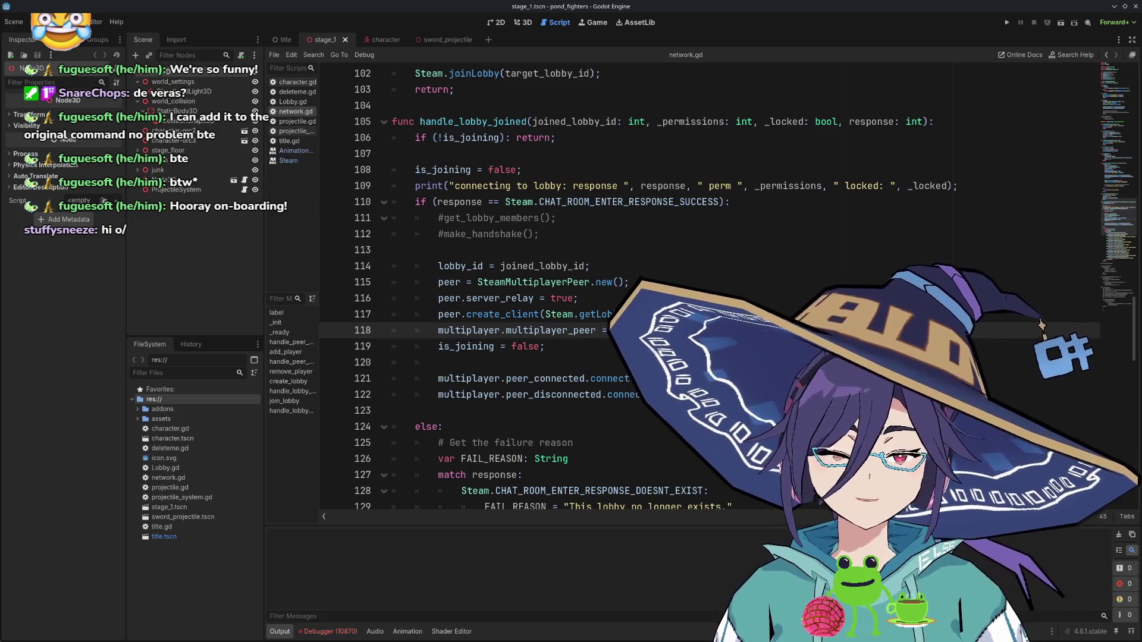
# Run the project, host a Steam lobby, and paste its lobby ID from Output into the game's field
pyautogui.doubleClick(984, 5)
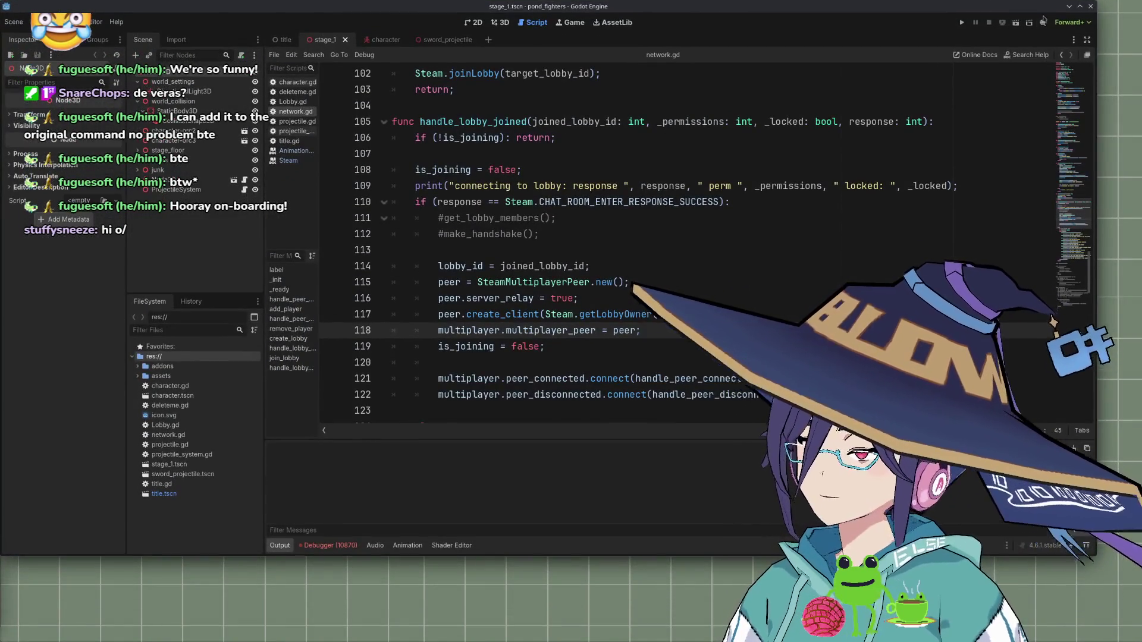
pyautogui.click(962, 22)
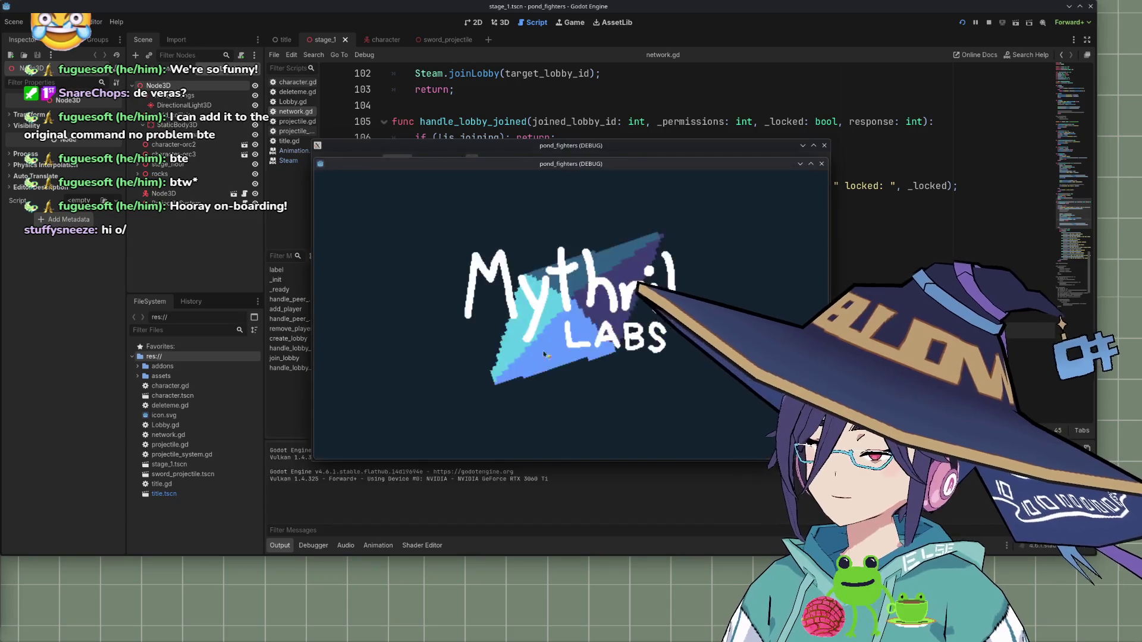
pyautogui.click(352, 256)
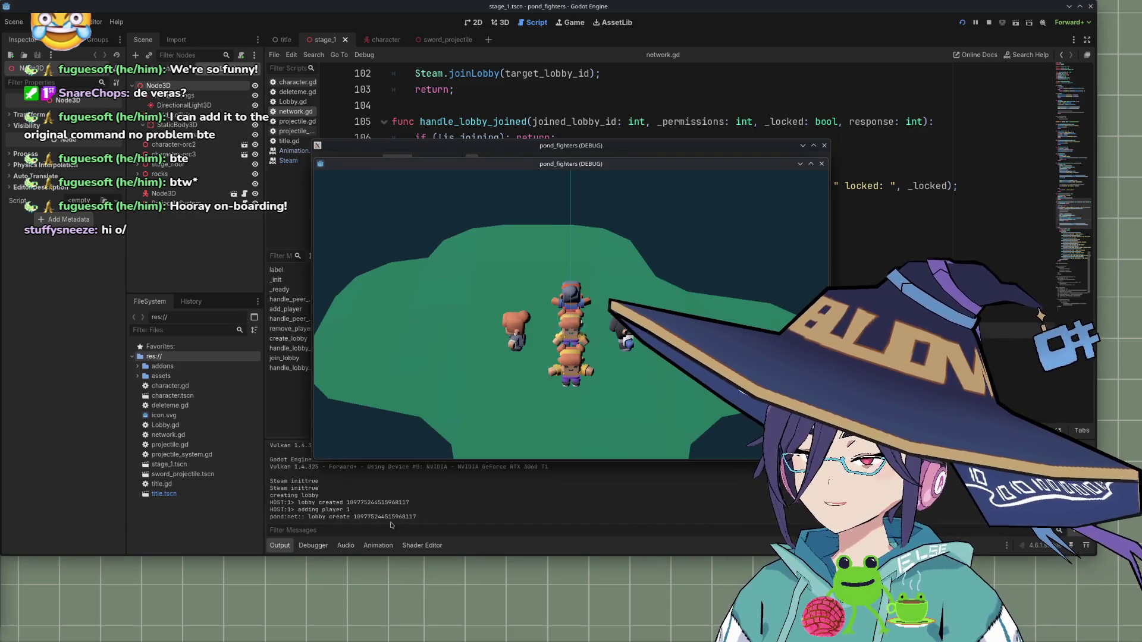
pyautogui.doubleClick(393, 518)
pyautogui.hotkey('ctrl', 'c')
pyautogui.hotkey('alt', 'Tab')
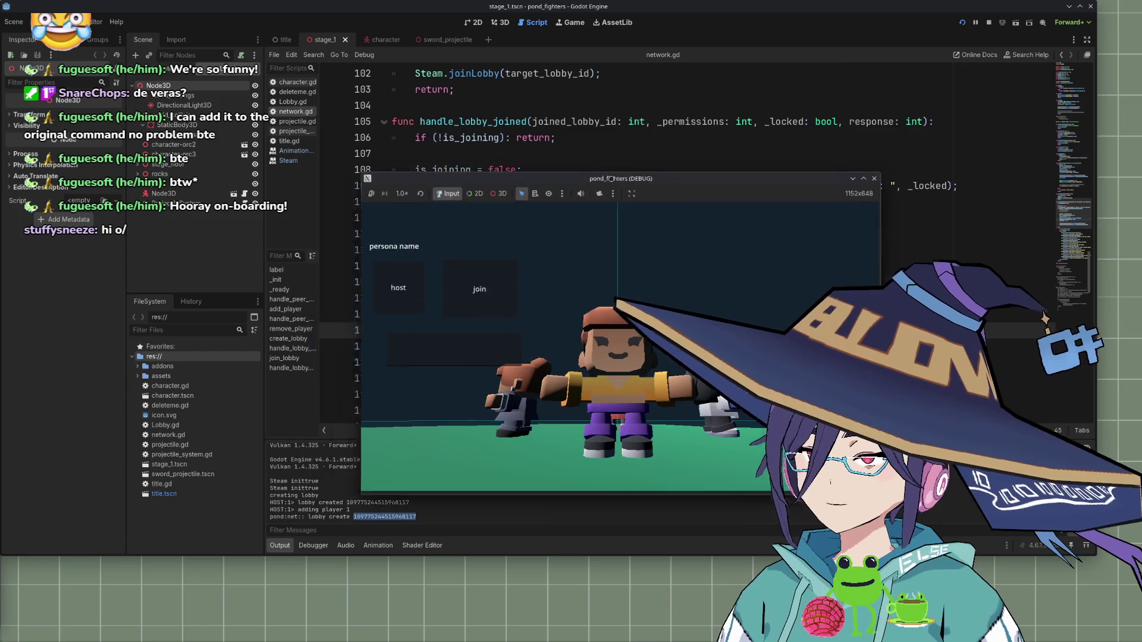
pyautogui.click(571, 336)
pyautogui.hotkey('ctrl', 'v')
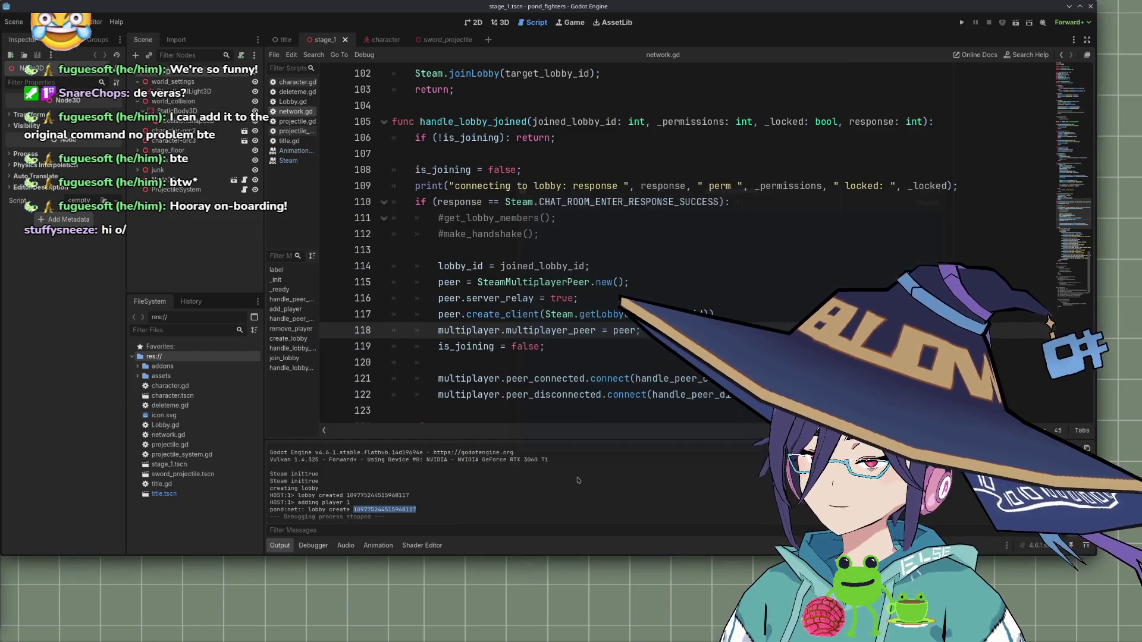
# Rerun with two instances, host a new lobby, and paste its ID into the other instance's lobby field
pyautogui.click(960, 23)
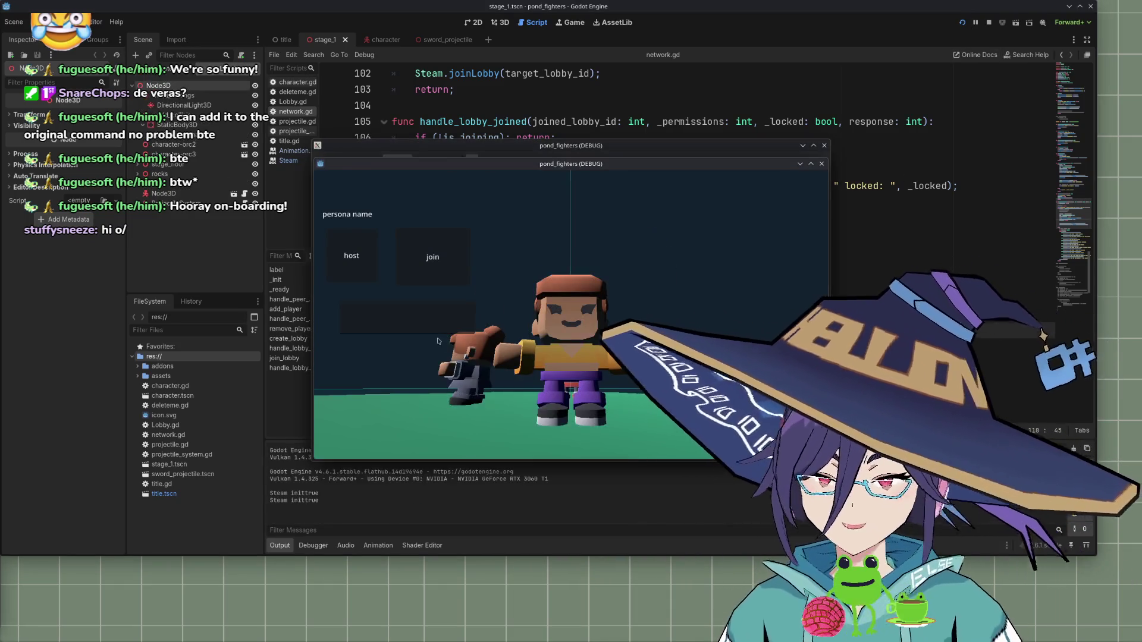
pyautogui.click(374, 266)
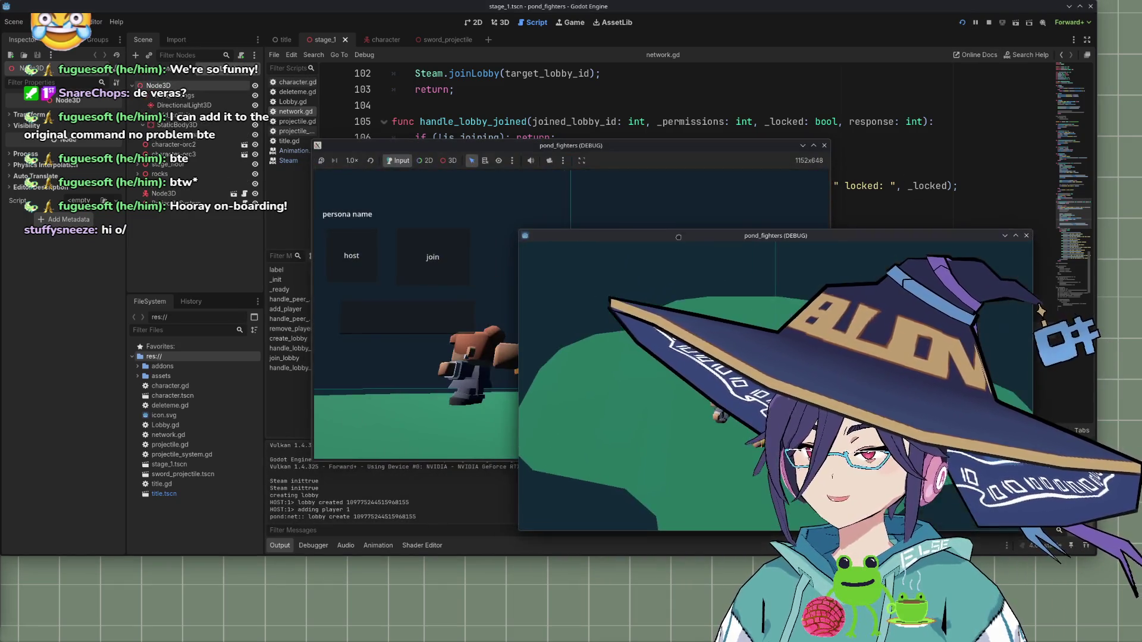
pyautogui.doubleClick(388, 517)
pyautogui.hotkey('ctrl', 'c')
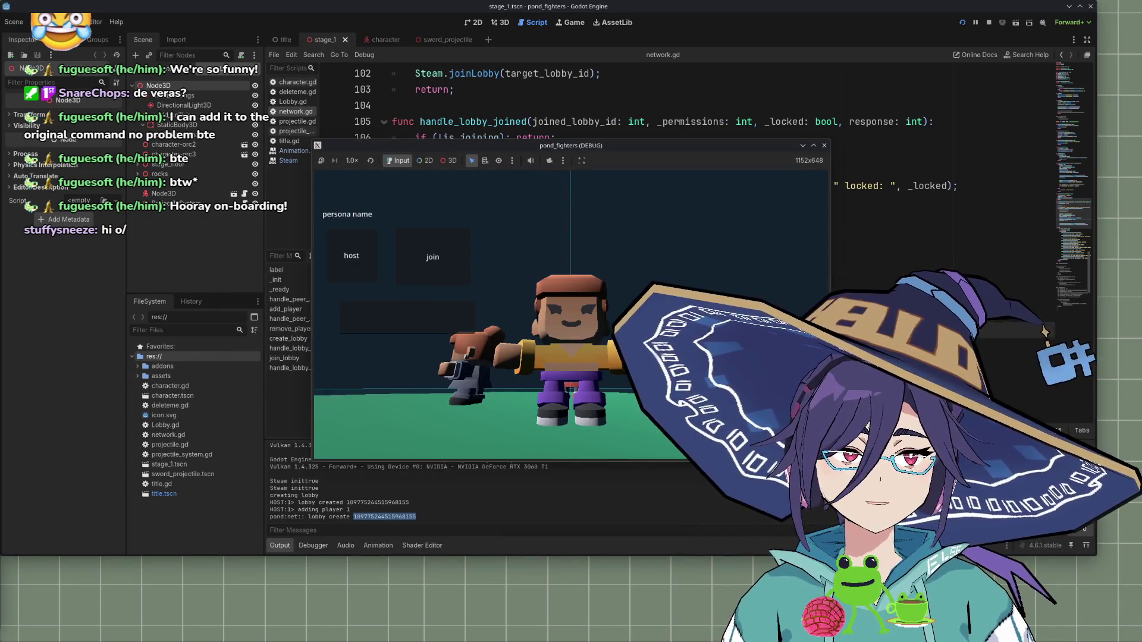
pyautogui.click(405, 318)
pyautogui.hotkey('ctrl', 'v')
pyautogui.click(447, 257)
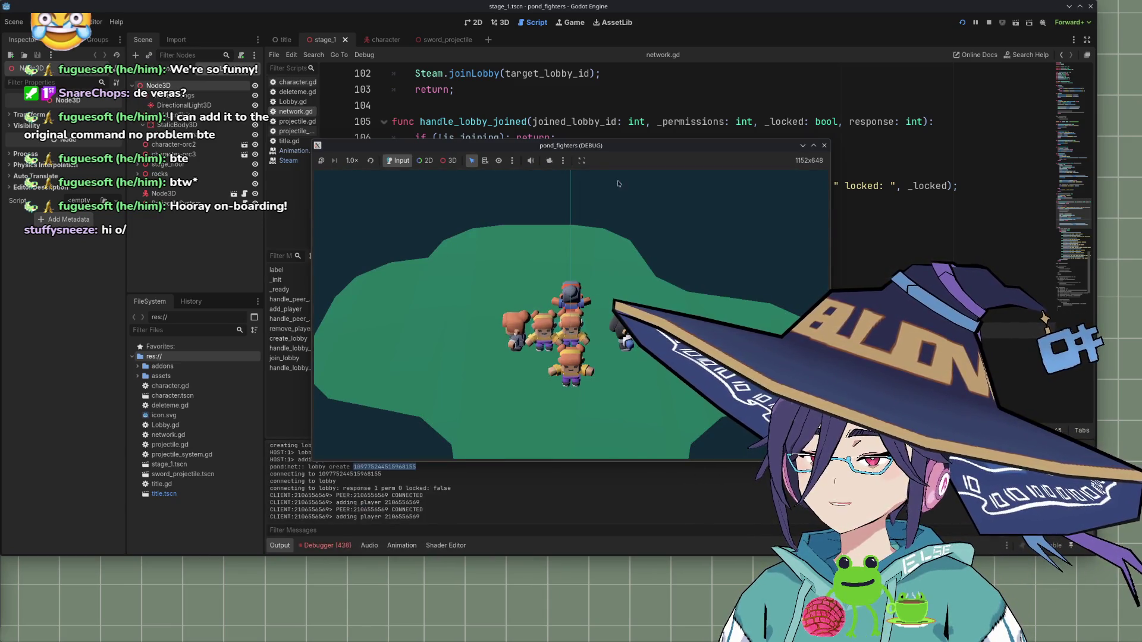
# Rearrange the two game windows, then close both to end the debug run
pyautogui.moveTo(613, 157)
pyautogui.mouseDown()
pyautogui.moveTo(286, 231)
pyautogui.moveTo(354, 395)
pyautogui.moveTo(358, 243)
pyautogui.mouseUp()
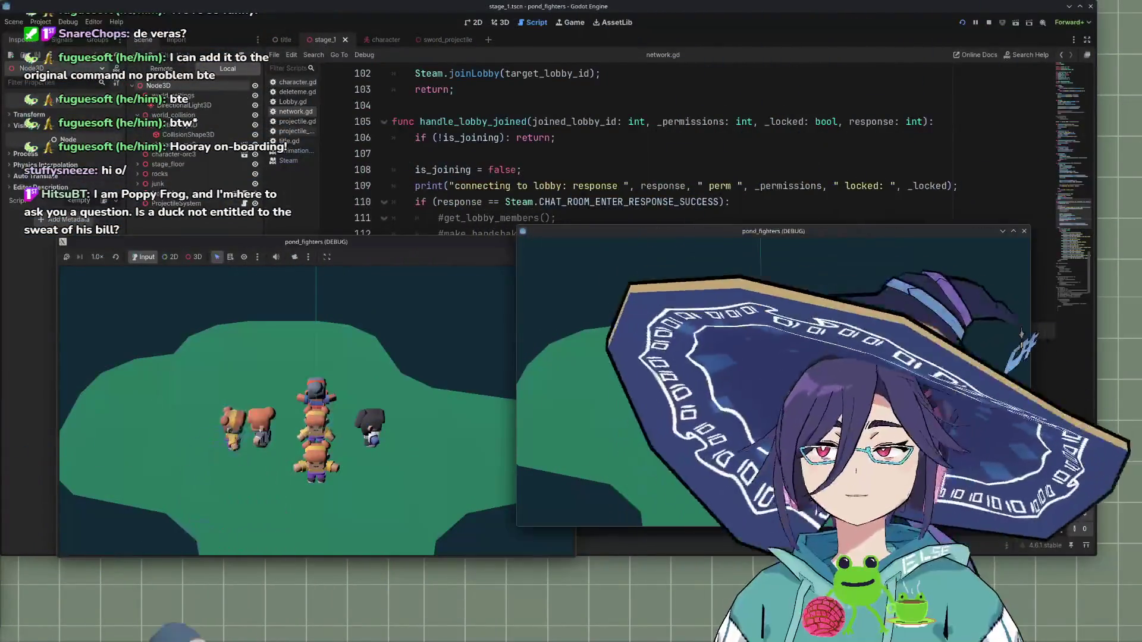
pyautogui.moveTo(460, 237); pyautogui.dragTo(468, 172)
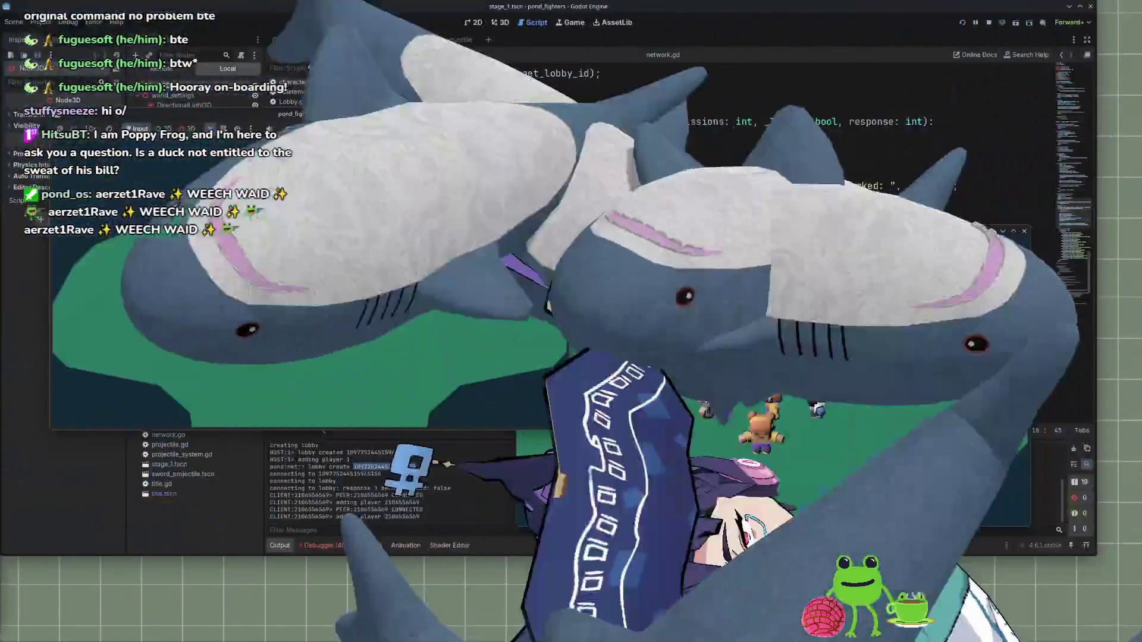
pyautogui.click(556, 177)
pyautogui.click(1024, 231)
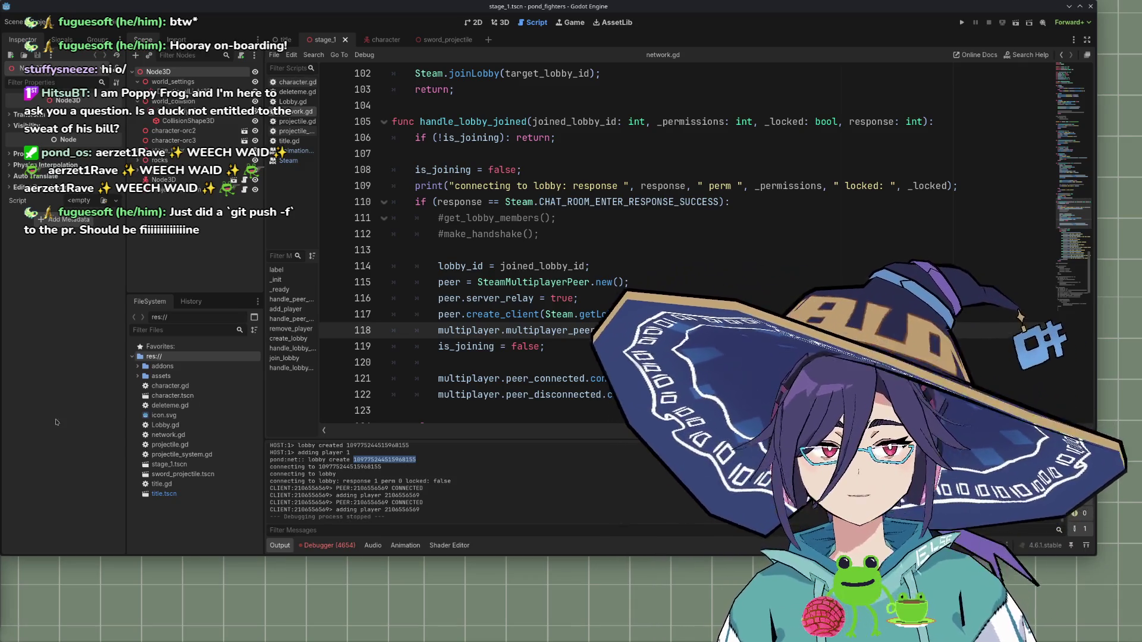
pyautogui.scroll(-3, 563, 348)
# Delete the stray 'j;' characters at the end of the create_client line 117 and review the script
pyautogui.scroll(5, 595, 321)
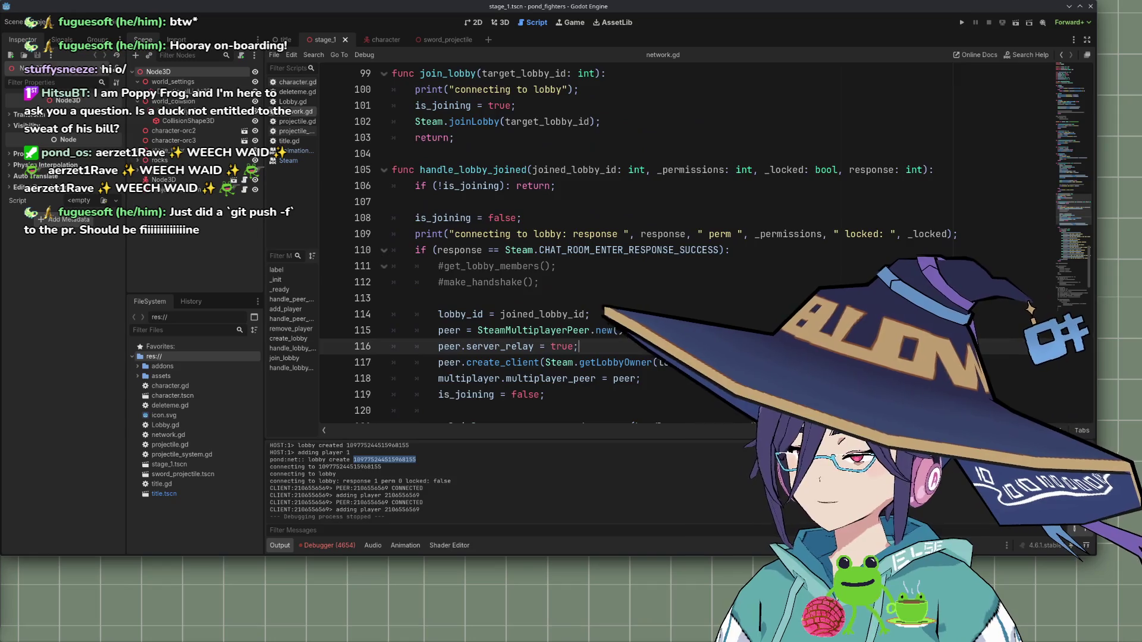
pyautogui.scroll(-2, 724, 280)
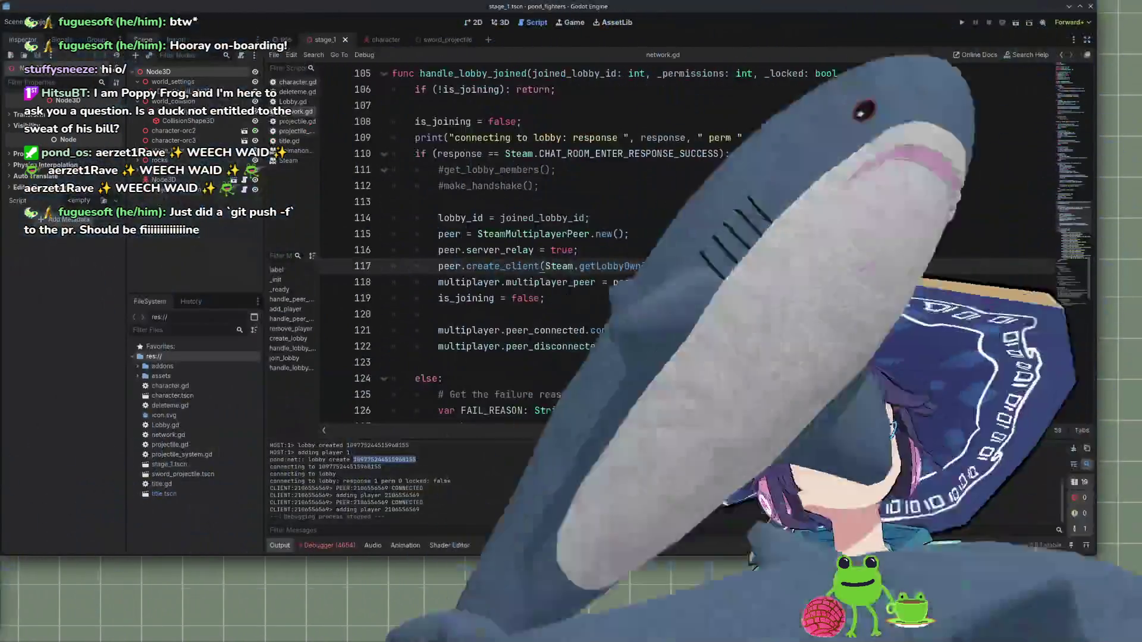
pyautogui.click(731, 263)
pyautogui.press('BackSpace')
pyautogui.press('BackSpace')
pyautogui.scroll(-4, 714, 254)
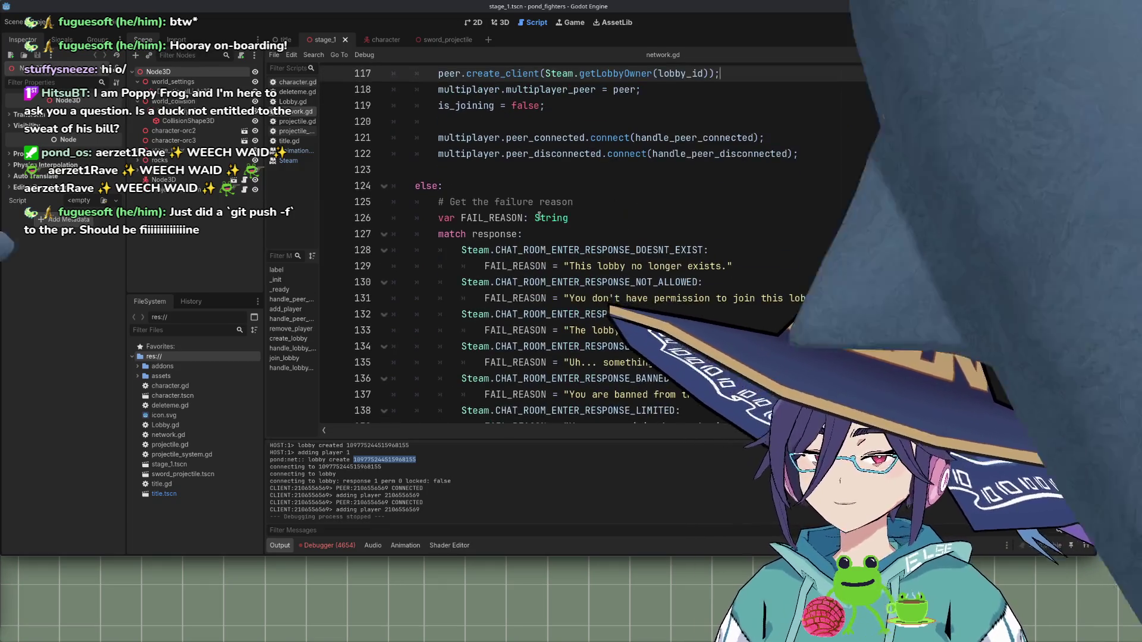
pyautogui.scroll(10, 714, 255)
pyautogui.scroll(-5, 715, 255)
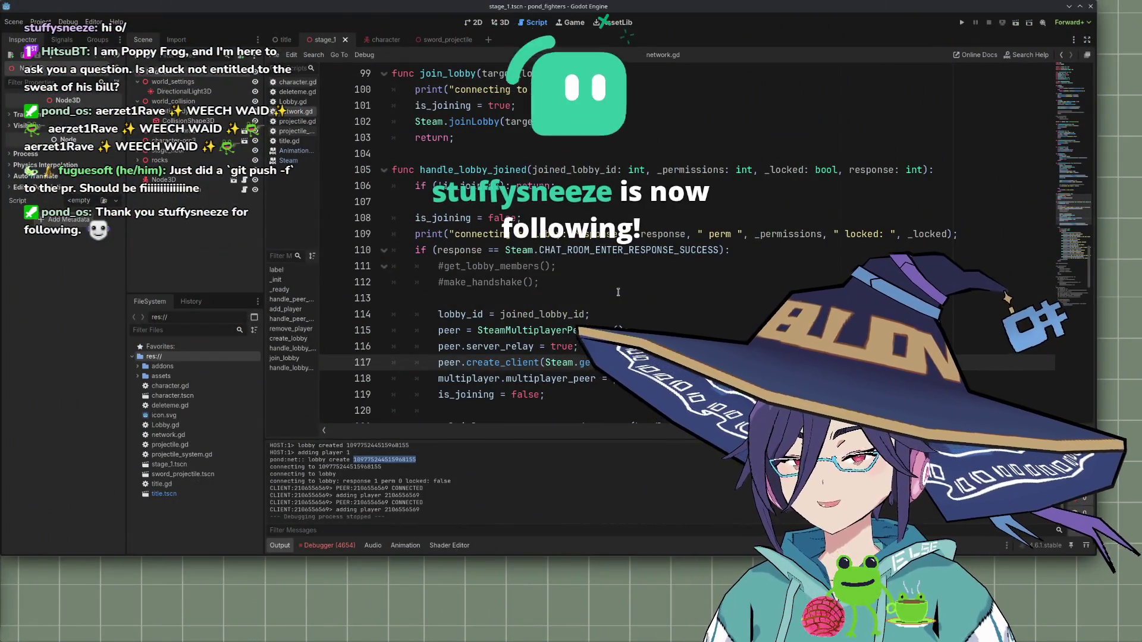
pyautogui.scroll(4, 586, 296)
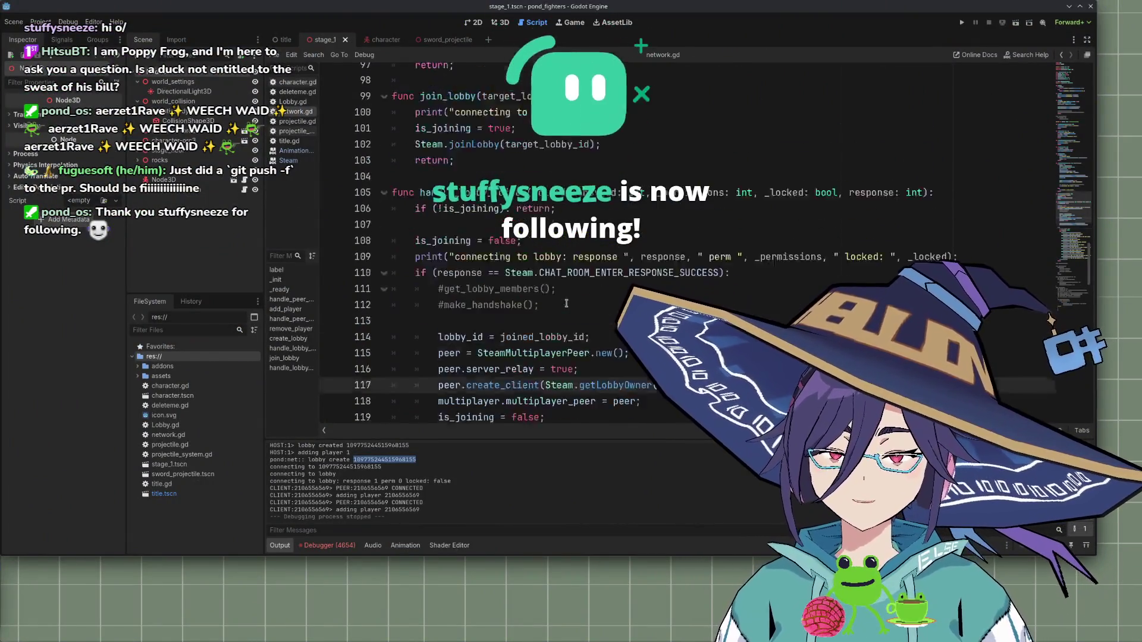
pyautogui.scroll(-6, 571, 300)
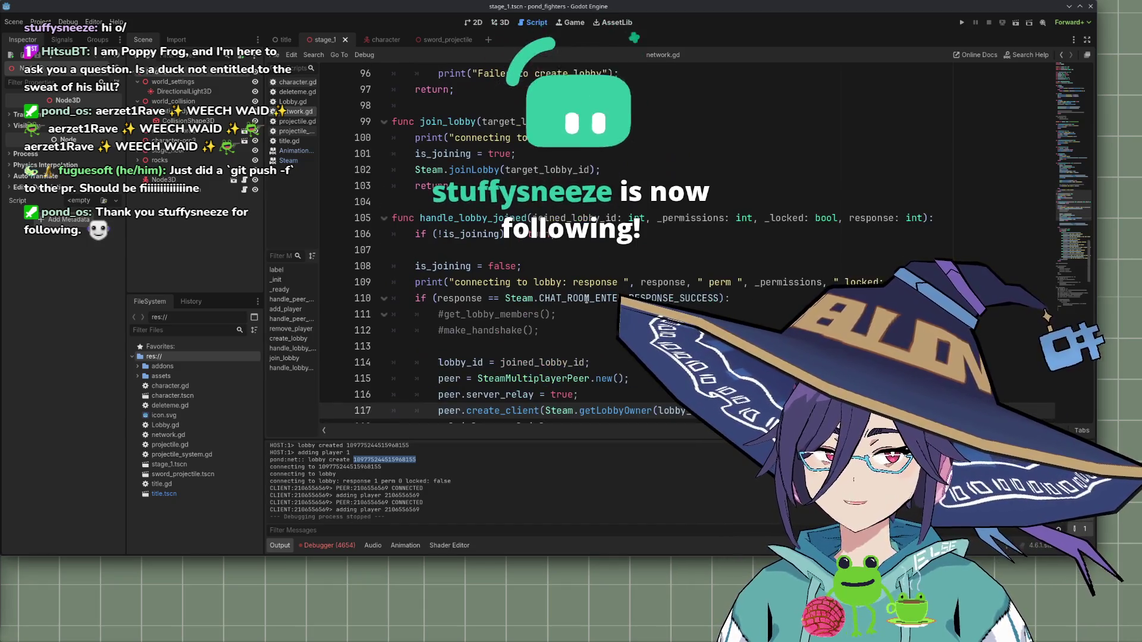
pyautogui.scroll(-2, 566, 304)
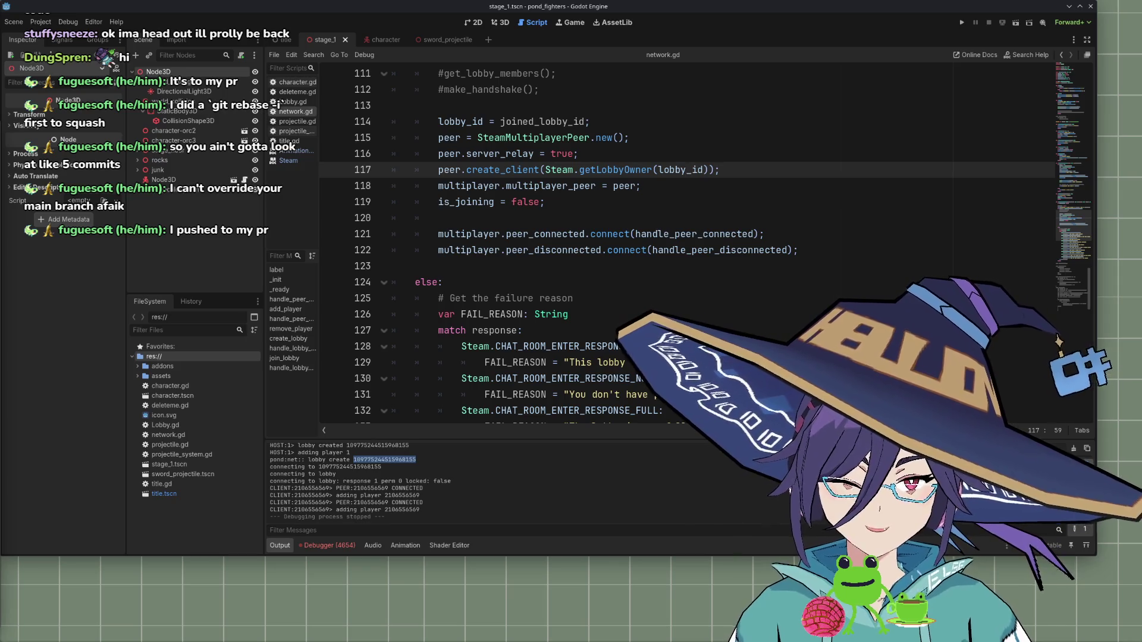
pyautogui.scroll(-3, 537, 282)
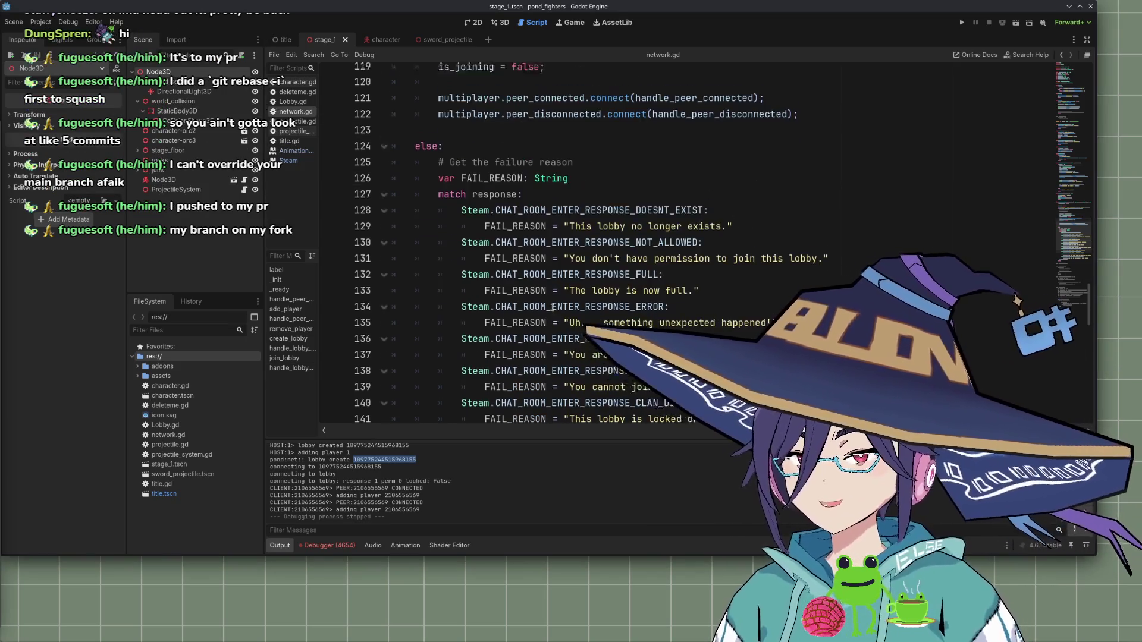
# Comment out lines 121–122, the peer_connected and peer_disconnected connect calls, with Ctrl+K
pyautogui.scroll(4, 654, 278)
pyautogui.click(667, 279)
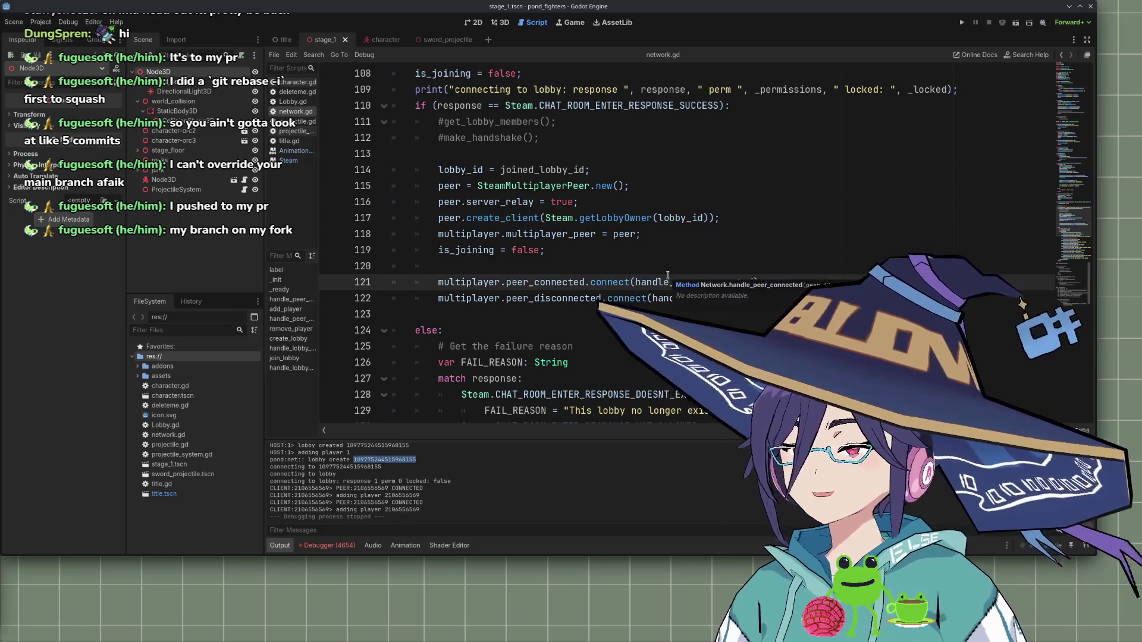
pyautogui.moveTo(667, 278); pyautogui.dragTo(714, 301)
pyautogui.hotkey('ctrl', 'k')
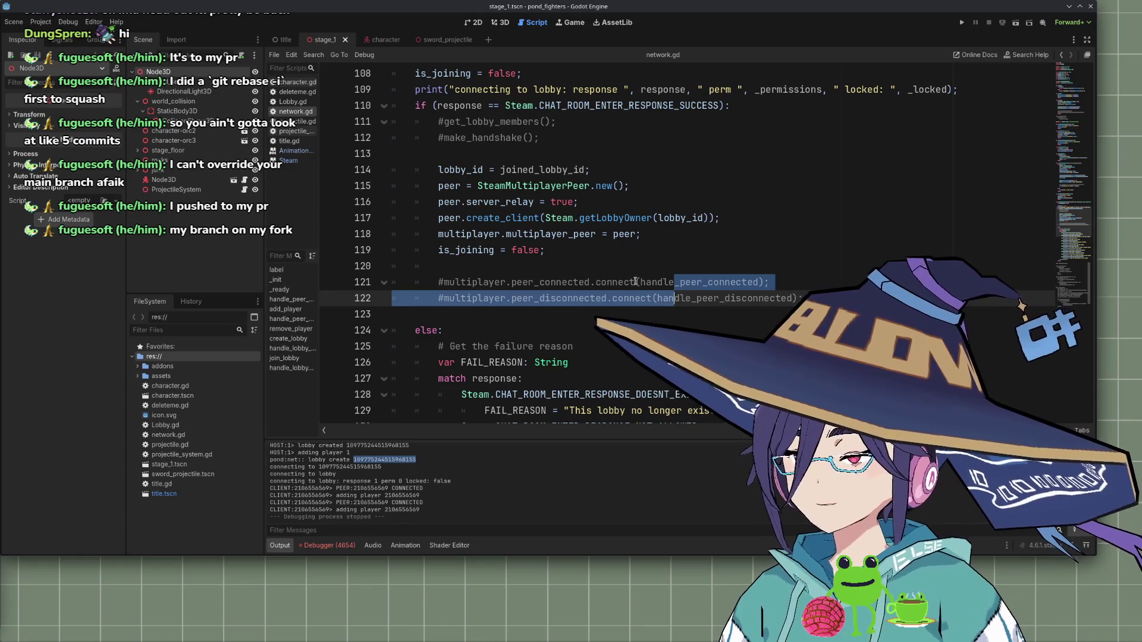
pyautogui.scroll(2, 617, 290)
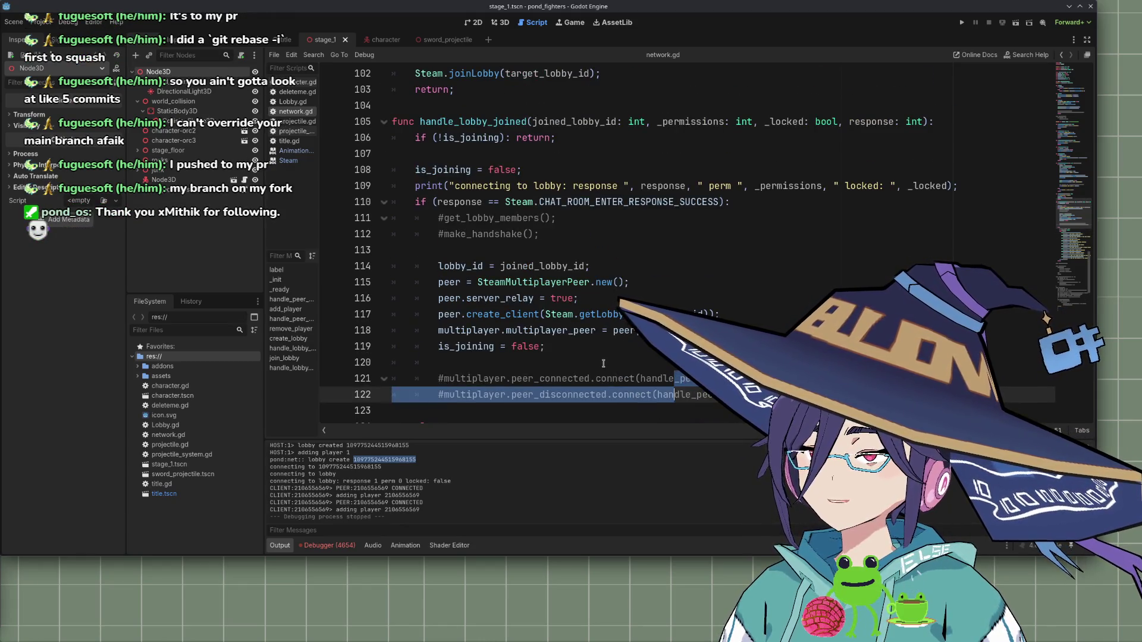
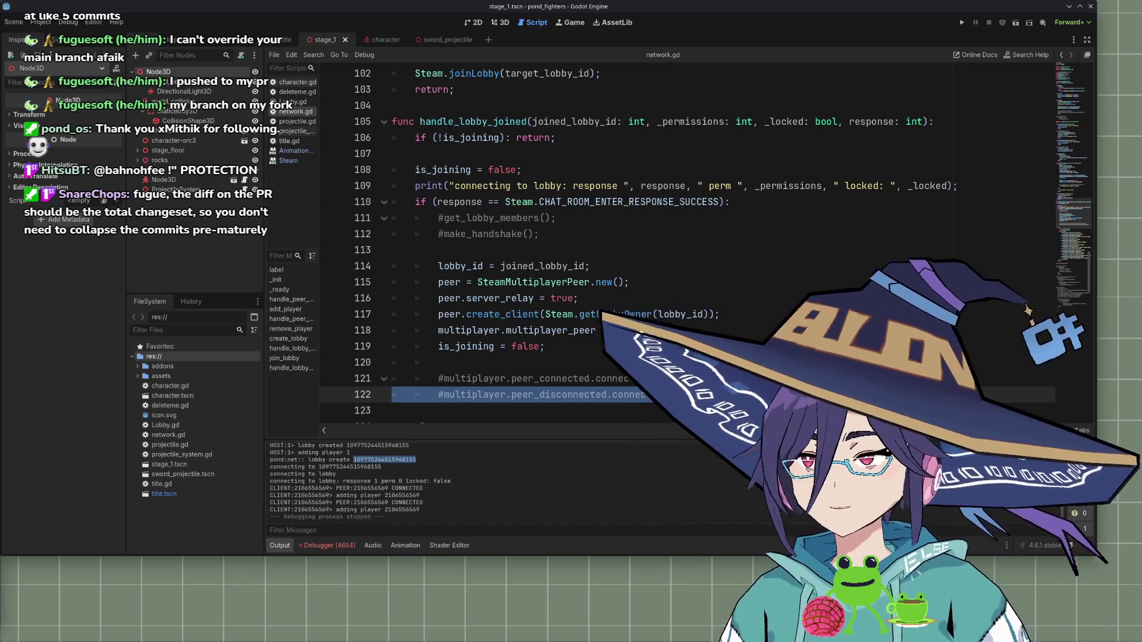
# Inspect the peer_connected signal hookup on line 85 of the script
pyautogui.scroll(-2, 683, 242)
pyautogui.scroll(10, 610, 208)
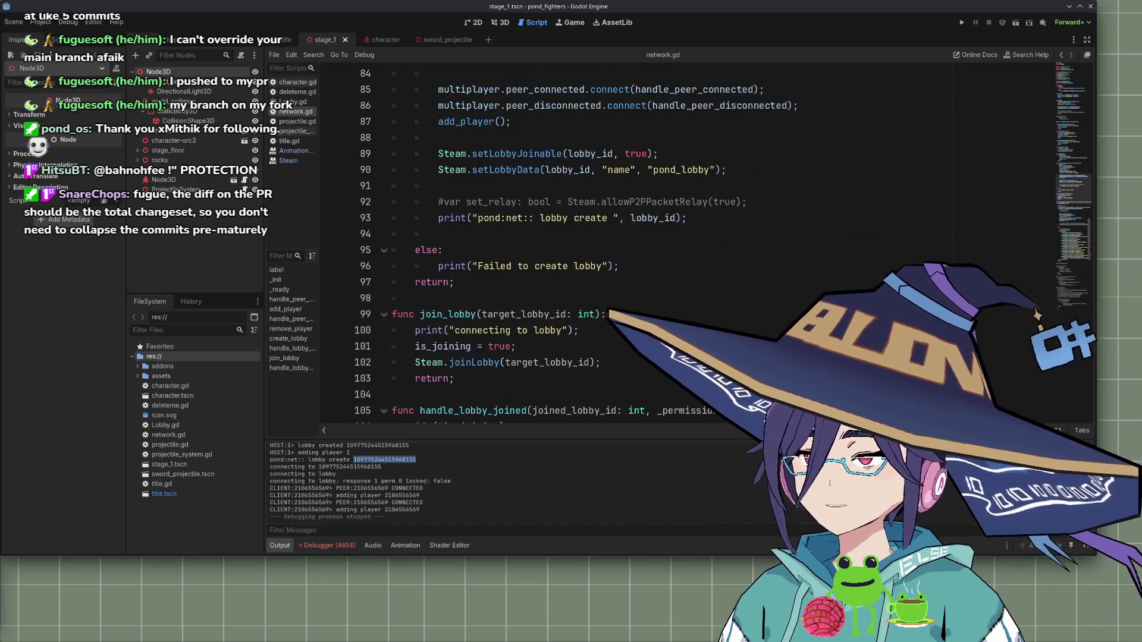
pyautogui.scroll(1, 609, 209)
pyautogui.click(552, 186)
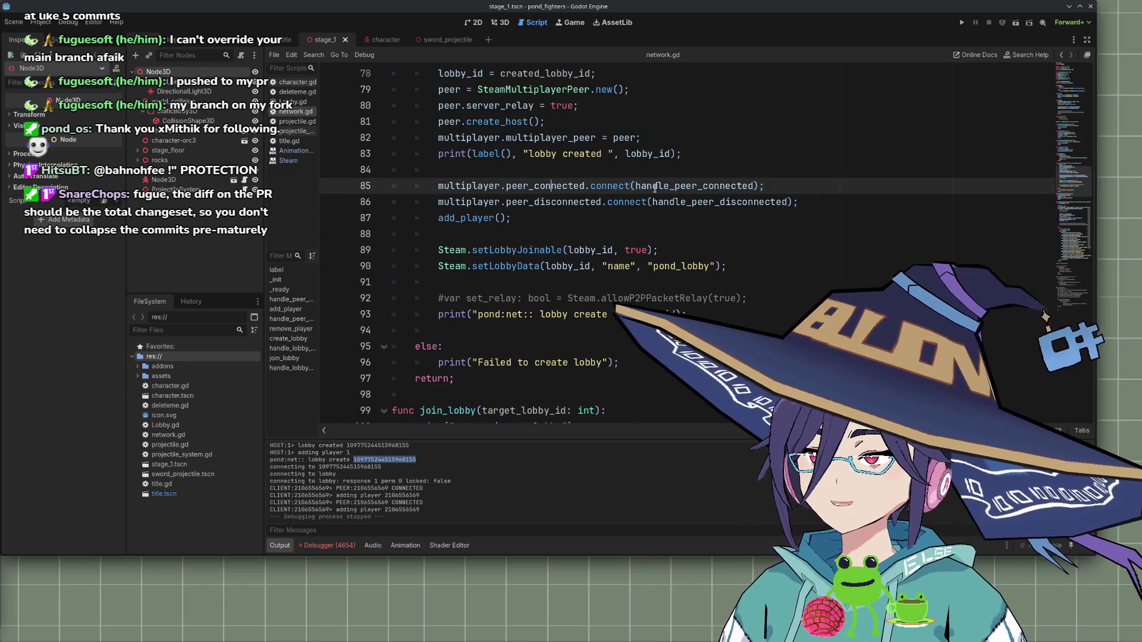
pyautogui.moveTo(667, 192)
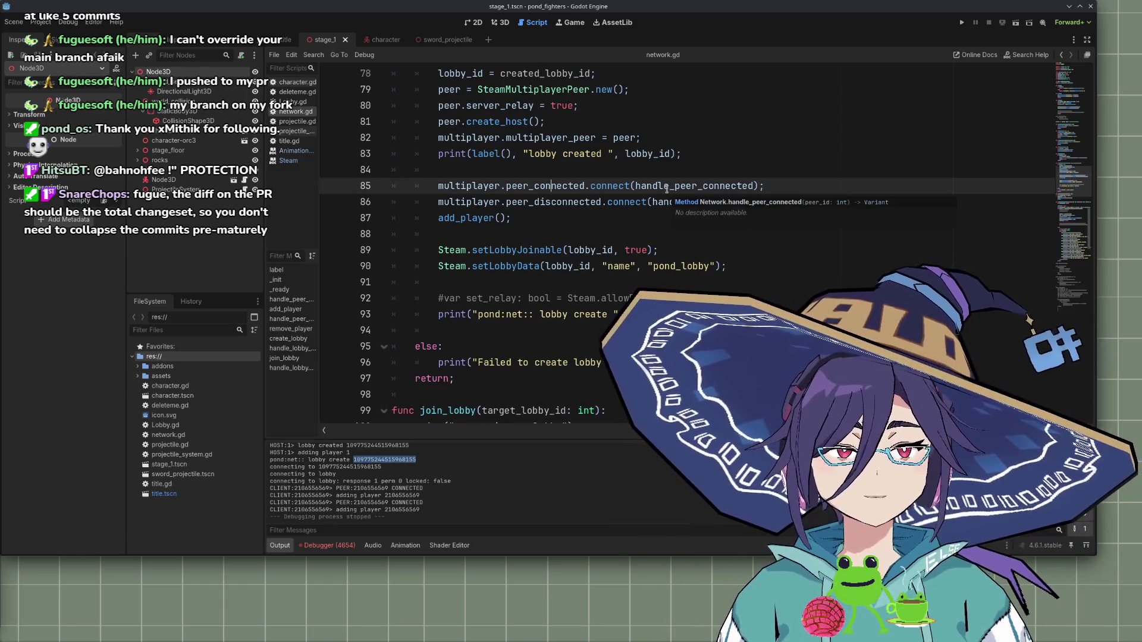
# Run the game and host a Steam lobby, then stop, rerun and host again
pyautogui.press('F5')
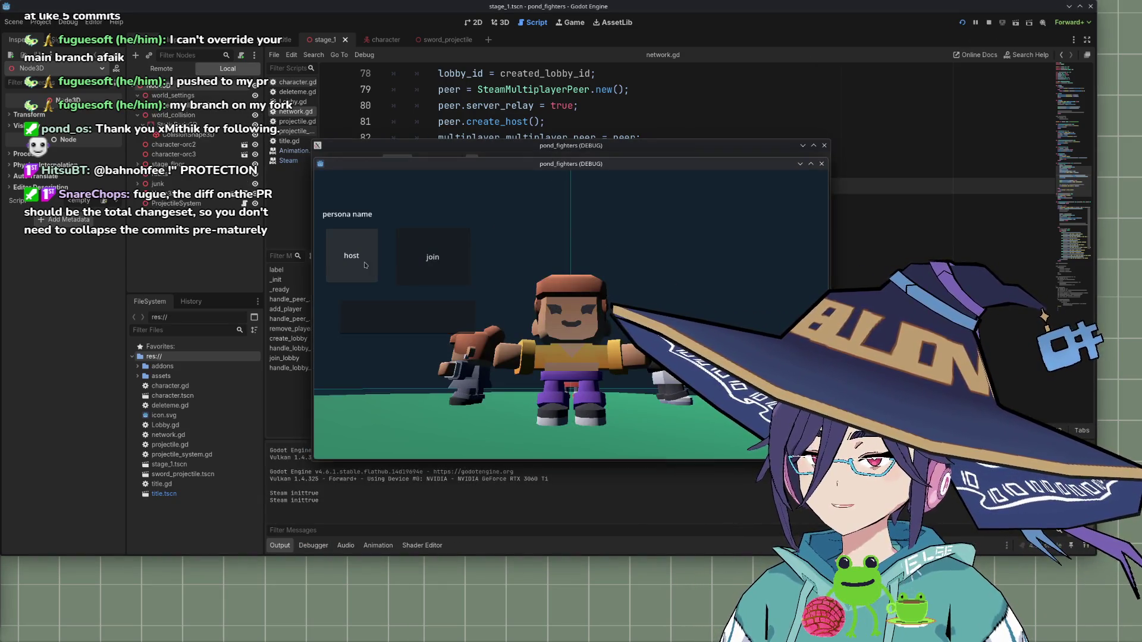
pyautogui.click(353, 255)
pyautogui.click(989, 24)
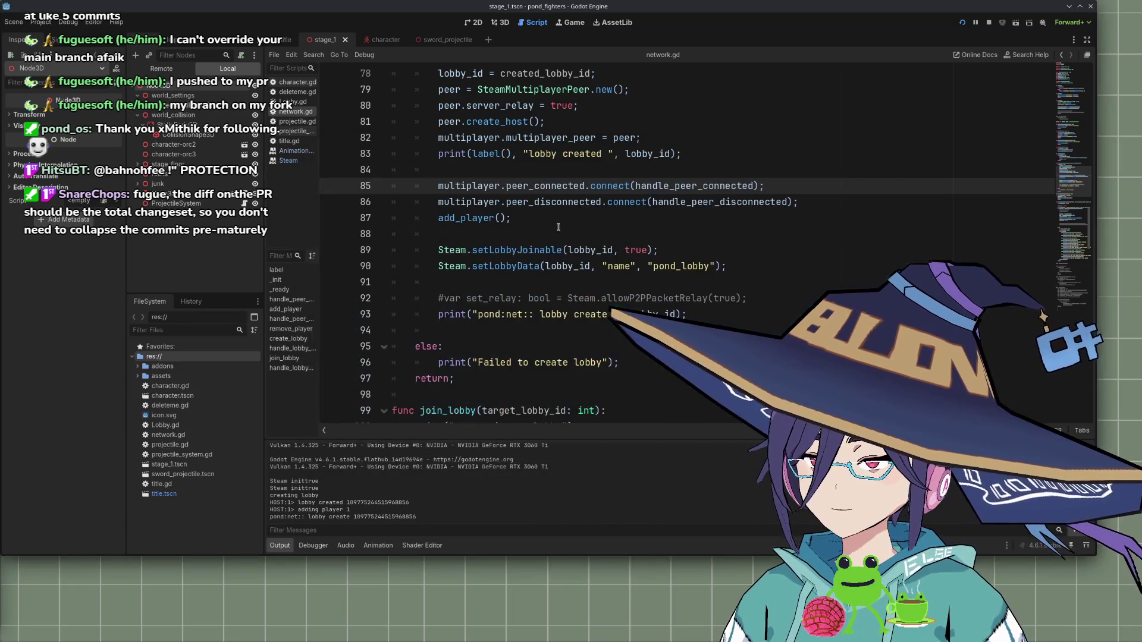
pyautogui.click(962, 23)
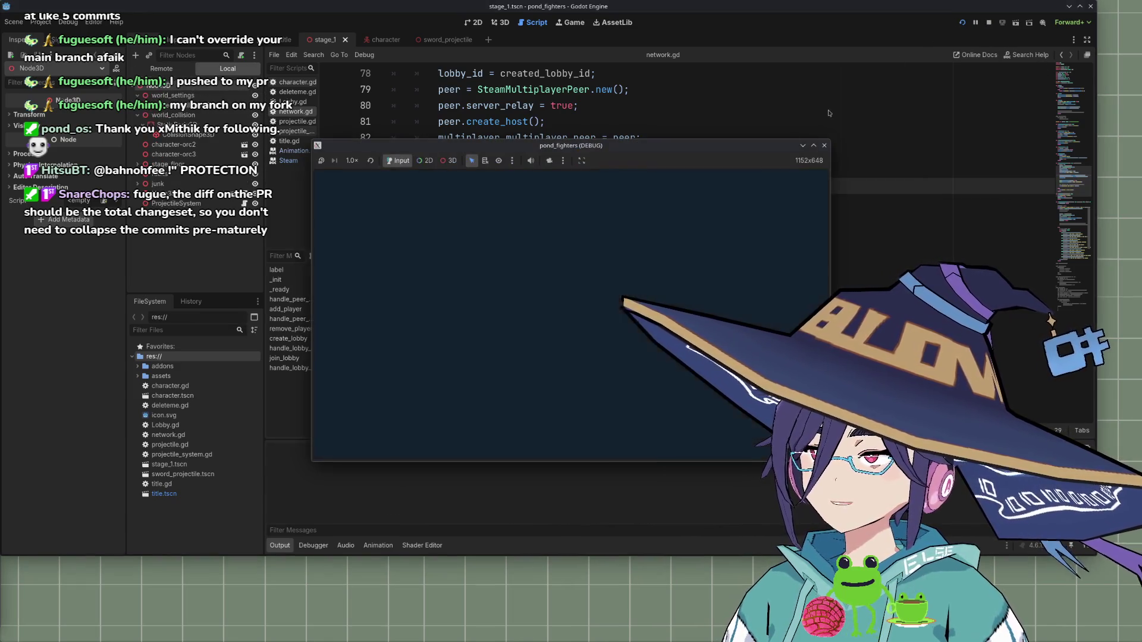
pyautogui.click(351, 255)
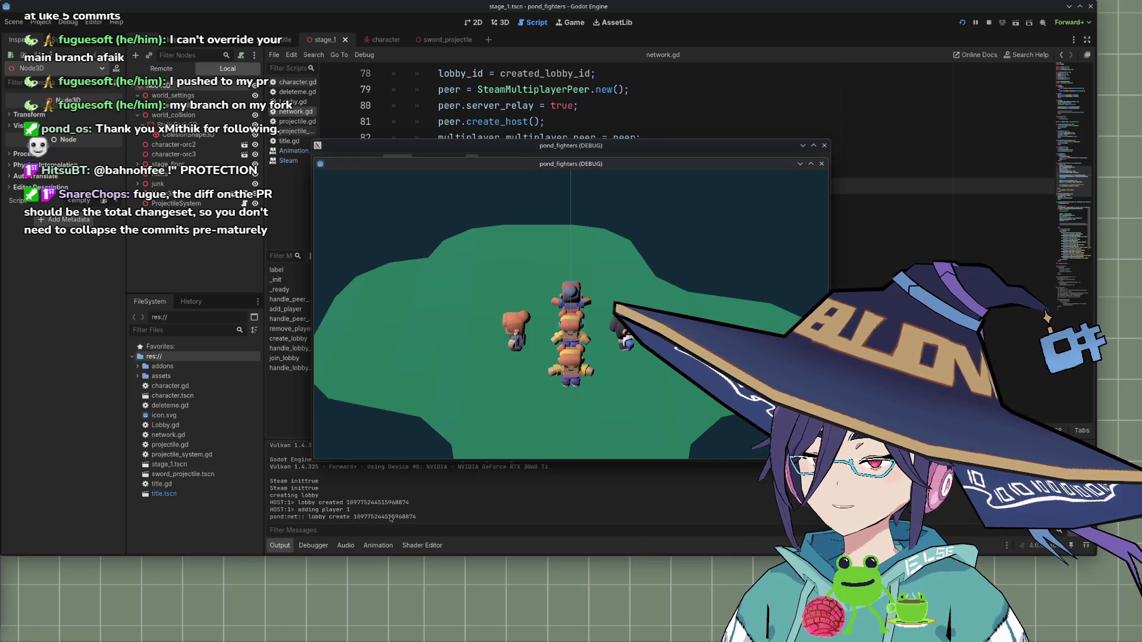
# Select the lobby ID in the output log, then stop and rerun the game
pyautogui.doubleClick(387, 518)
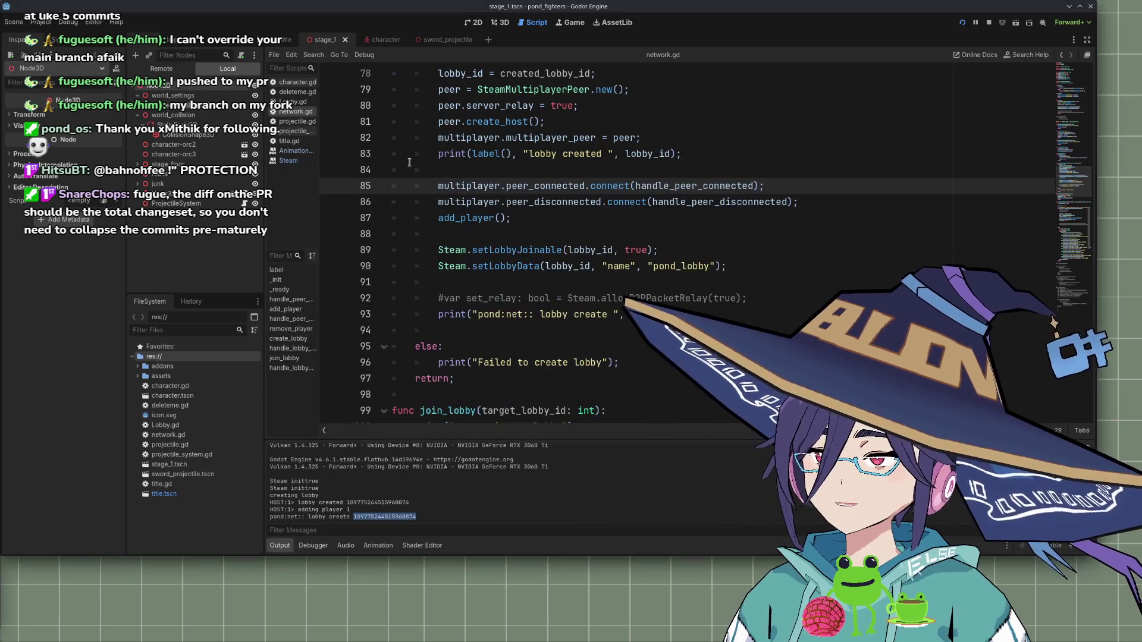
pyautogui.hotkey('alt', 'Tab')
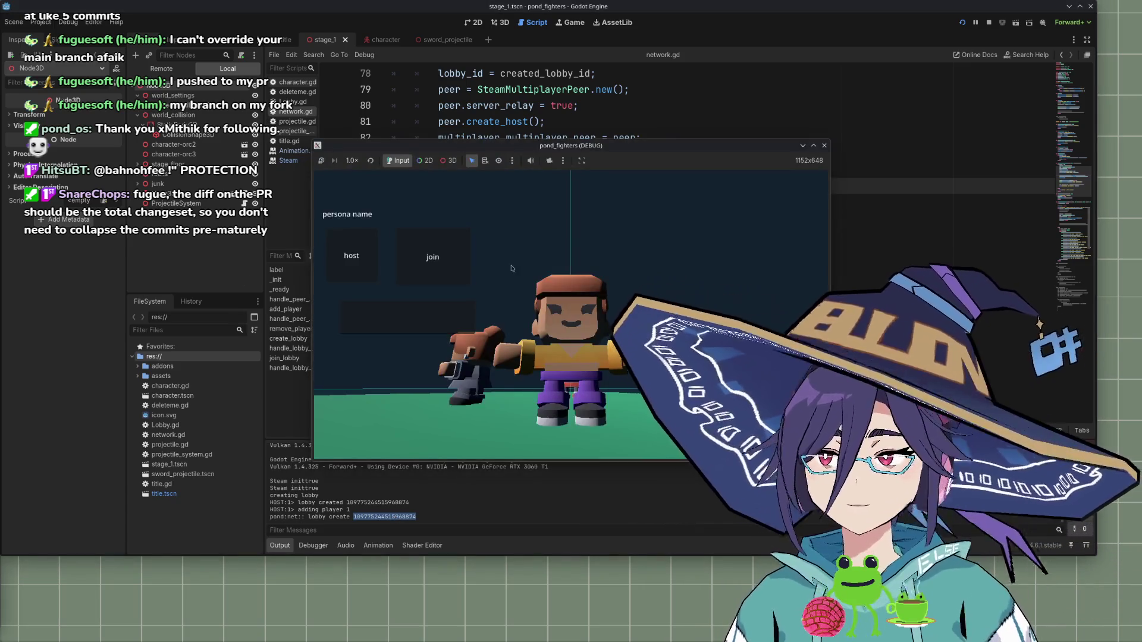
pyautogui.click(823, 145)
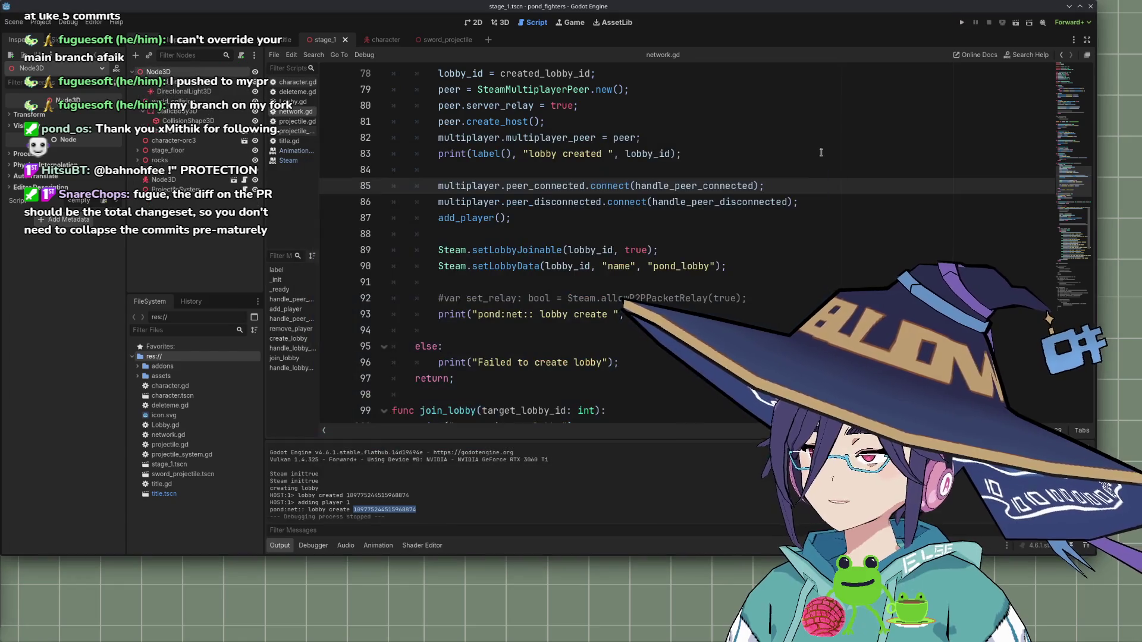
pyautogui.click(961, 22)
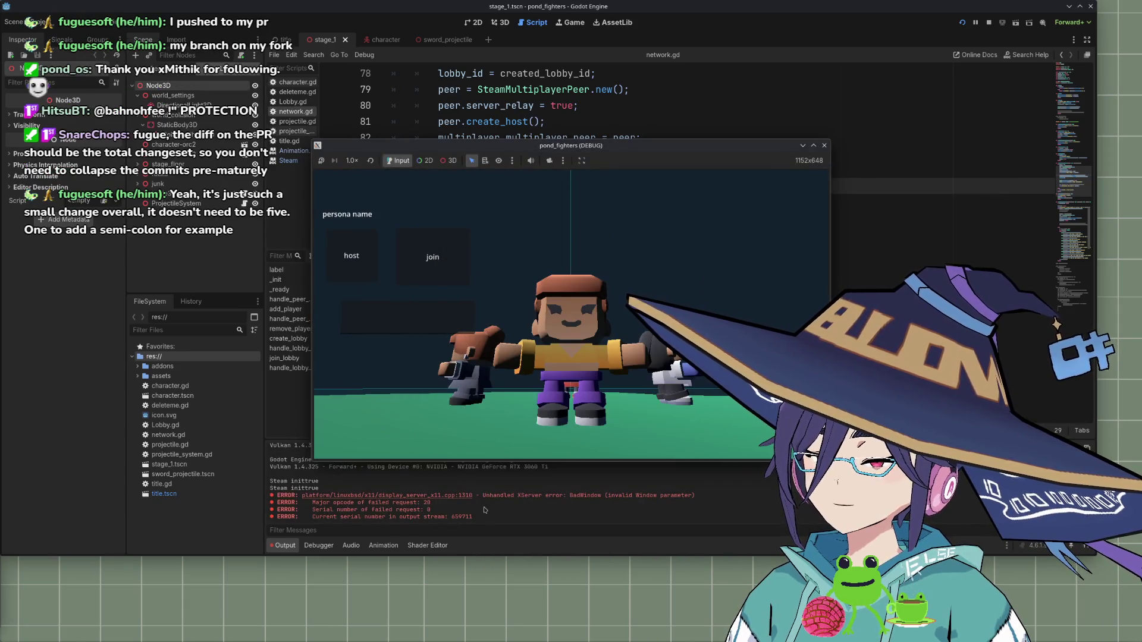
# Examine the startup lines and the BadWindow error in the output log
pyautogui.click(429, 501)
pyautogui.moveTo(333, 448); pyautogui.dragTo(437, 490)
pyautogui.click(483, 520)
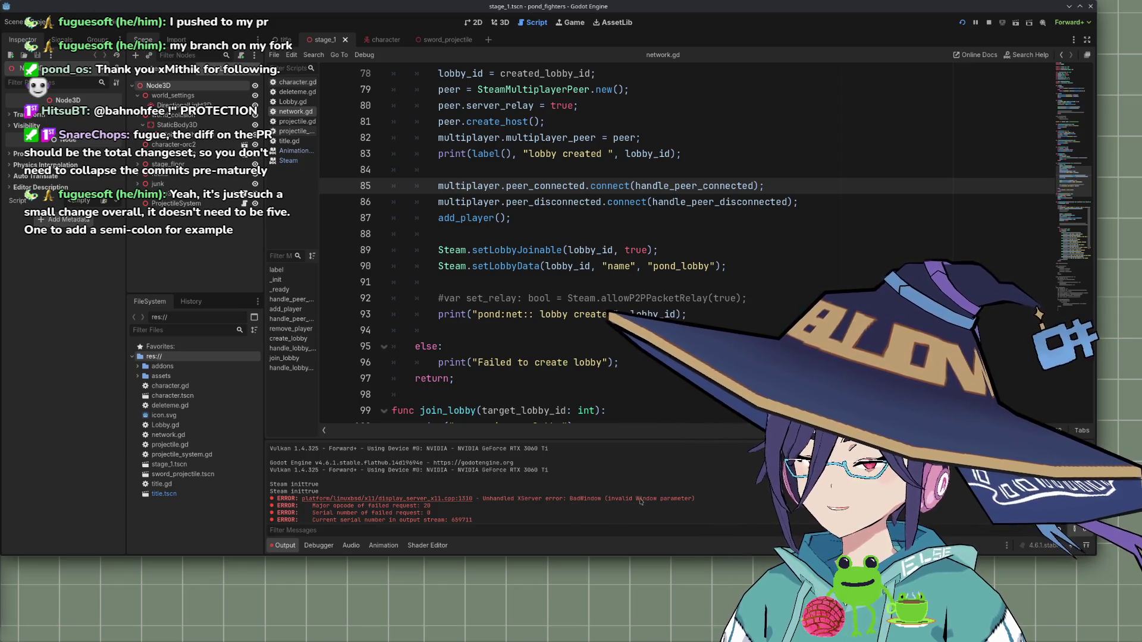
pyautogui.doubleClick(576, 500)
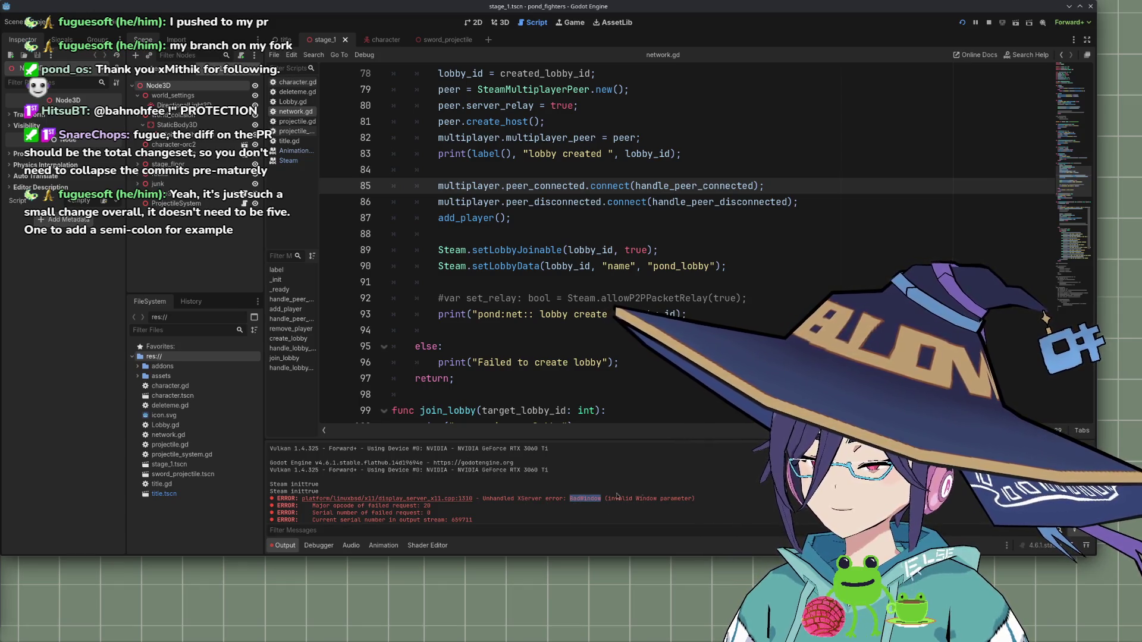
# Rerun the game, host a new lobby and select its ID, then close the editor
pyautogui.click(962, 22)
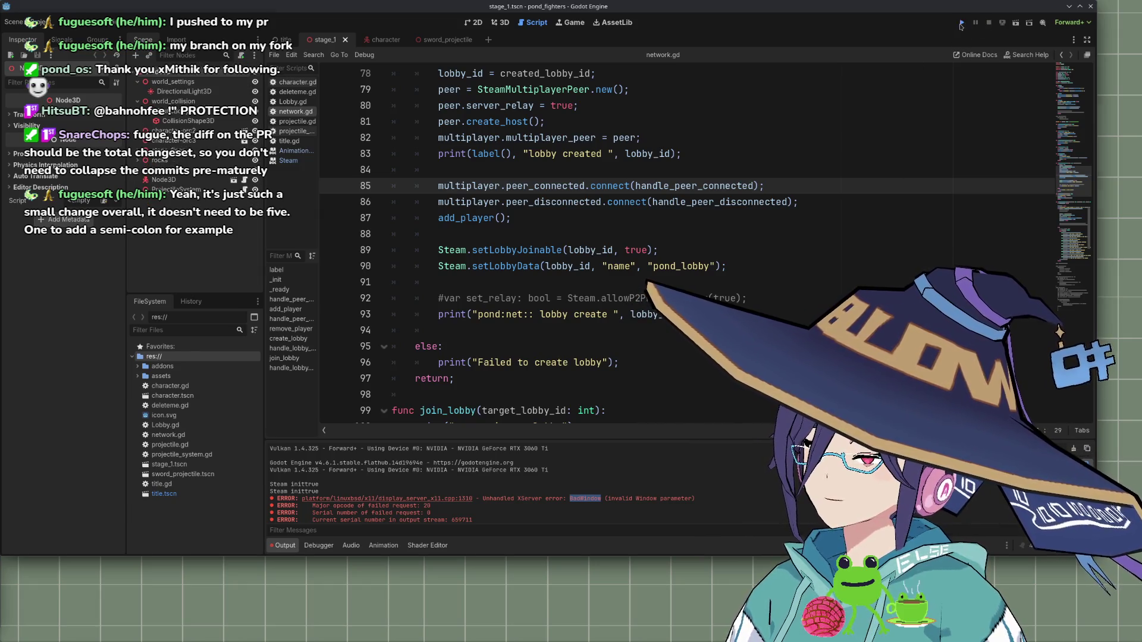
pyautogui.click(367, 281)
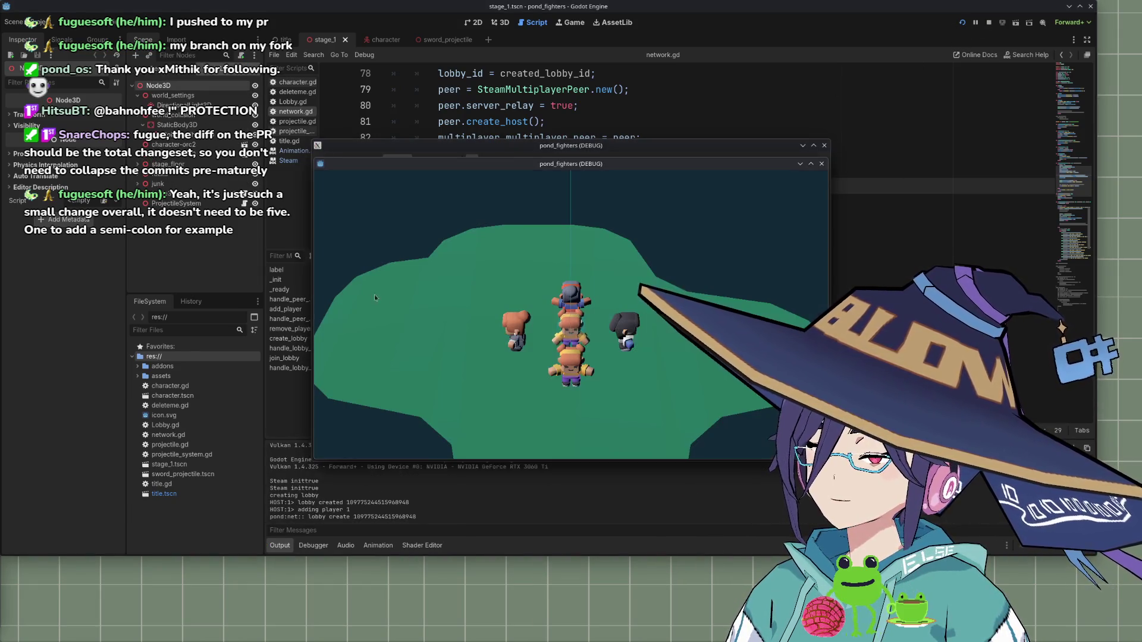
pyautogui.doubleClick(379, 517)
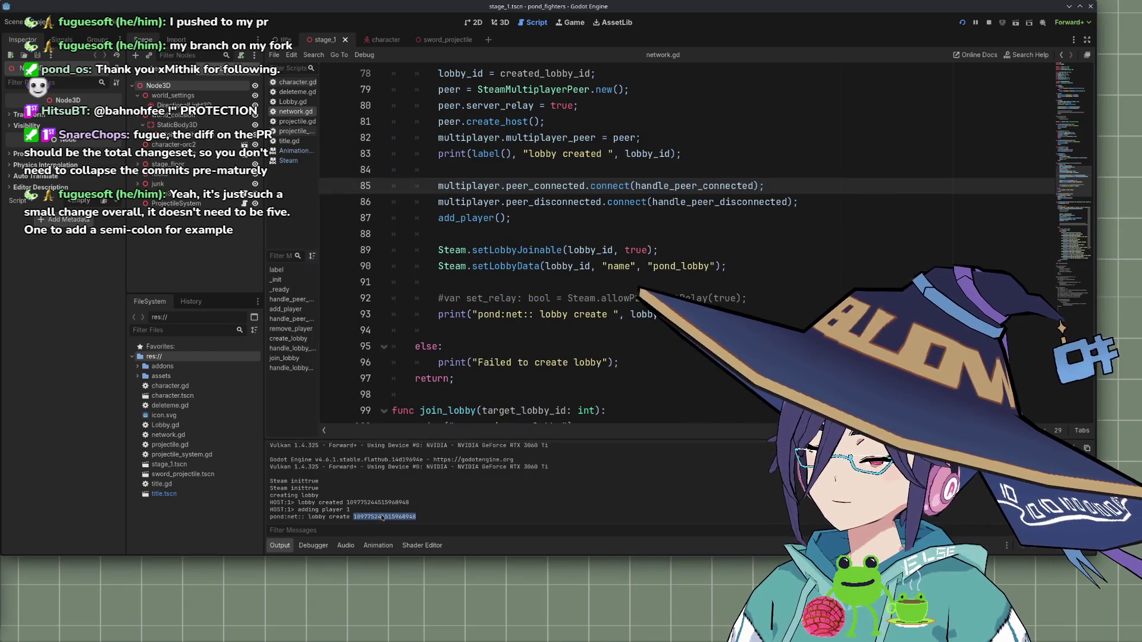
pyautogui.hotkey('alt', 'Tab')
pyautogui.click(631, 39)
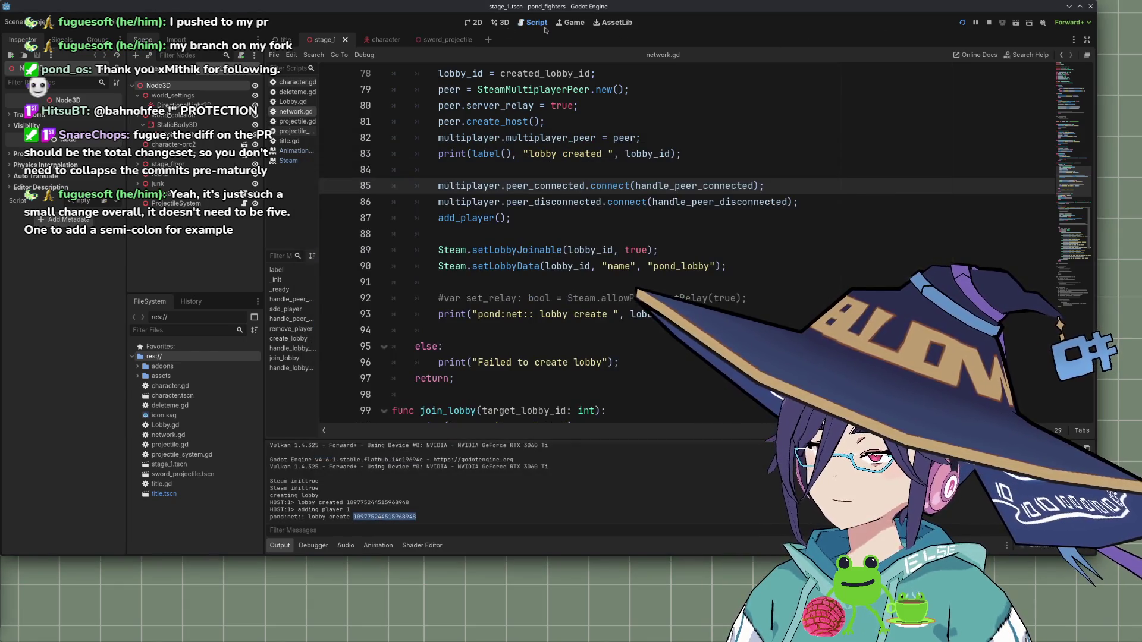
pyautogui.click(1090, 6)
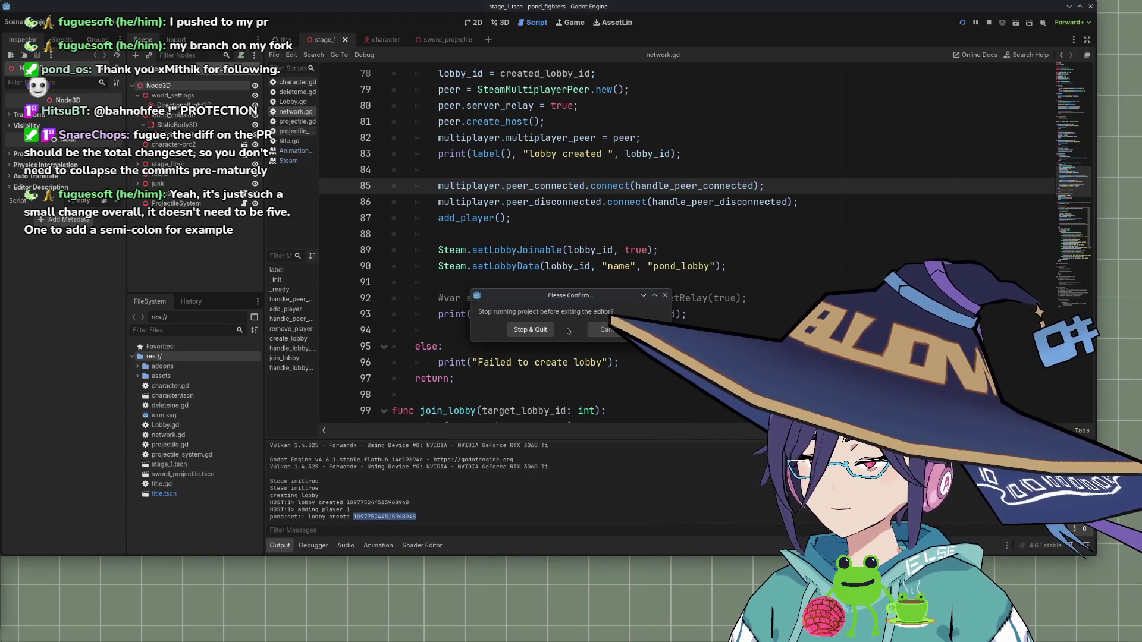
# Choose Stop & Quit, relaunch Godot by searching 'godot', and reopen the pond_fighters project
pyautogui.click(542, 330)
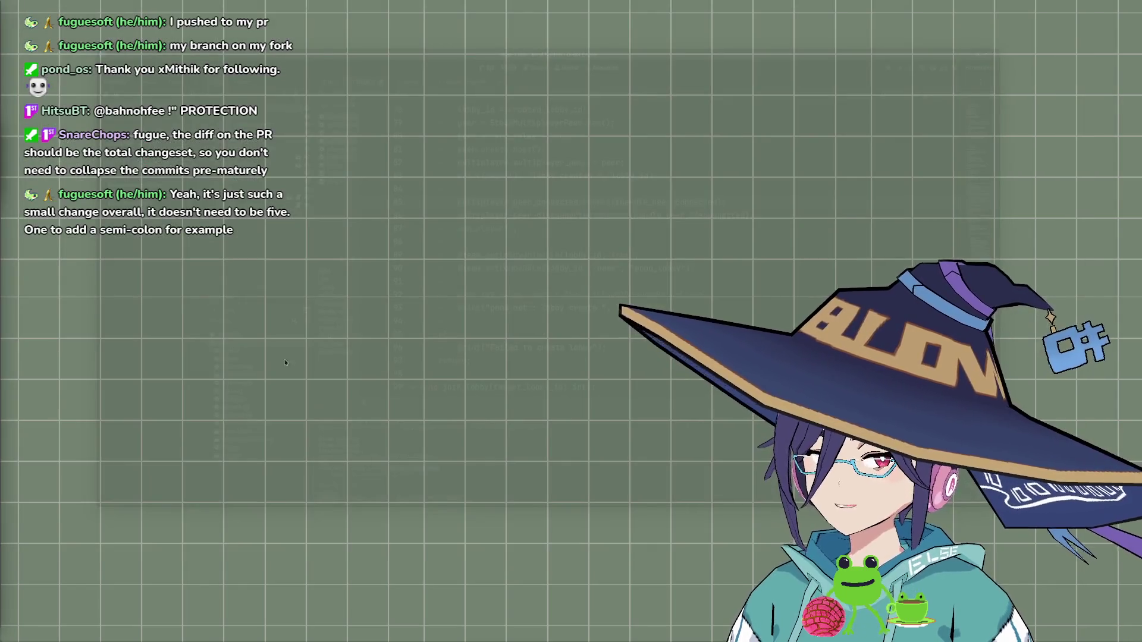
pyautogui.hotkey('alt', 'space')
pyautogui.write('godot')
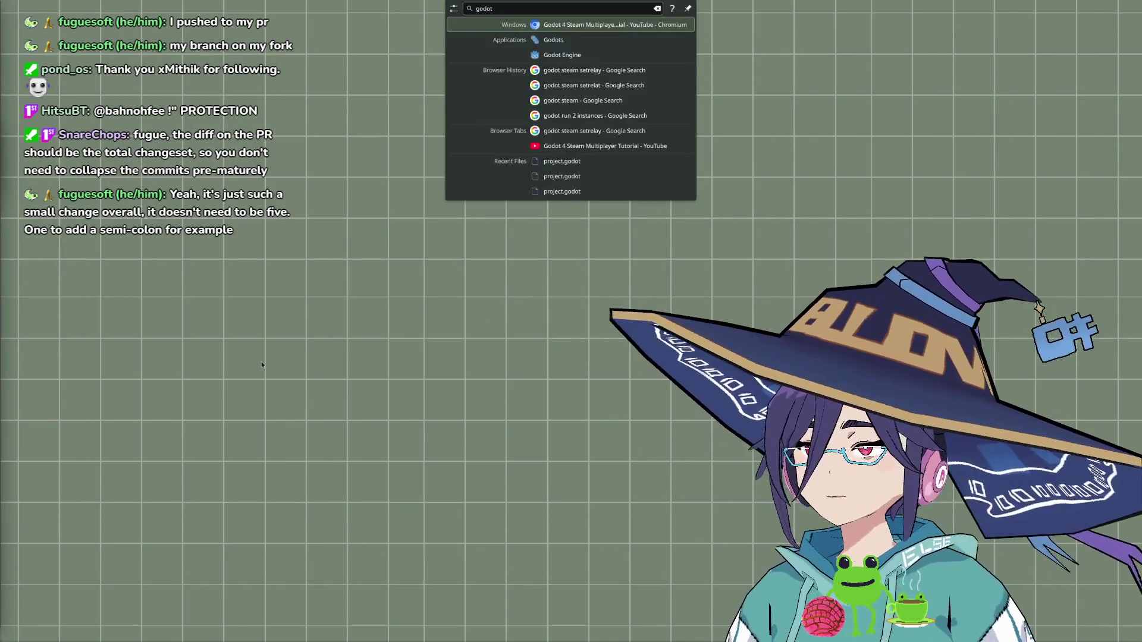
pyautogui.press('Return')
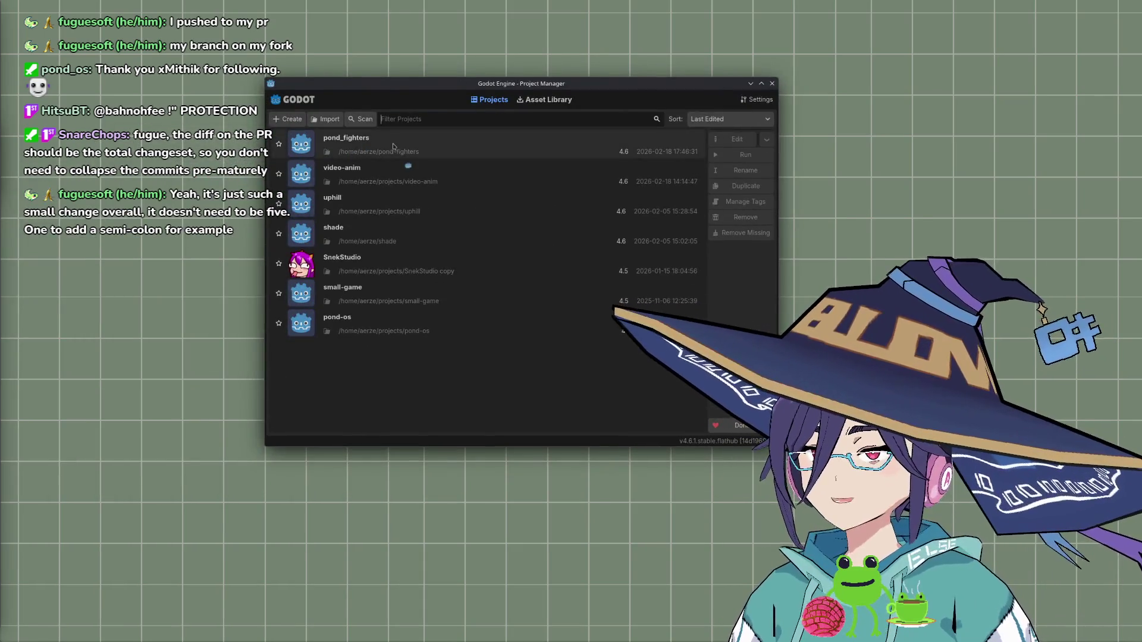
pyautogui.doubleClick(376, 152)
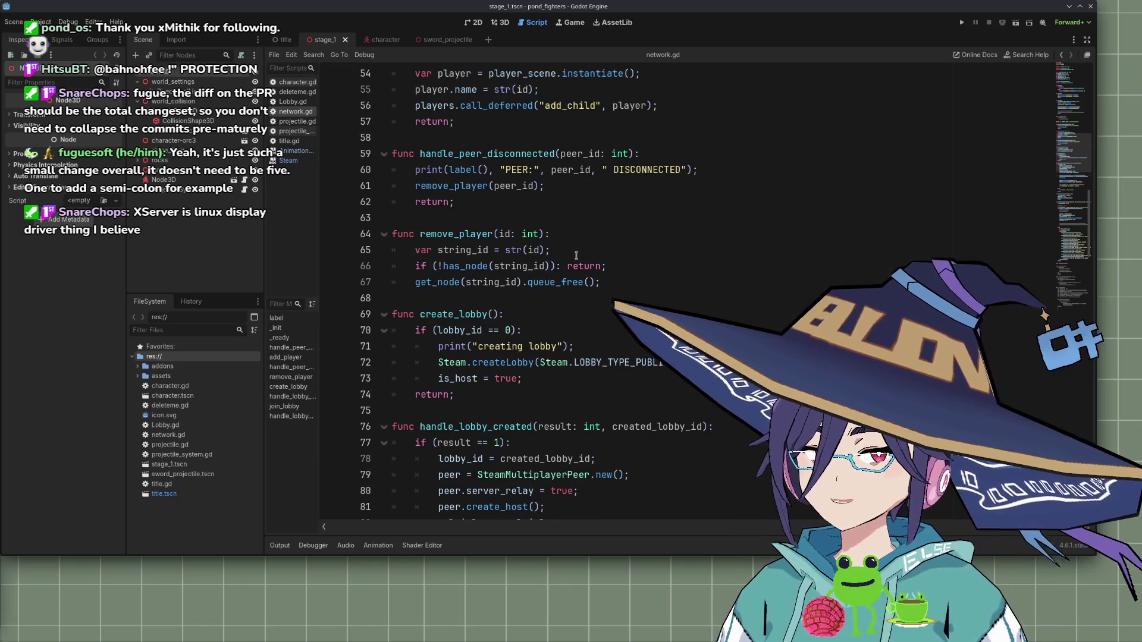
# Run the game and host a lobby, then stop, rerun and host again
pyautogui.click(962, 22)
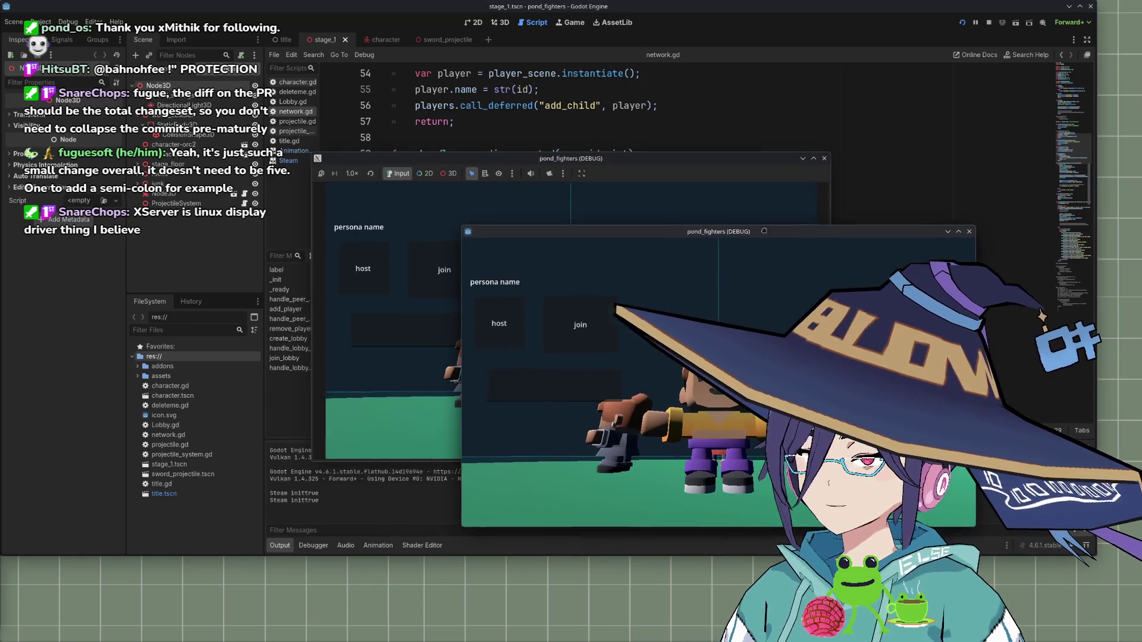
pyautogui.click(503, 344)
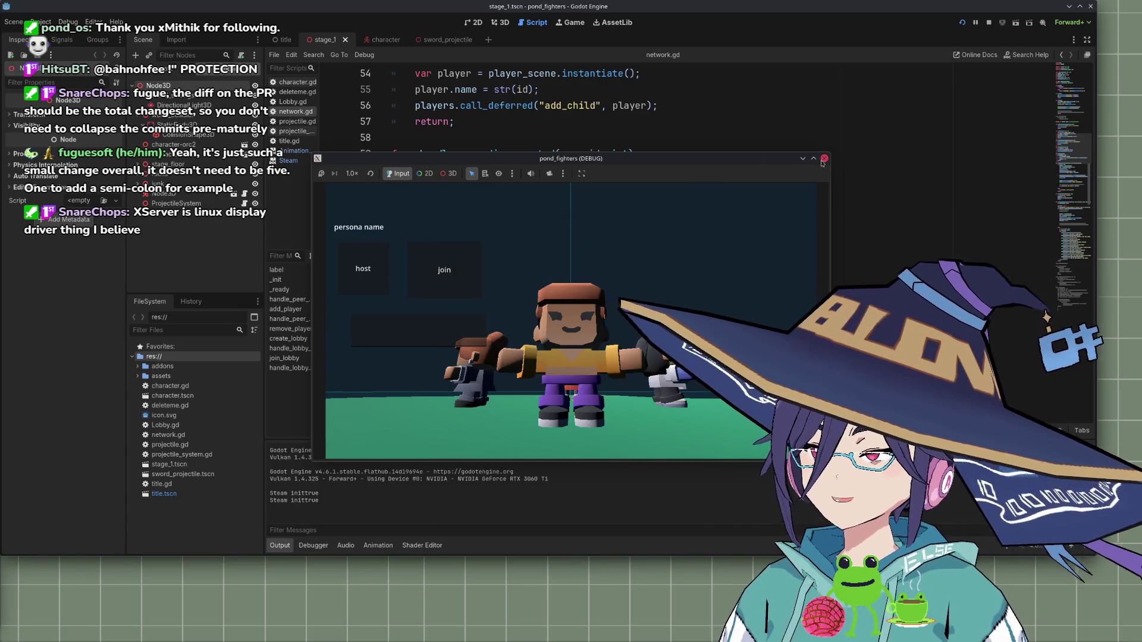
pyautogui.click(824, 158)
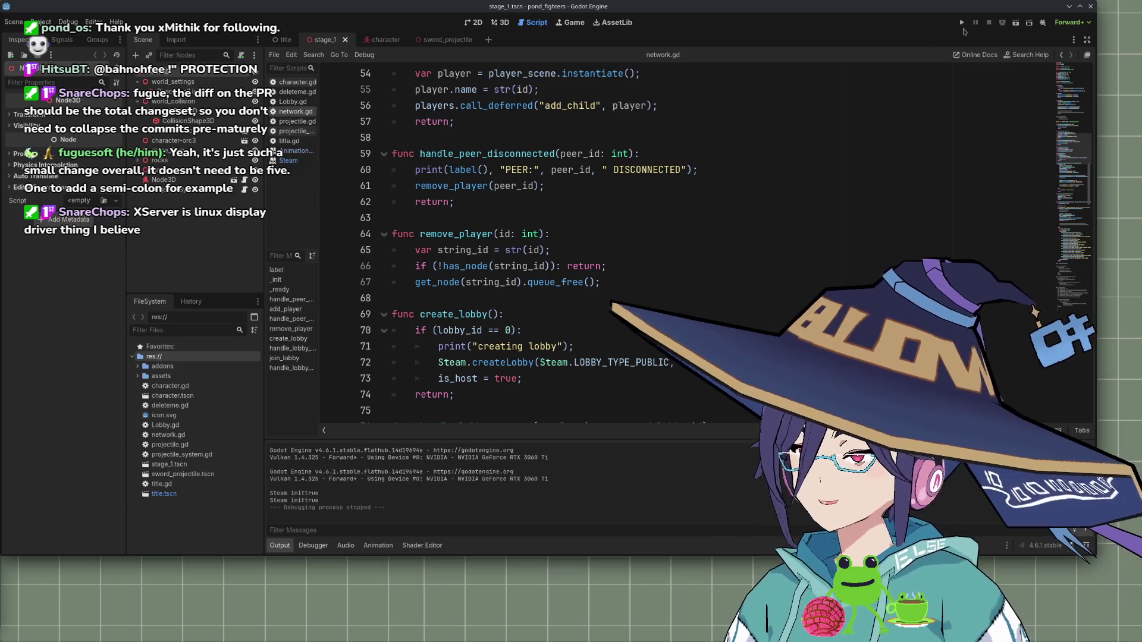
pyautogui.click(962, 23)
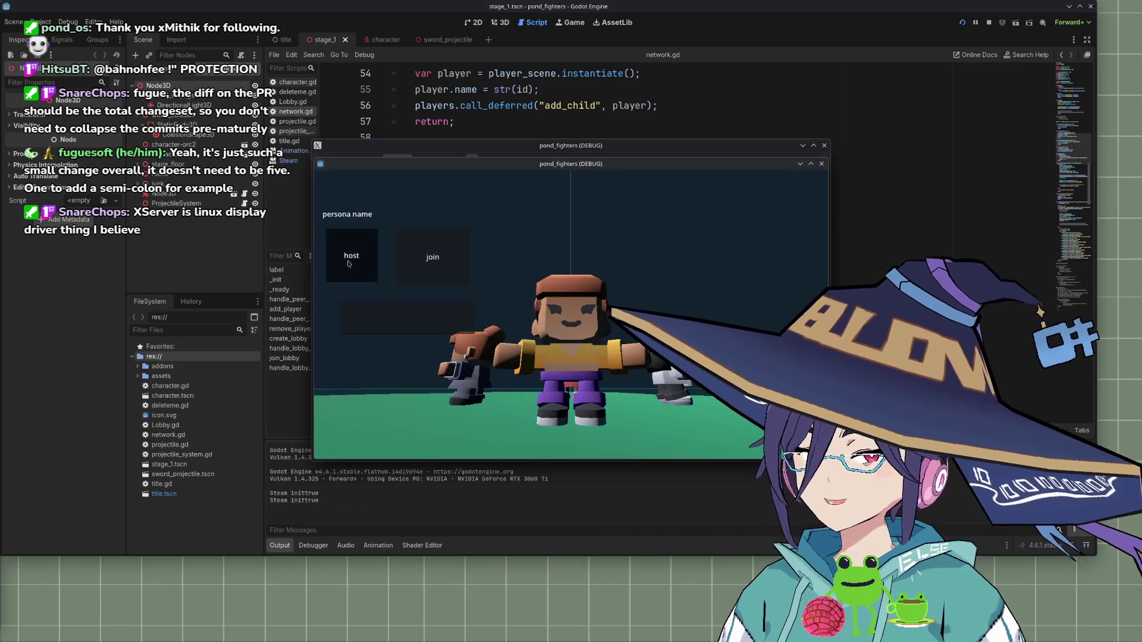
pyautogui.click(351, 261)
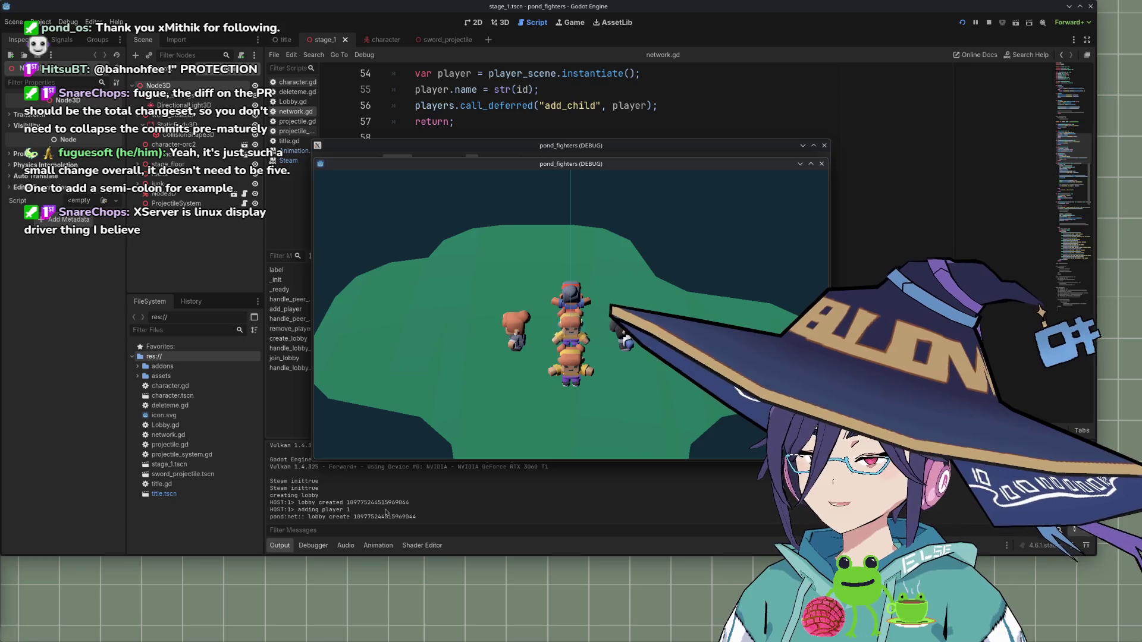
# Paste the lobby ID from the output log into the second instance and join
pyautogui.click(450, 145)
pyautogui.click(414, 529)
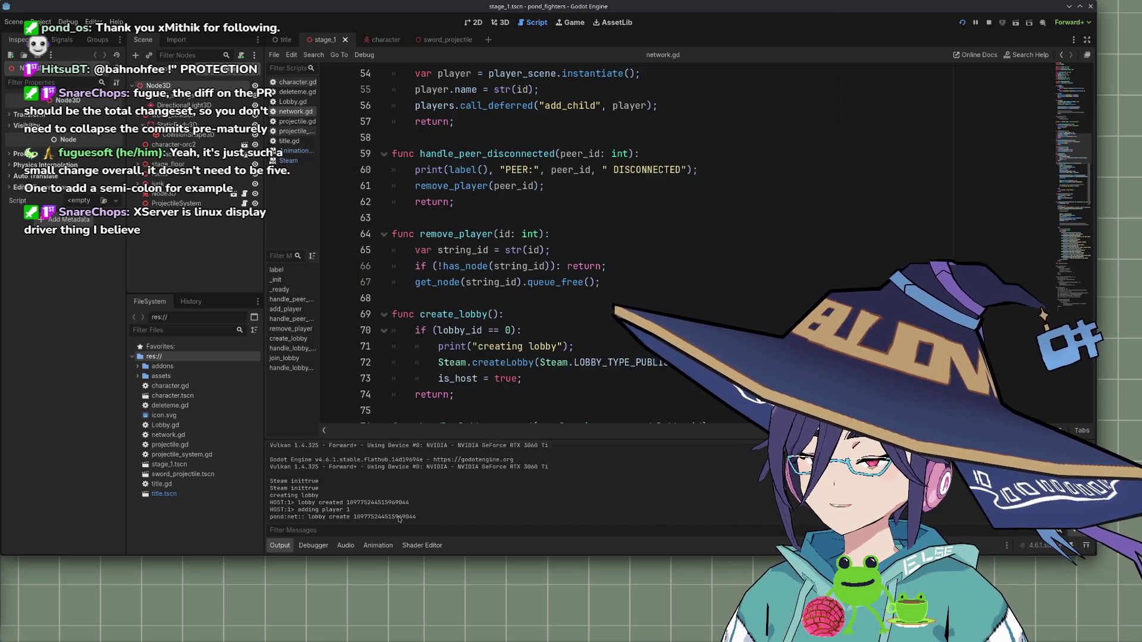
pyautogui.doubleClick(386, 517)
pyautogui.hotkey('ctrl', 'c')
pyautogui.click(387, 310)
pyautogui.hotkey('ctrl', 'v')
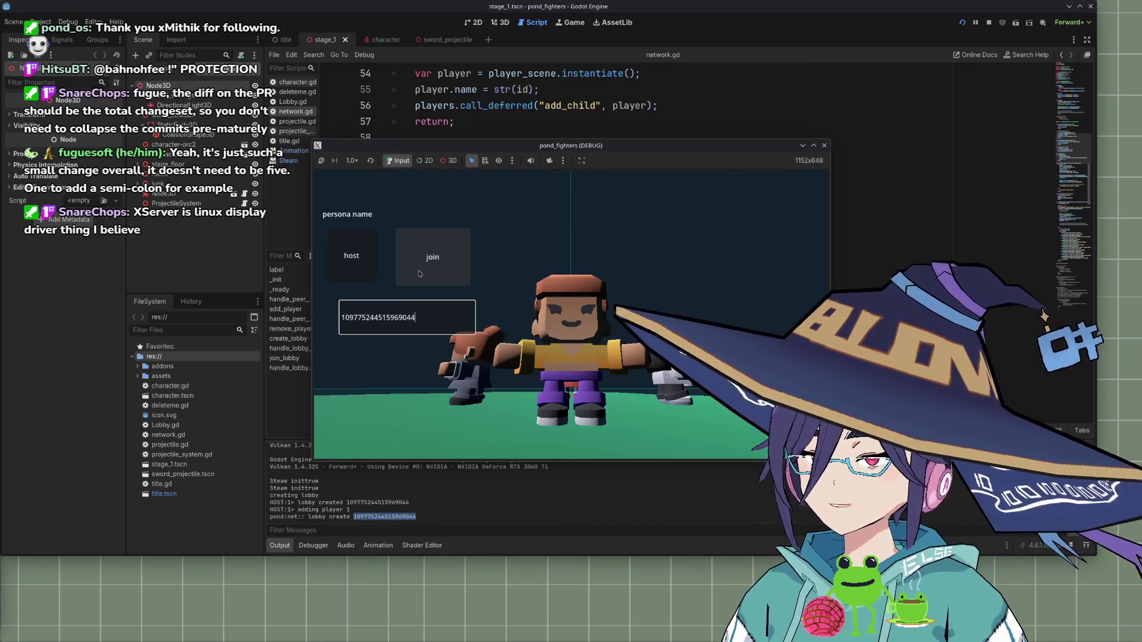
pyautogui.click(421, 272)
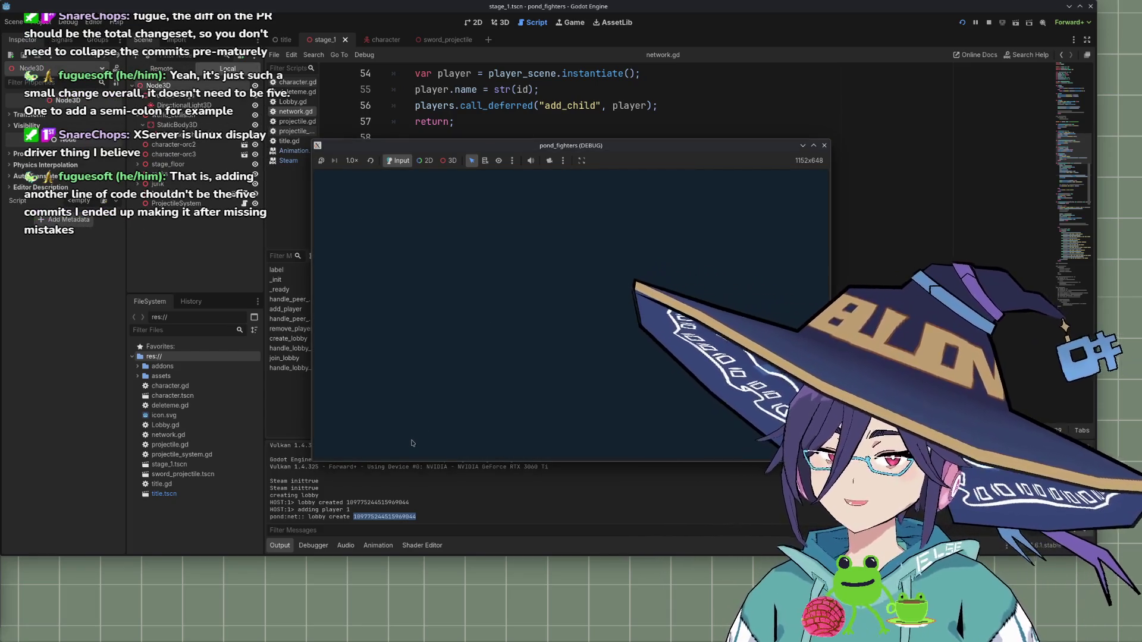
# Restart the game in two debug instances and host a new lobby in the first
pyautogui.click(824, 145)
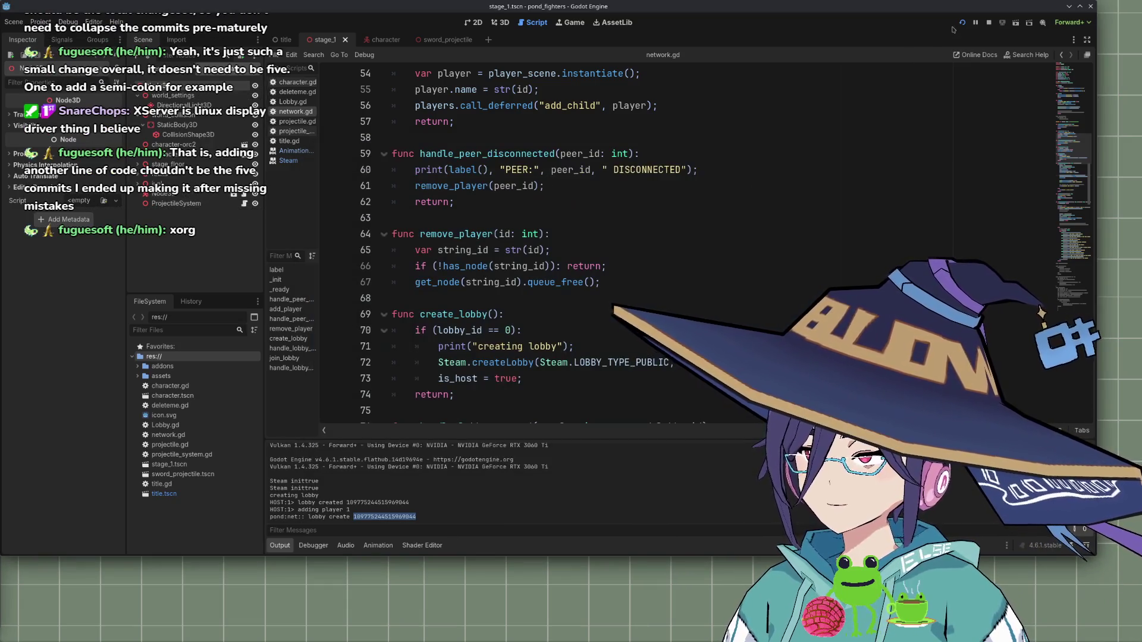
pyautogui.click(963, 24)
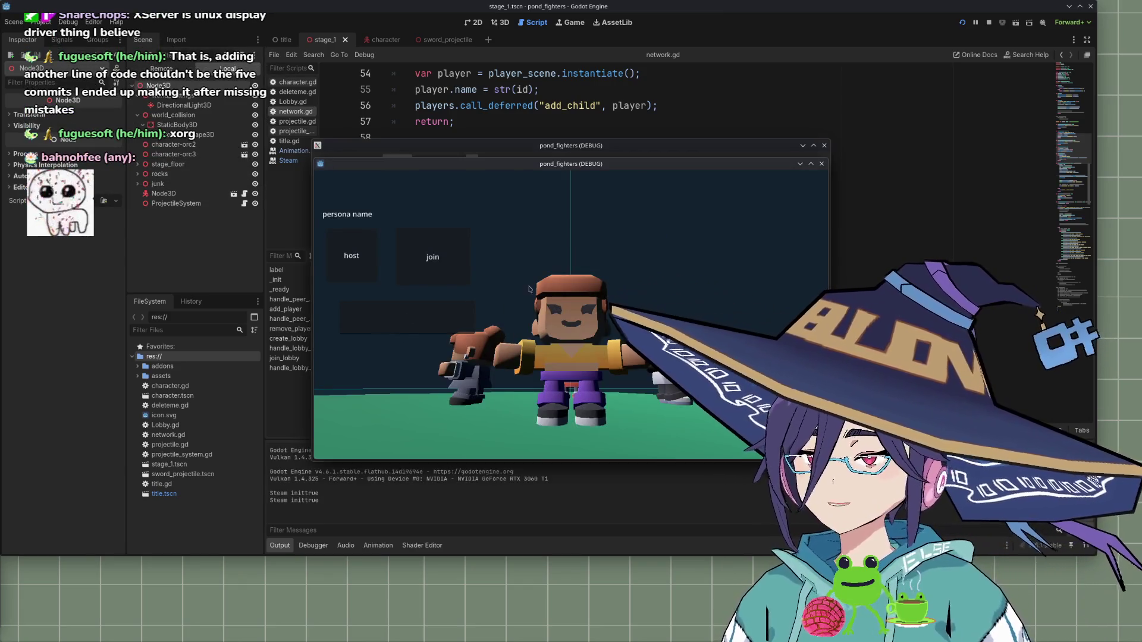
pyautogui.click(368, 276)
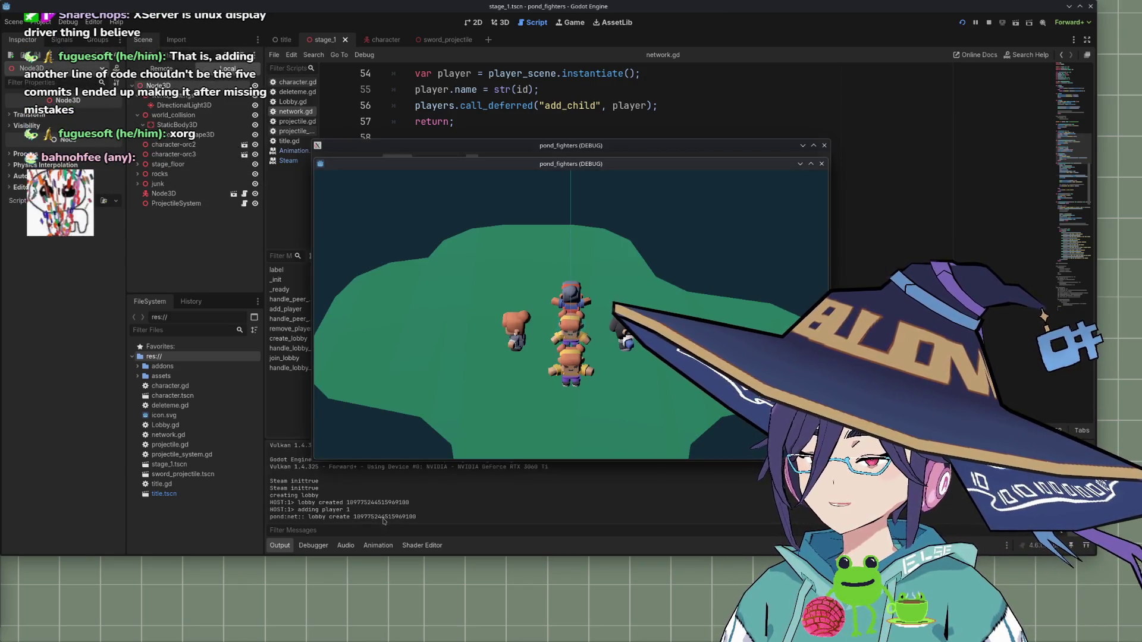
# Copy the new lobby ID, paste it into the second instance to join, then close it
pyautogui.click(417, 514)
pyautogui.doubleClick(415, 516)
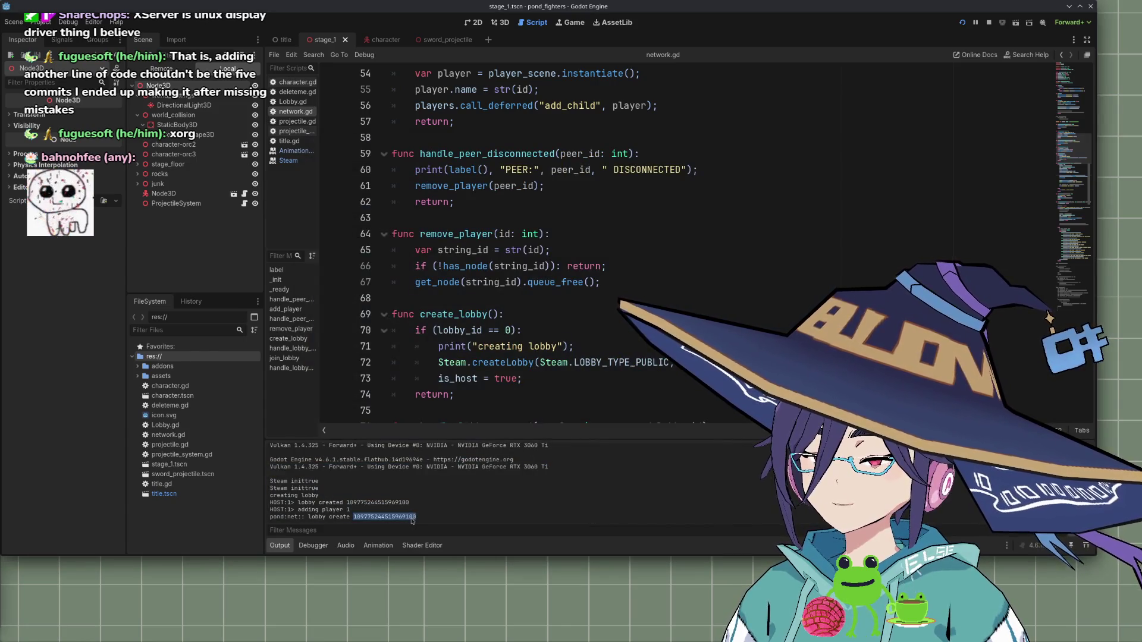
pyautogui.hotkey('ctrl', 'c')
pyautogui.hotkey('alt', 'Tab')
pyautogui.click(426, 267)
pyautogui.hotkey('ctrl', 'v')
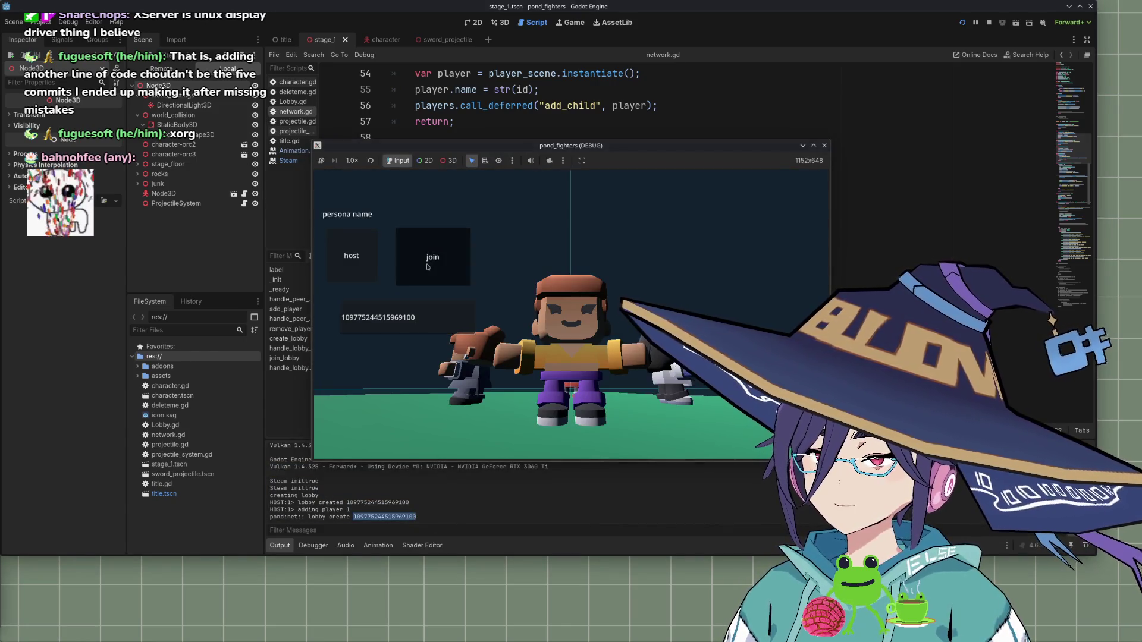
pyautogui.click(426, 267)
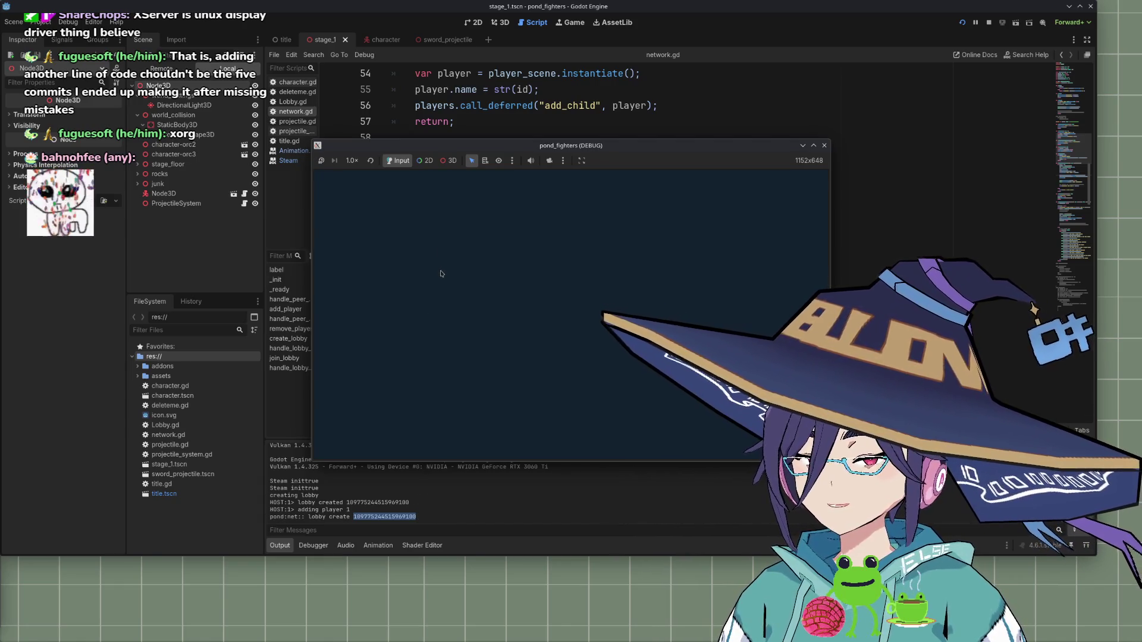
pyautogui.click(823, 145)
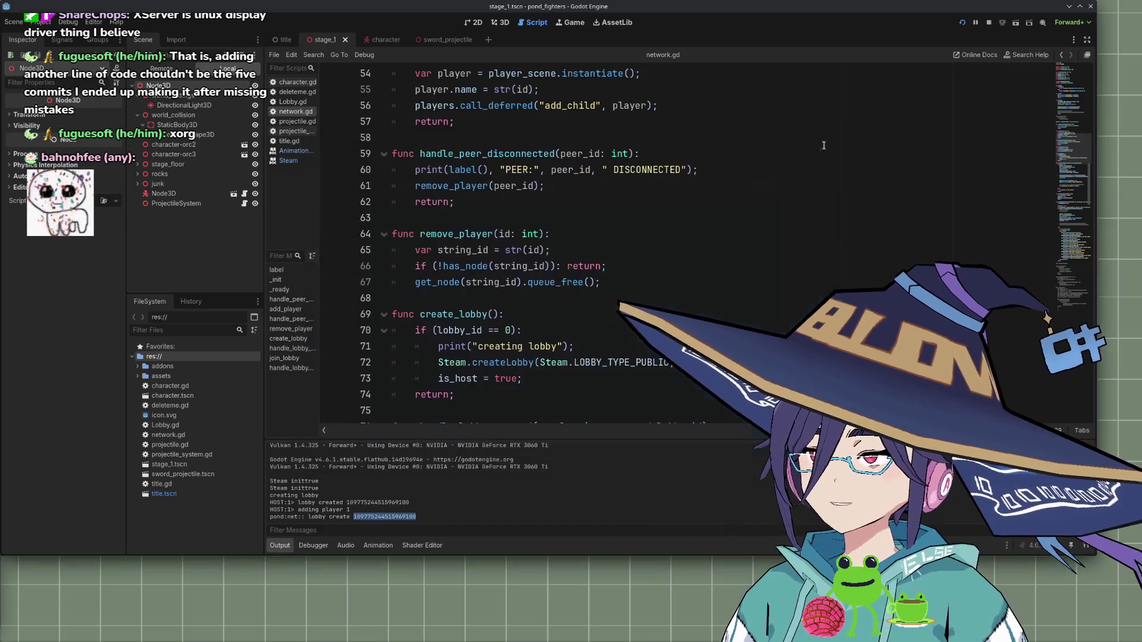
# Stop the debug session and review the lobby_id check line in network.gd
pyautogui.click(507, 484)
pyautogui.click(989, 23)
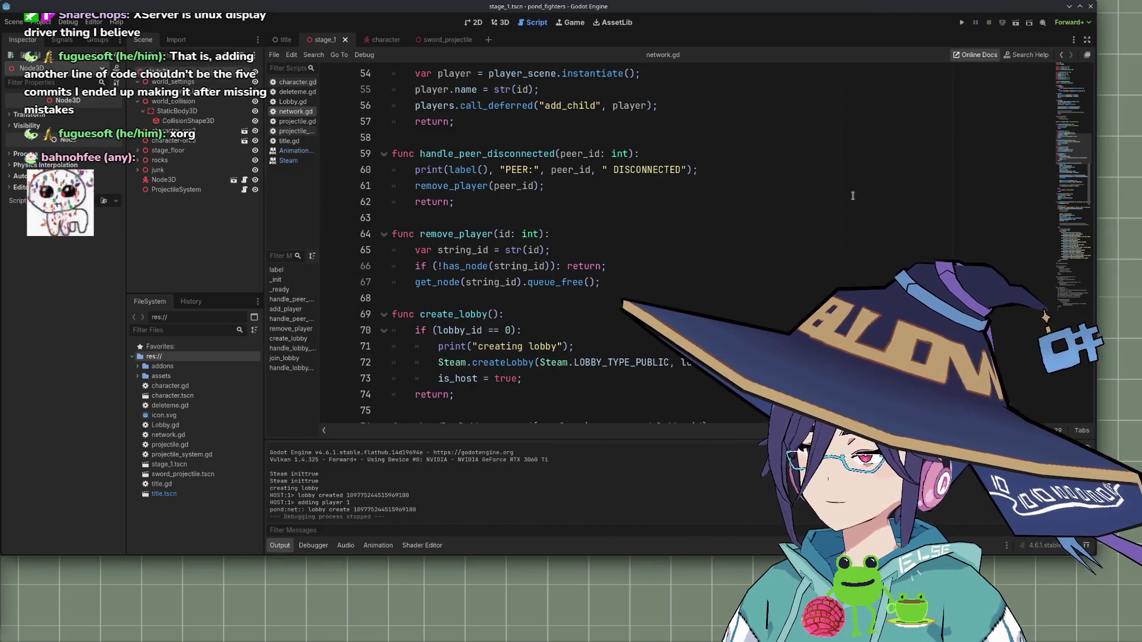
pyautogui.moveTo(515, 365)
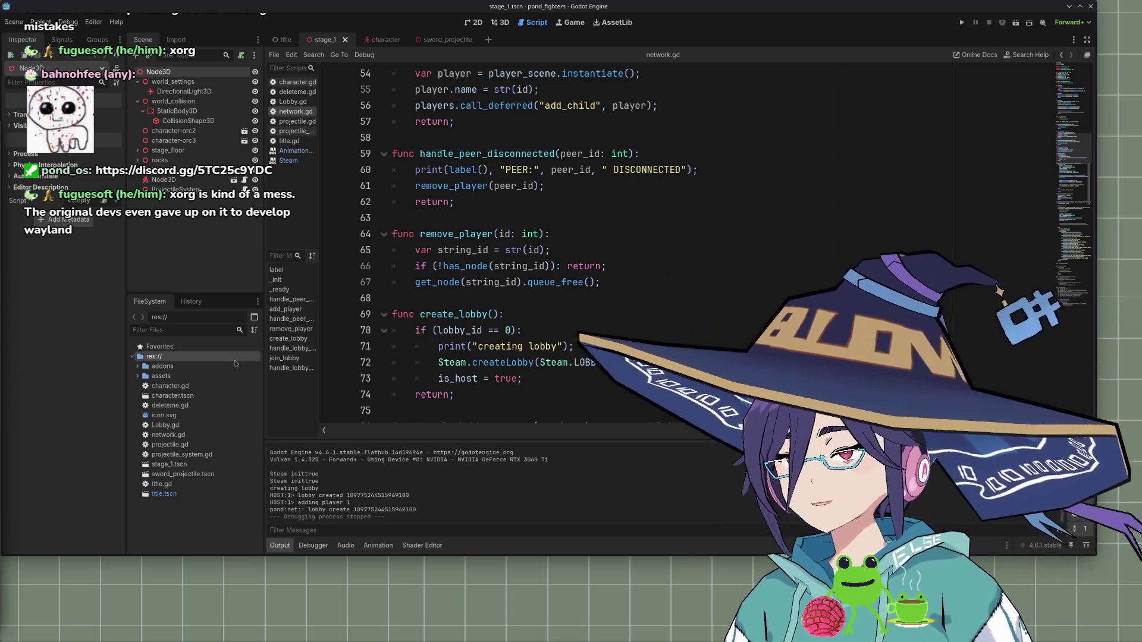
pyautogui.scroll(-1, 569, 304)
pyautogui.scroll(1, 570, 303)
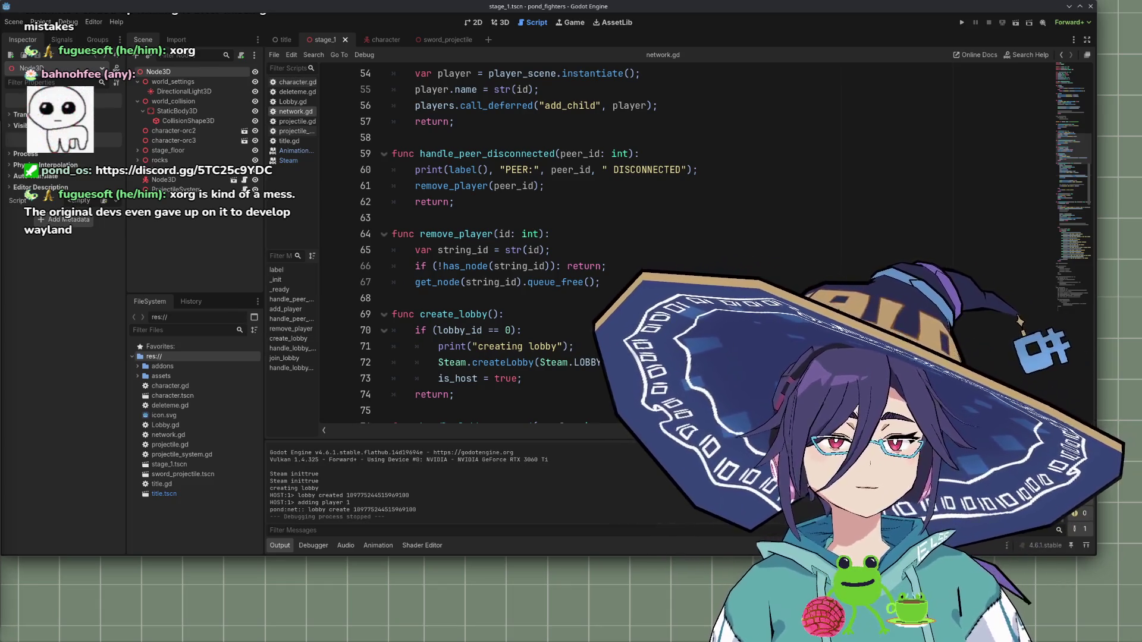
pyautogui.click(568, 330)
pyautogui.scroll(-3, 568, 346)
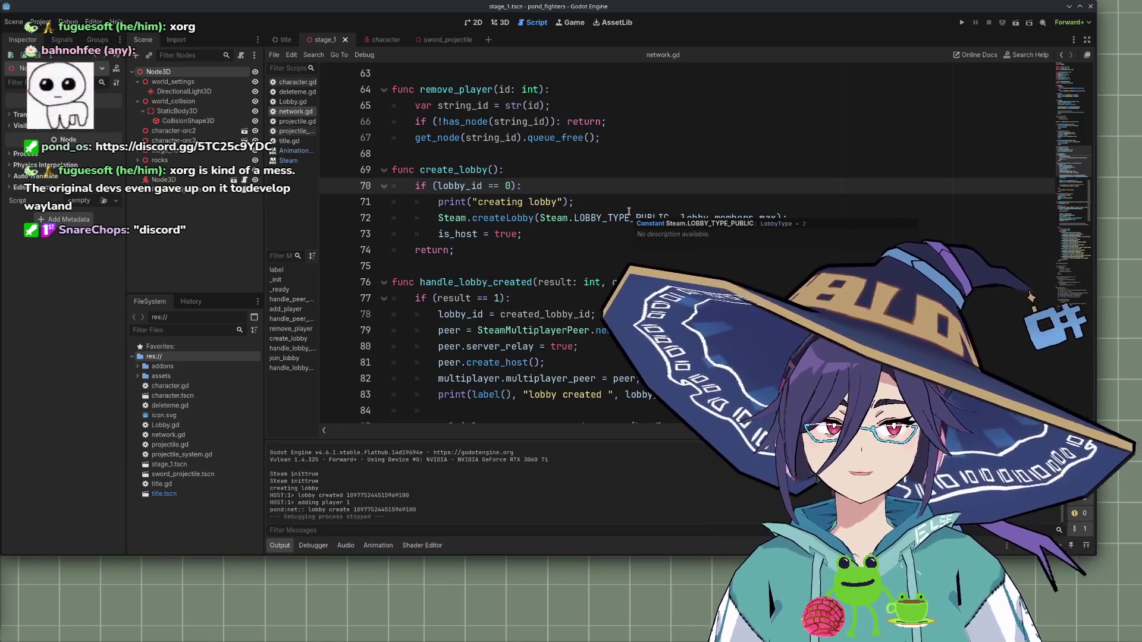
pyautogui.scroll(-5, 636, 203)
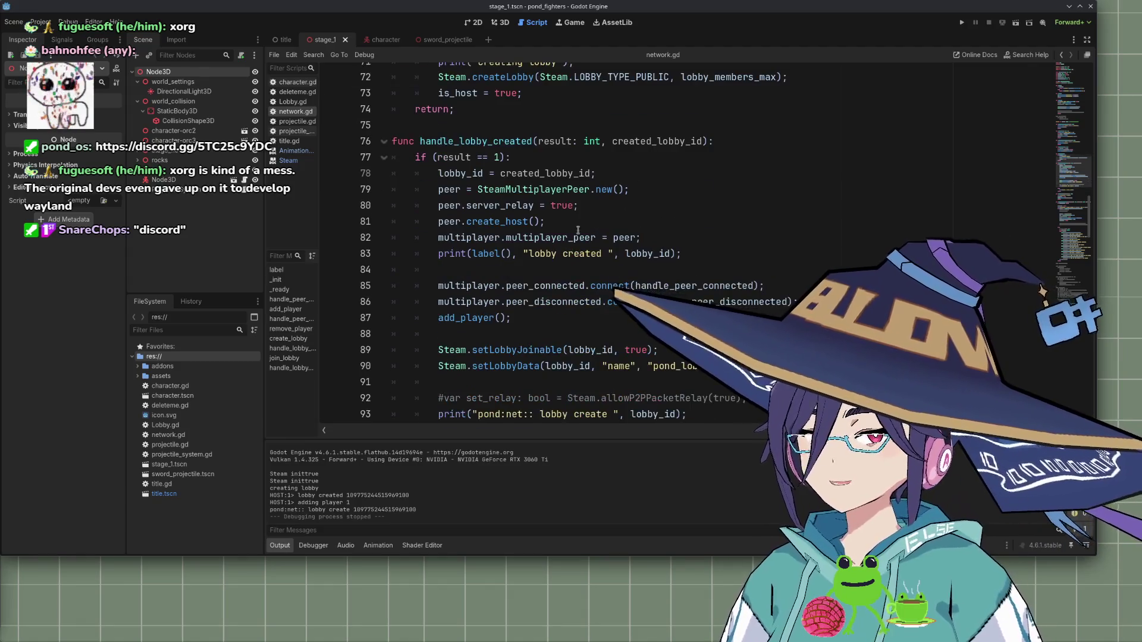
pyautogui.scroll(-5, 557, 229)
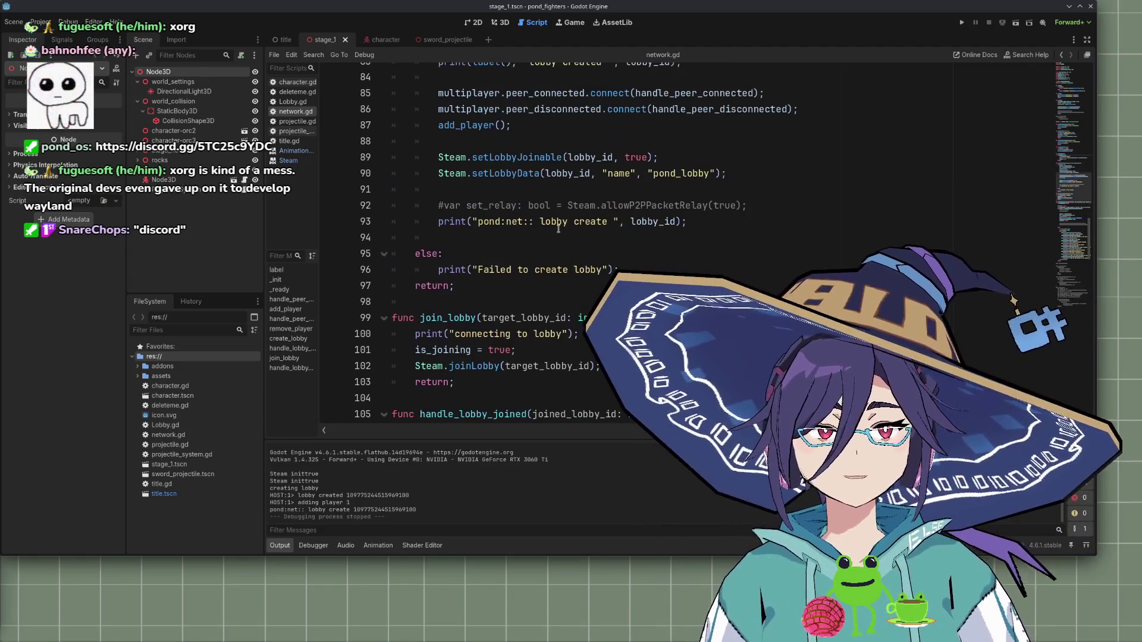
pyautogui.scroll(4, 566, 231)
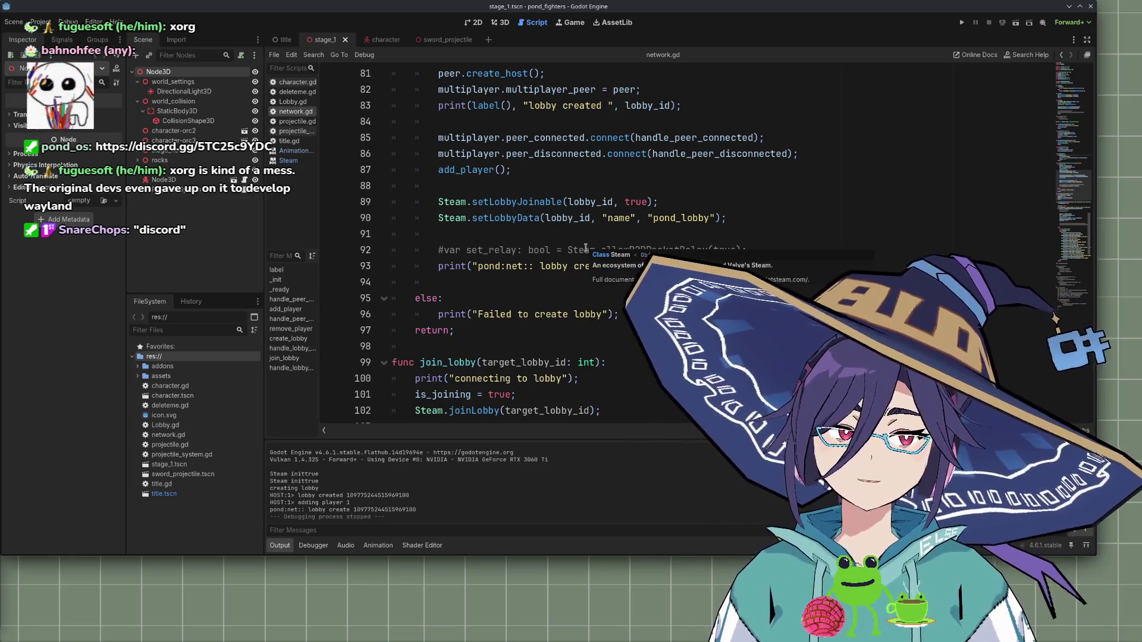
pyautogui.scroll(2, 600, 298)
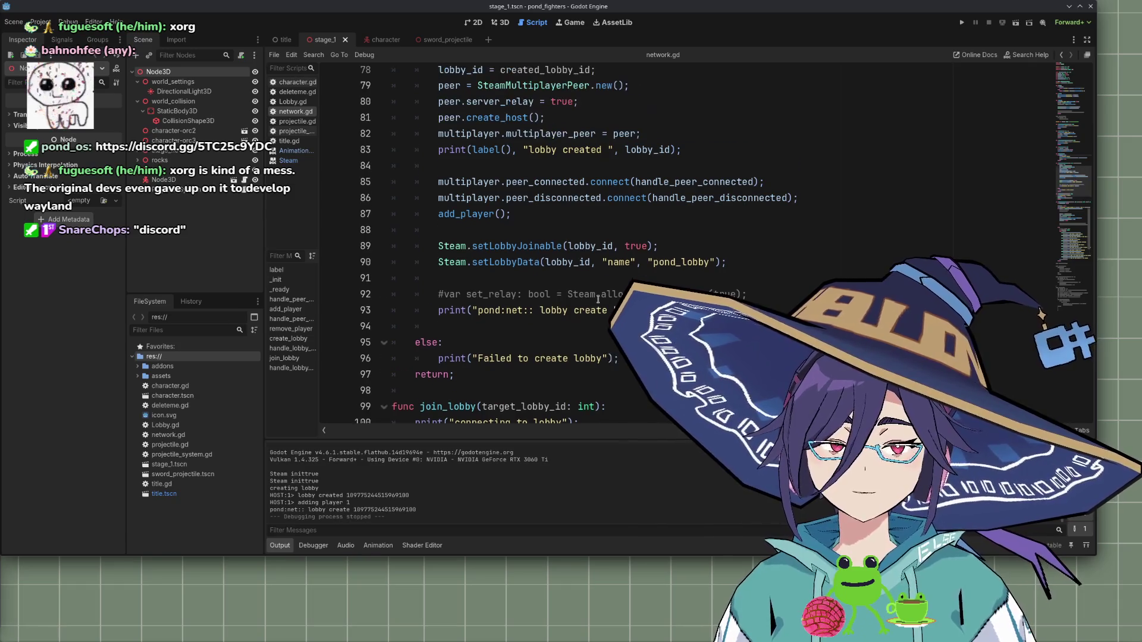
pyautogui.scroll(3, 589, 299)
pyautogui.scroll(-7, 576, 301)
pyautogui.scroll(-14, 575, 301)
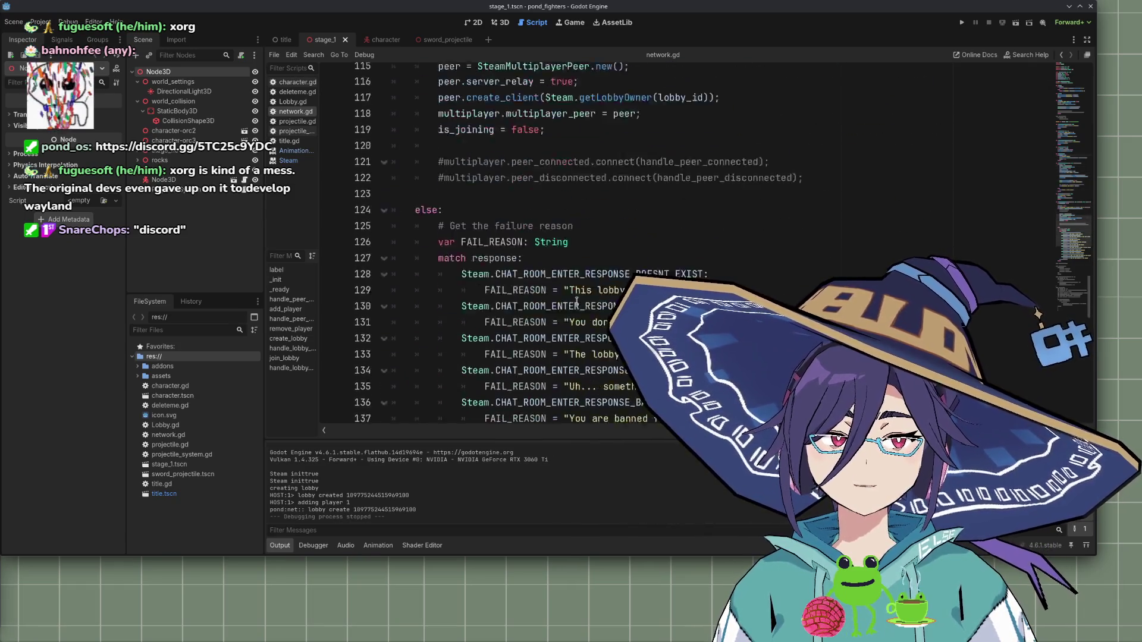
pyautogui.scroll(8, 575, 301)
pyautogui.scroll(5, 575, 301)
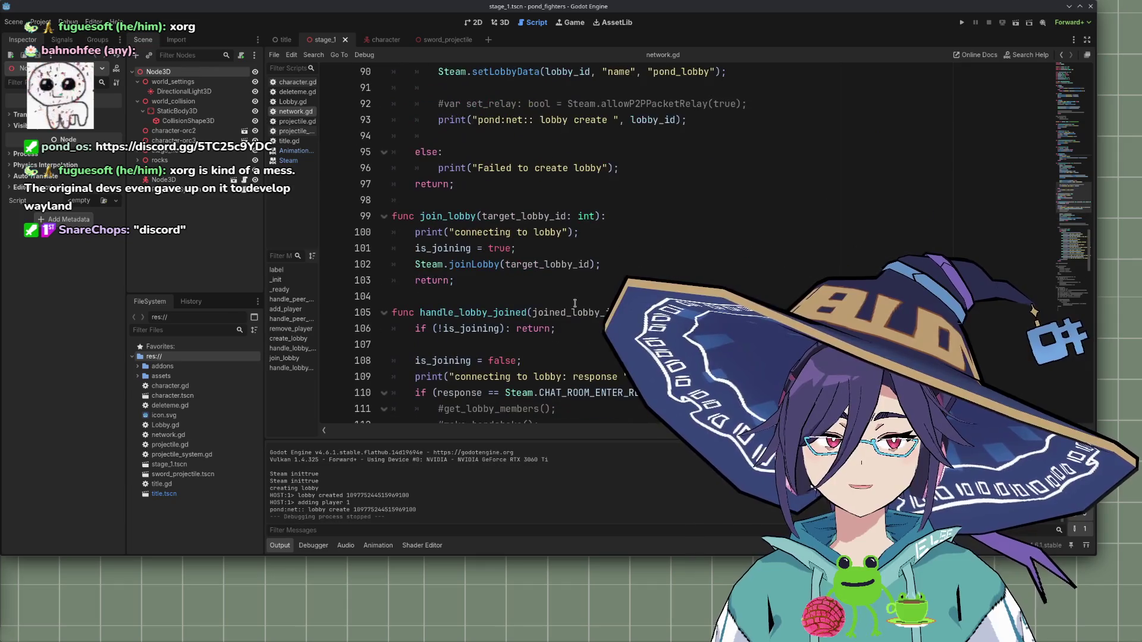
pyautogui.scroll(4, 574, 303)
pyautogui.scroll(-11, 575, 305)
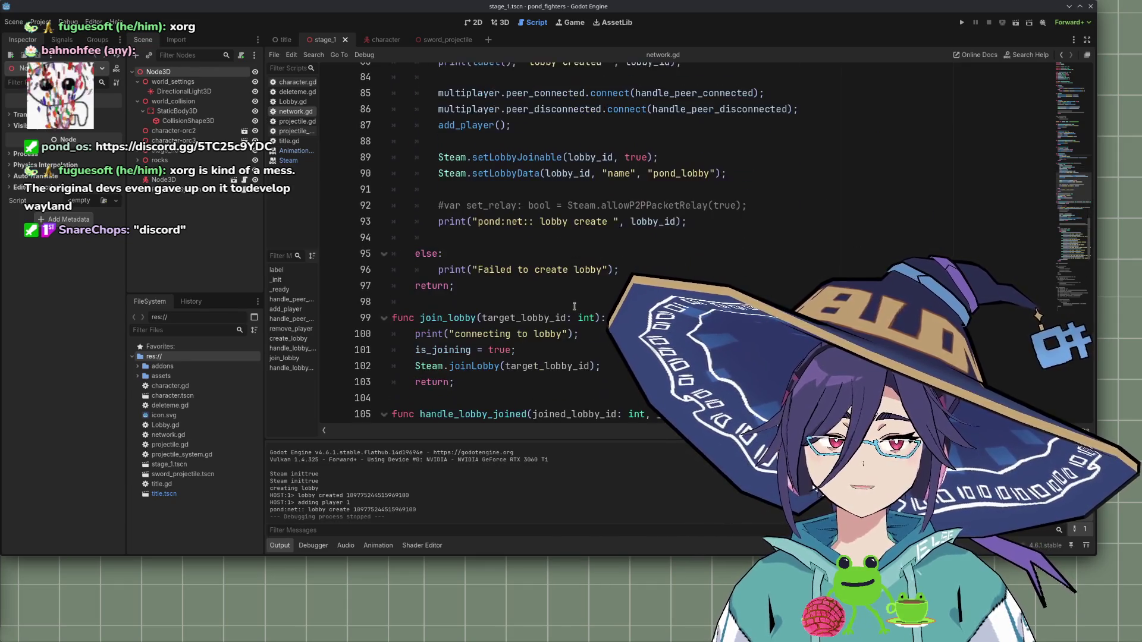
pyautogui.scroll(-6, 575, 307)
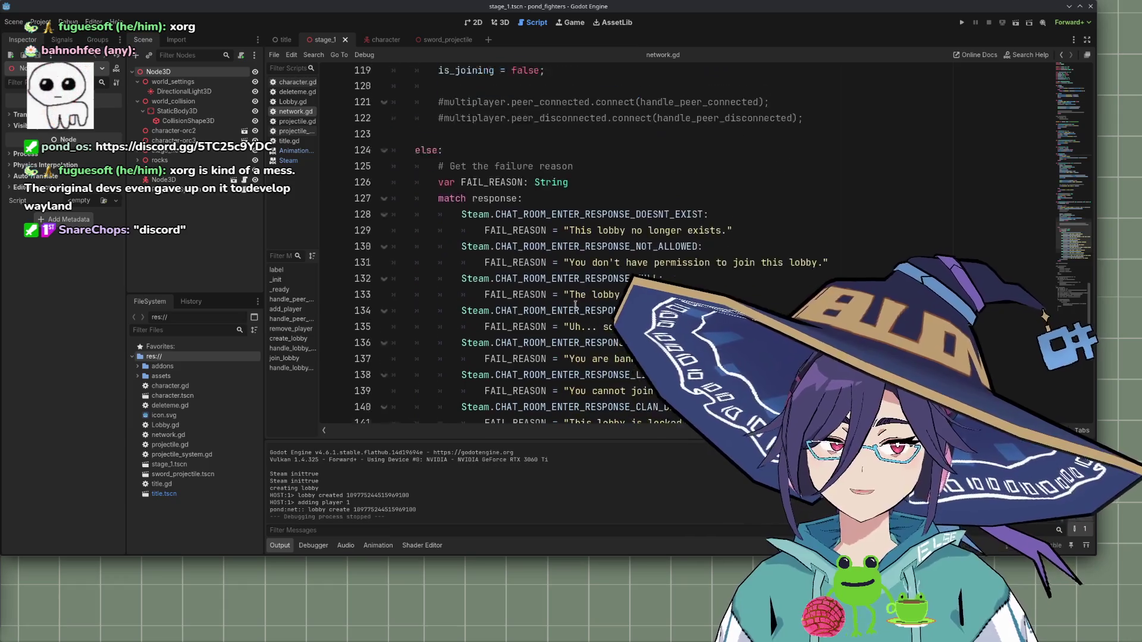
pyautogui.scroll(4, 576, 307)
pyautogui.scroll(9, 575, 307)
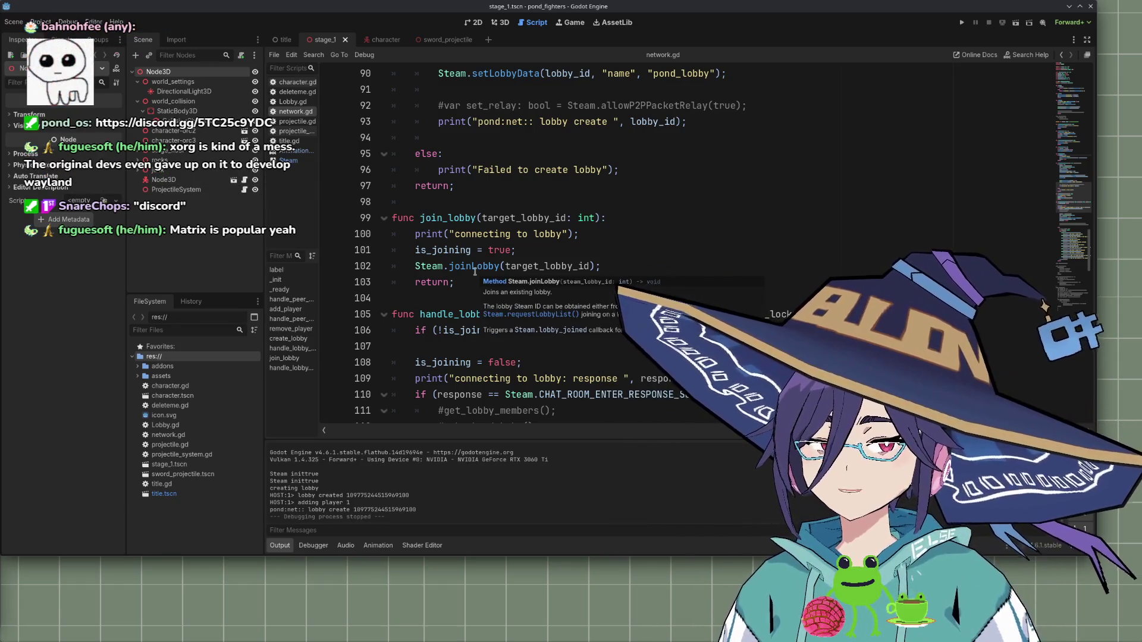
pyautogui.click(556, 251)
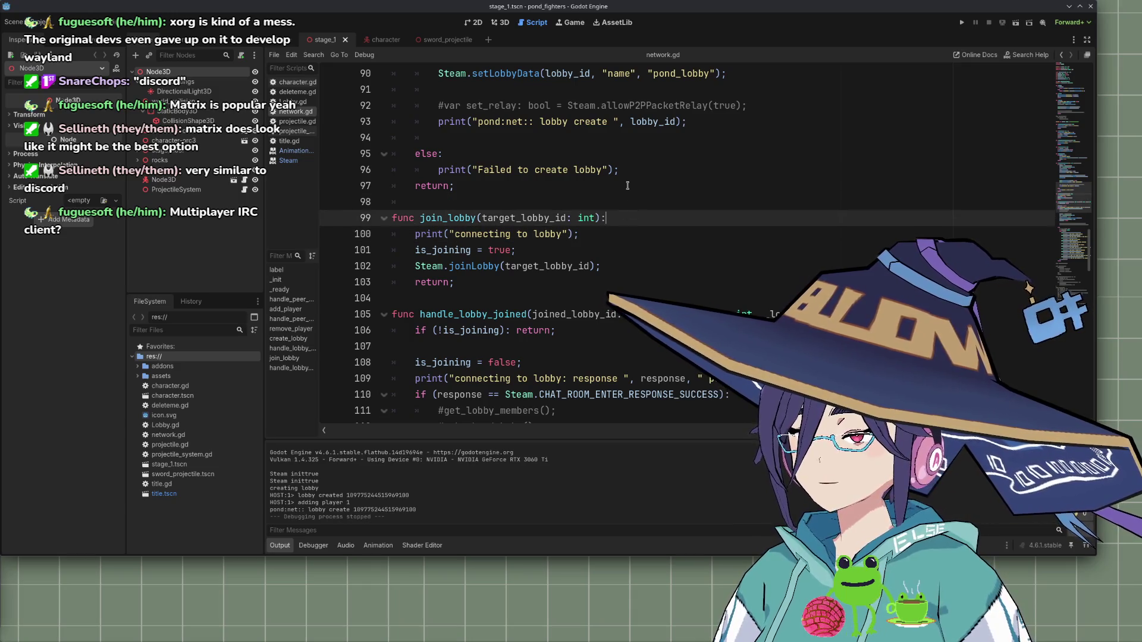
pyautogui.click(641, 165)
pyautogui.scroll(3, 641, 164)
pyautogui.click(760, 249)
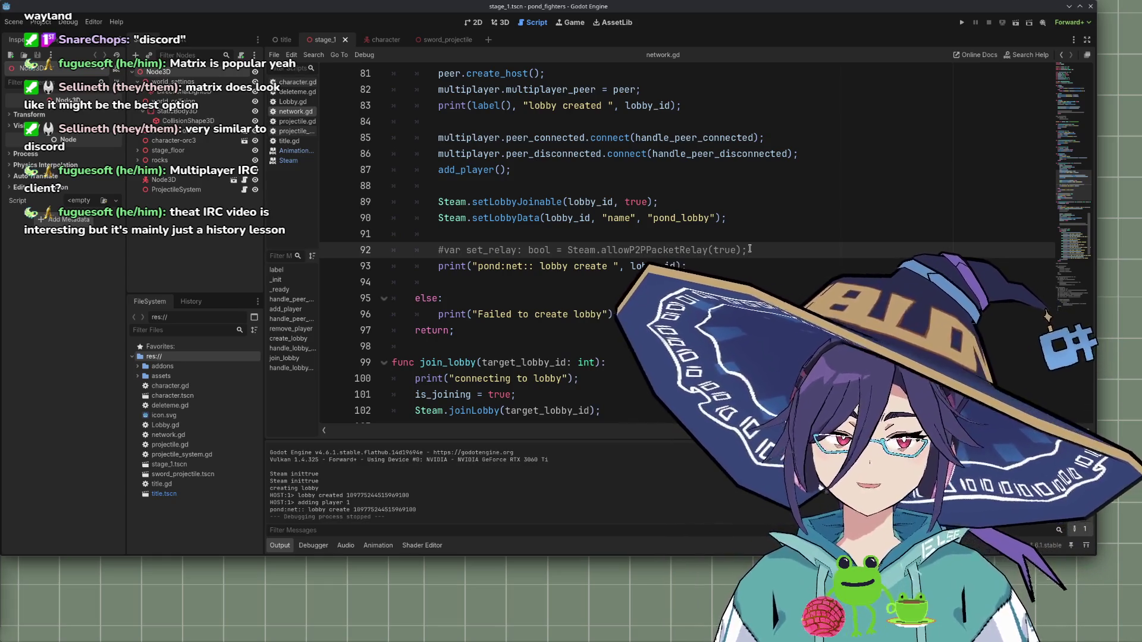
pyautogui.click(786, 240)
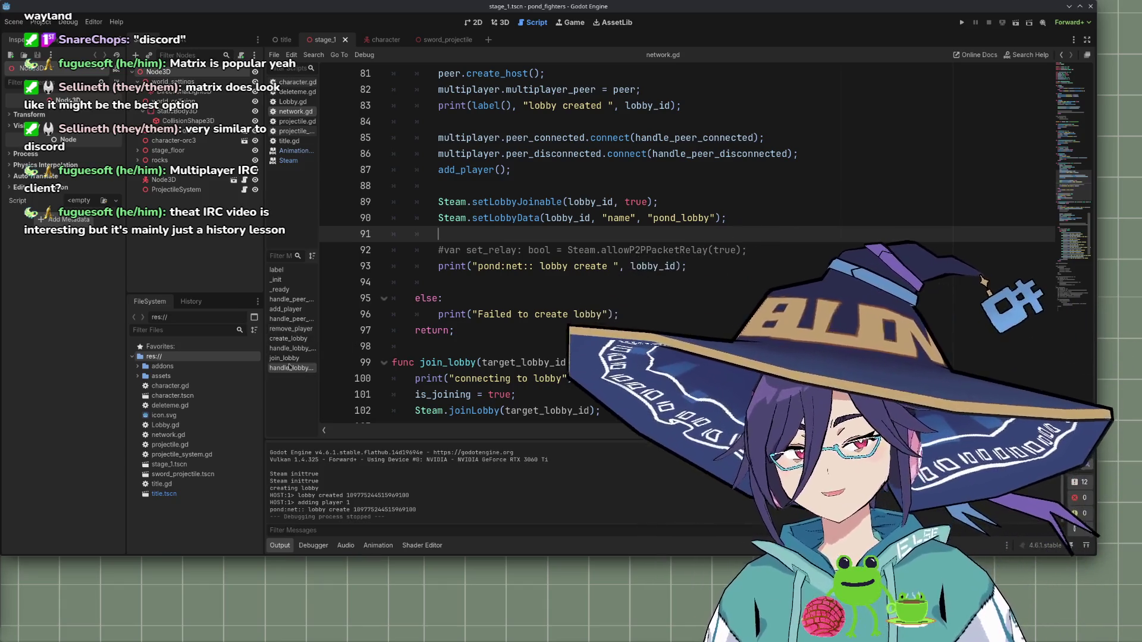
pyautogui.scroll(-1, 521, 359)
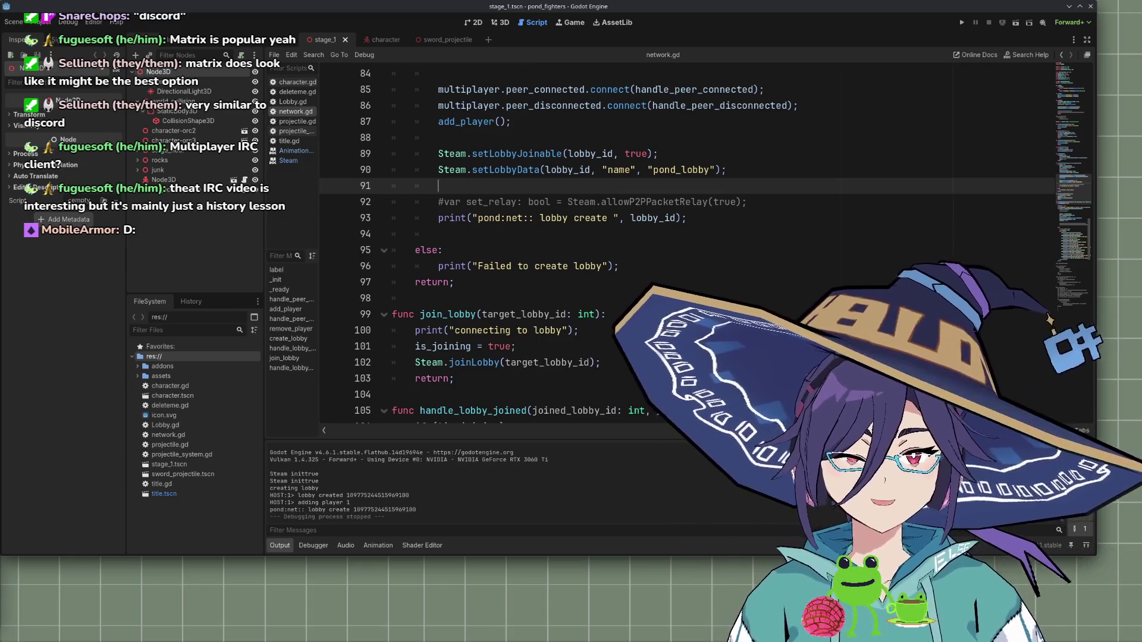
pyautogui.click(618, 286)
pyautogui.scroll(4, 655, 283)
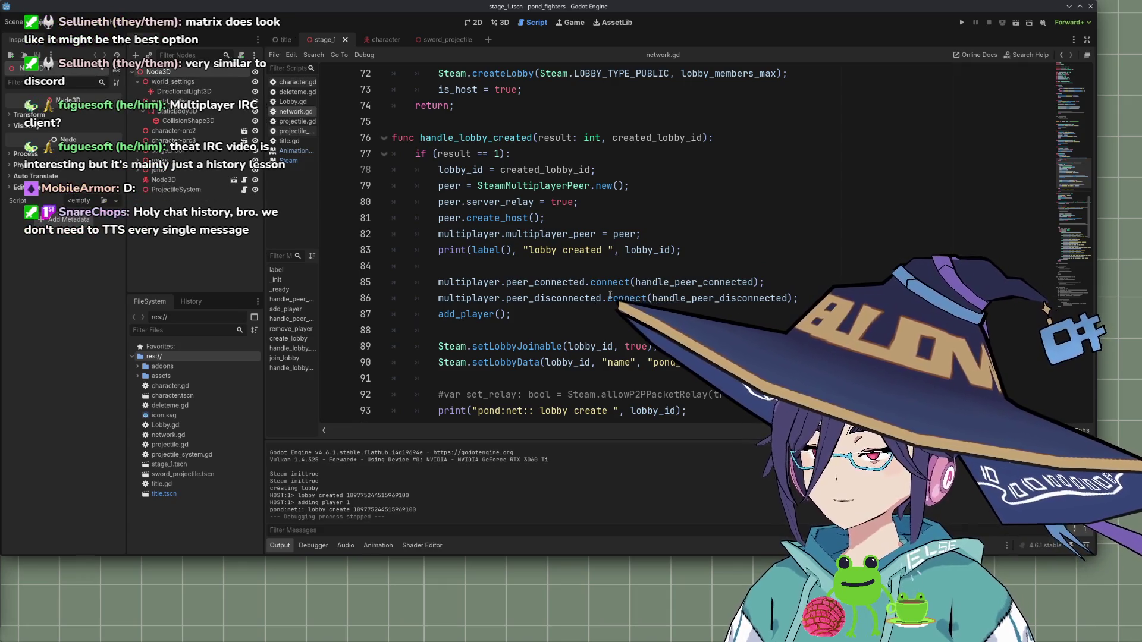
pyautogui.scroll(-2, 596, 304)
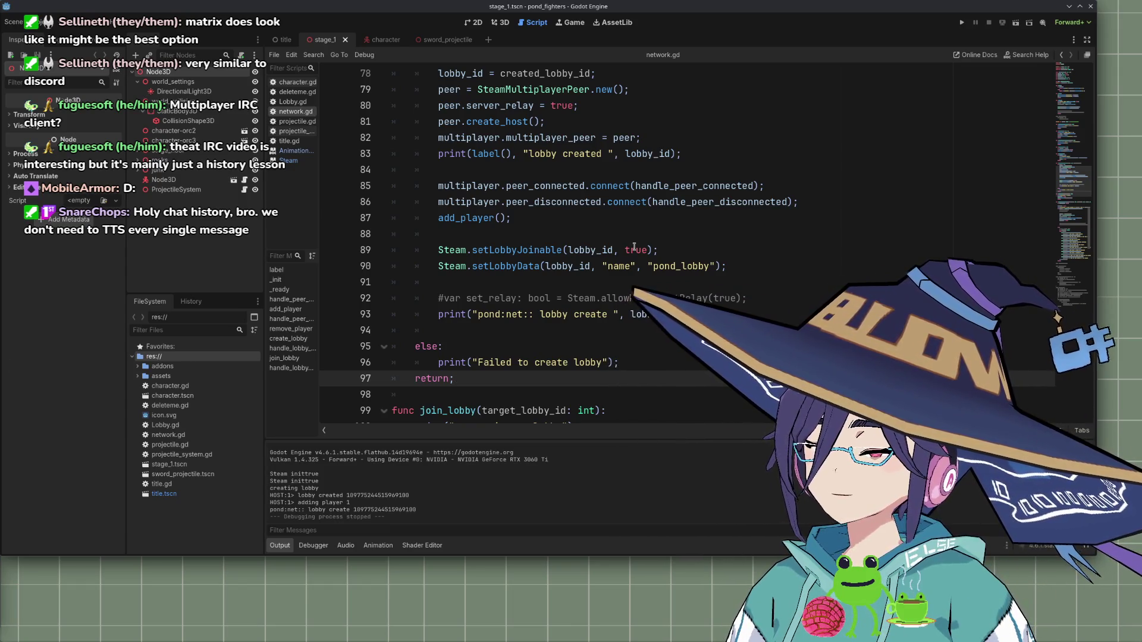
pyautogui.click(962, 22)
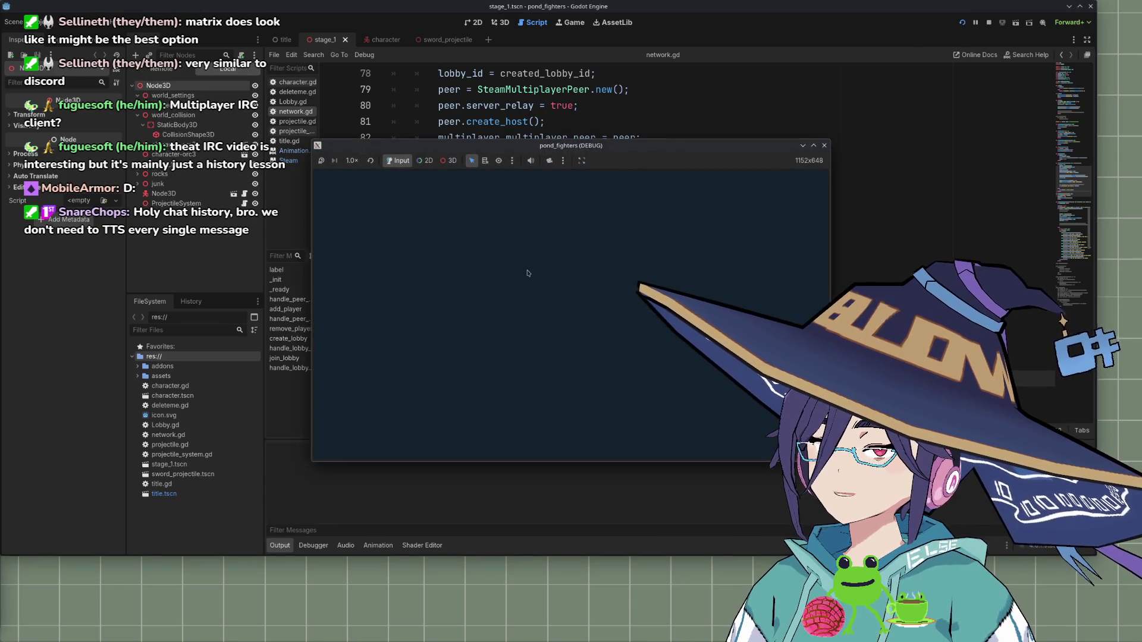
pyautogui.click(352, 256)
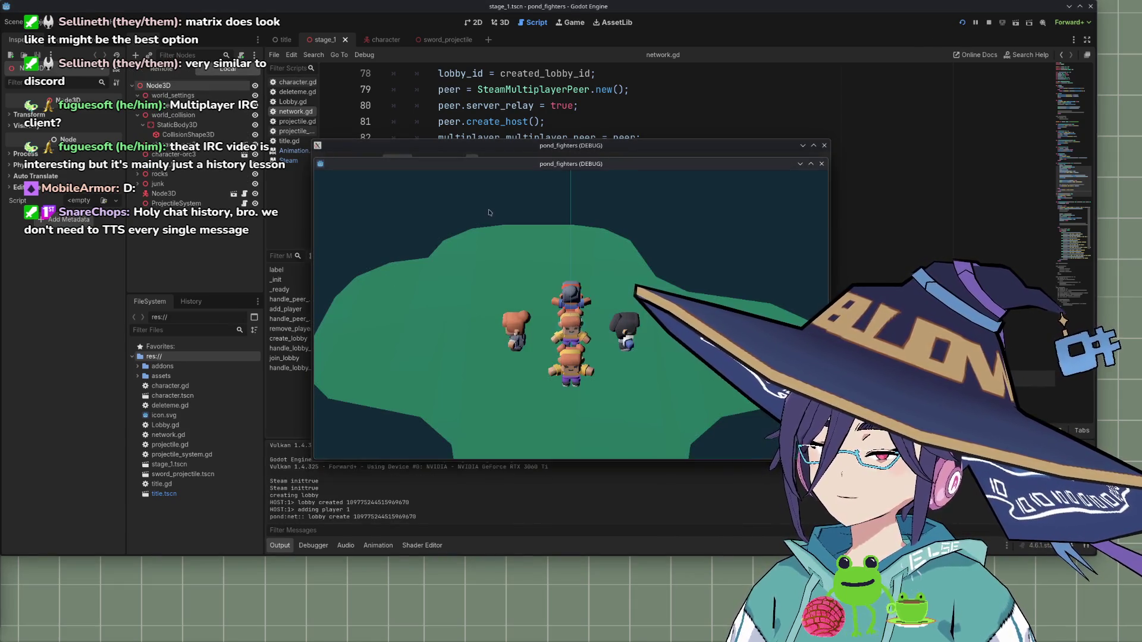
pyautogui.click(413, 493)
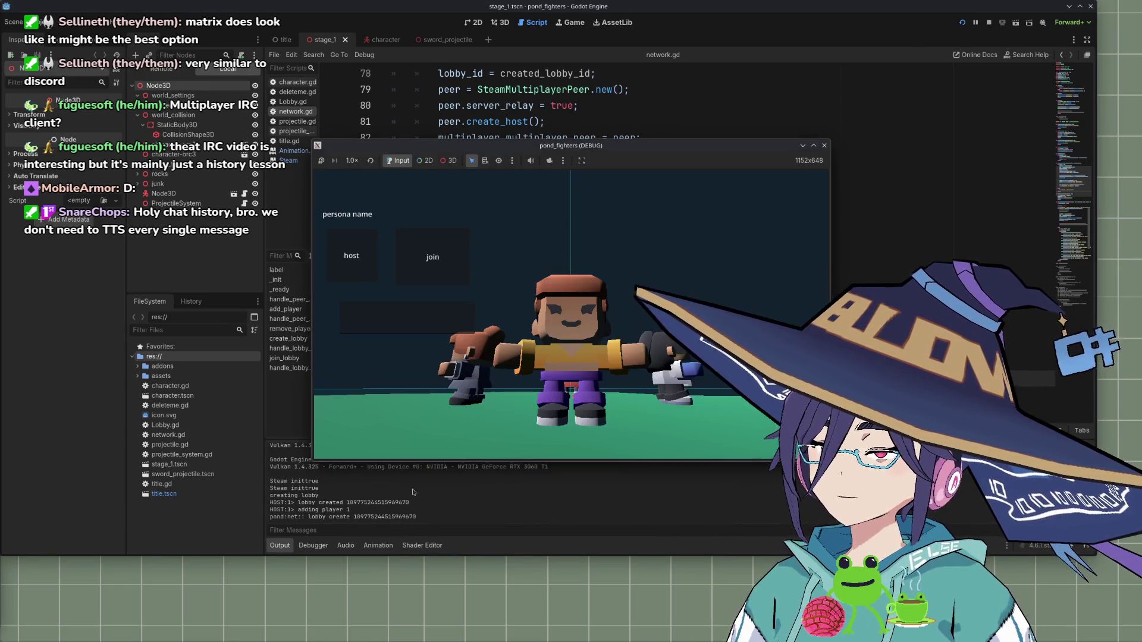
pyautogui.click(825, 145)
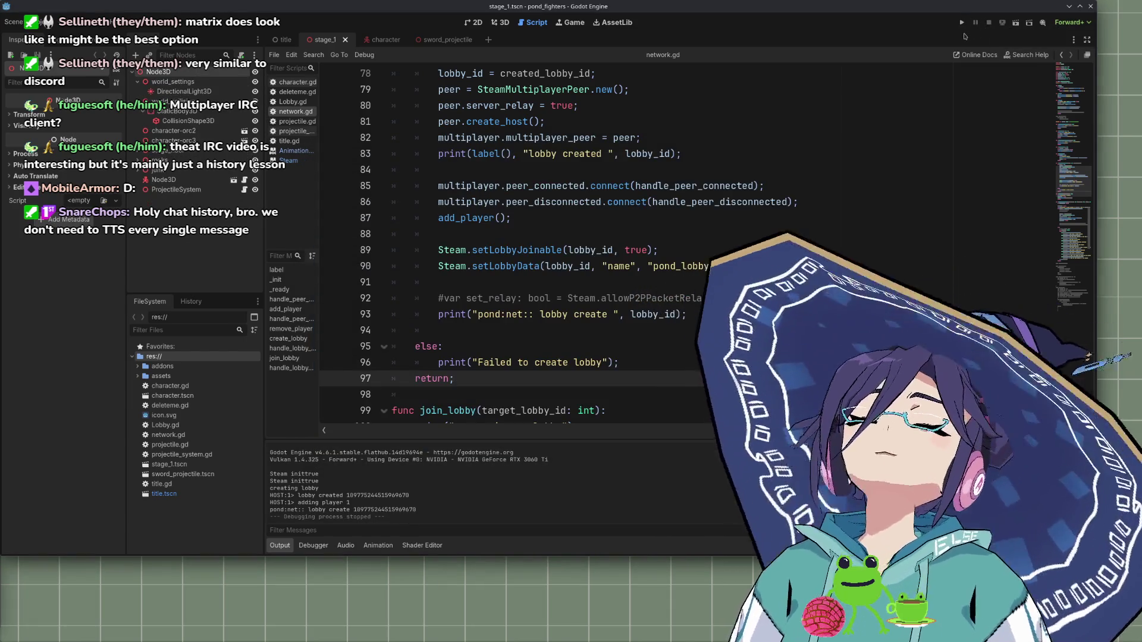
pyautogui.click(962, 22)
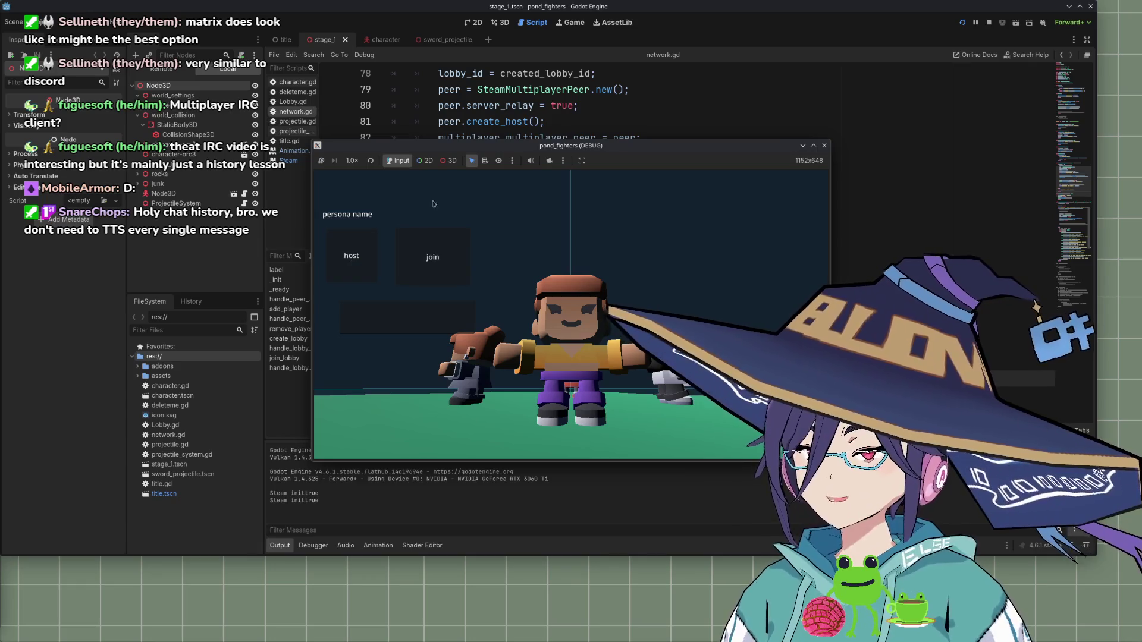
pyautogui.moveTo(488, 146)
pyautogui.mouseDown()
pyautogui.moveTo(465, 172)
pyautogui.moveTo(501, 145)
pyautogui.moveTo(555, 148)
pyautogui.mouseUp()
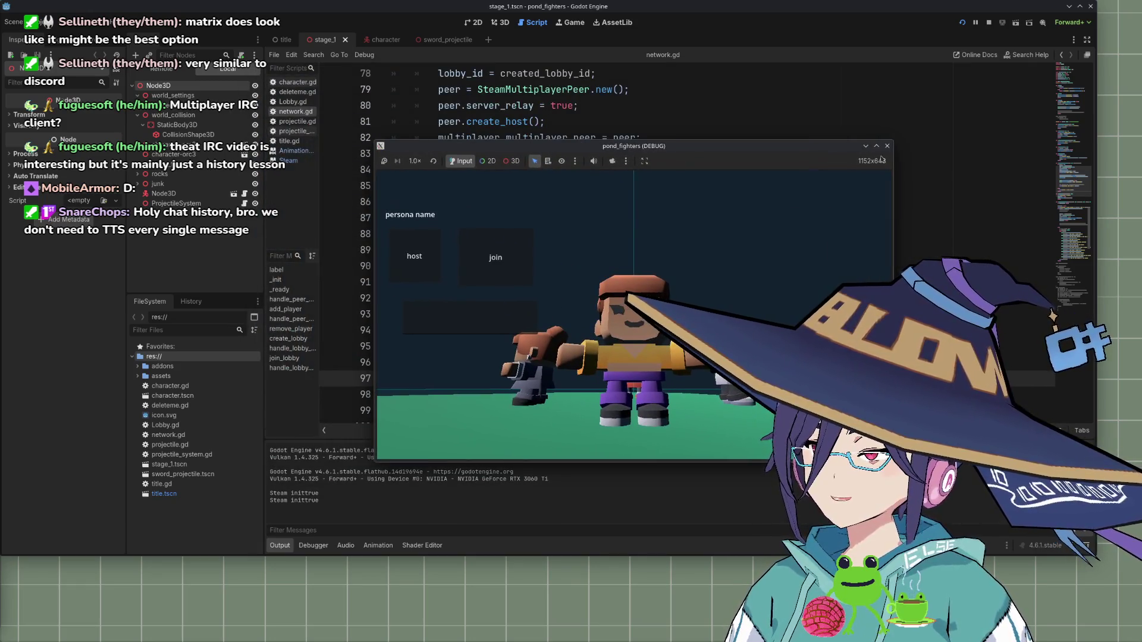
pyautogui.click(962, 24)
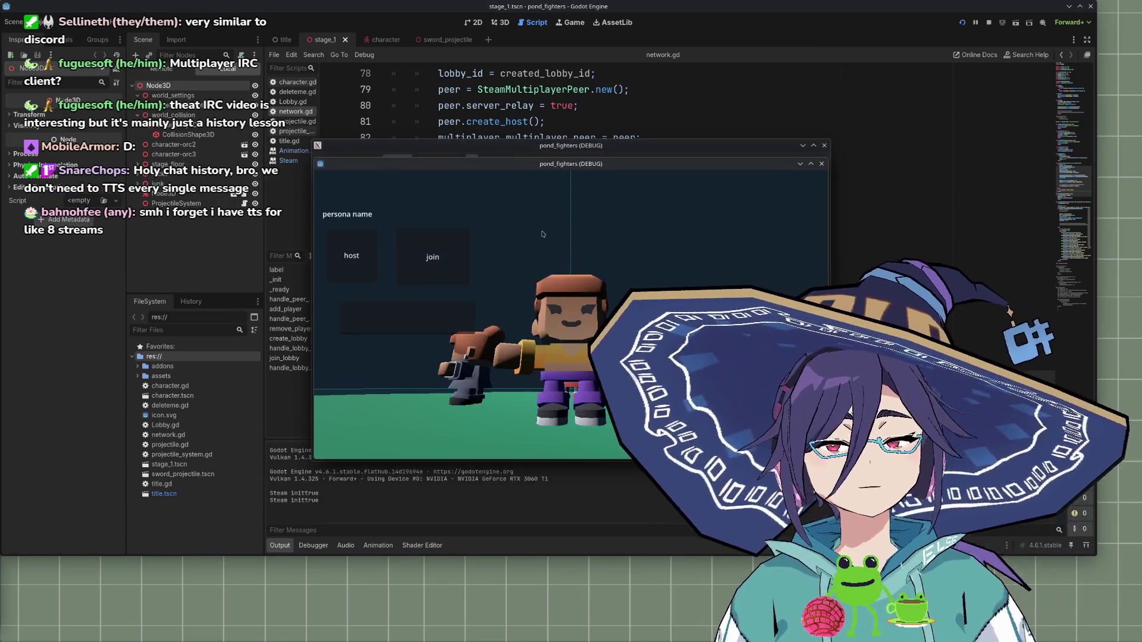
pyautogui.moveTo(540, 166); pyautogui.dragTo(711, 200)
pyautogui.click(542, 335)
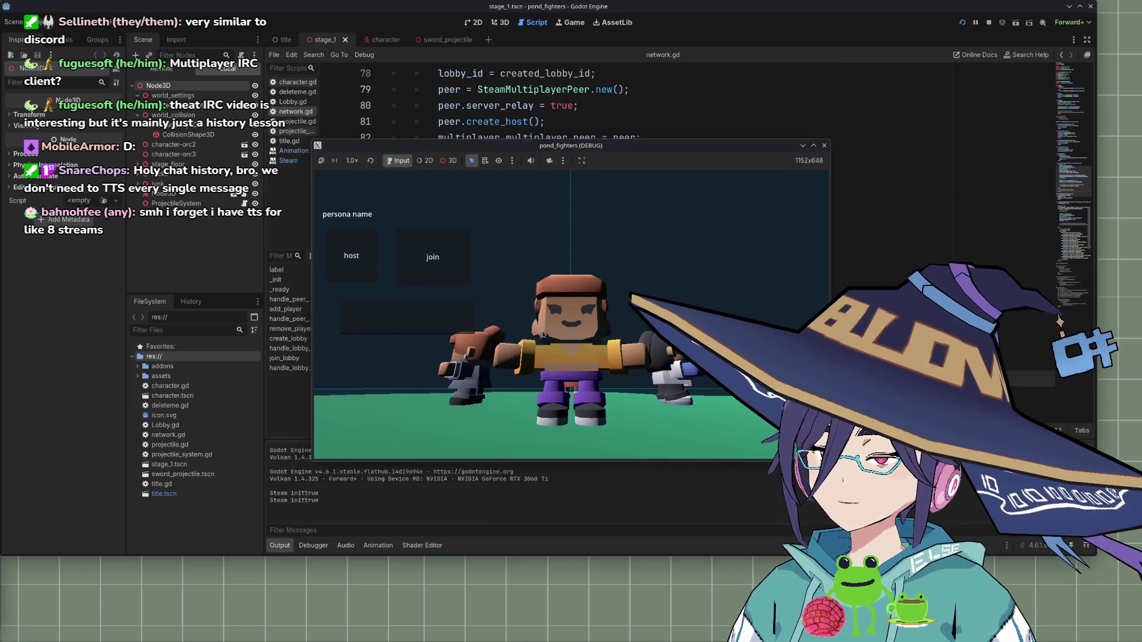
pyautogui.moveTo(823, 145); pyautogui.dragTo(626, 131)
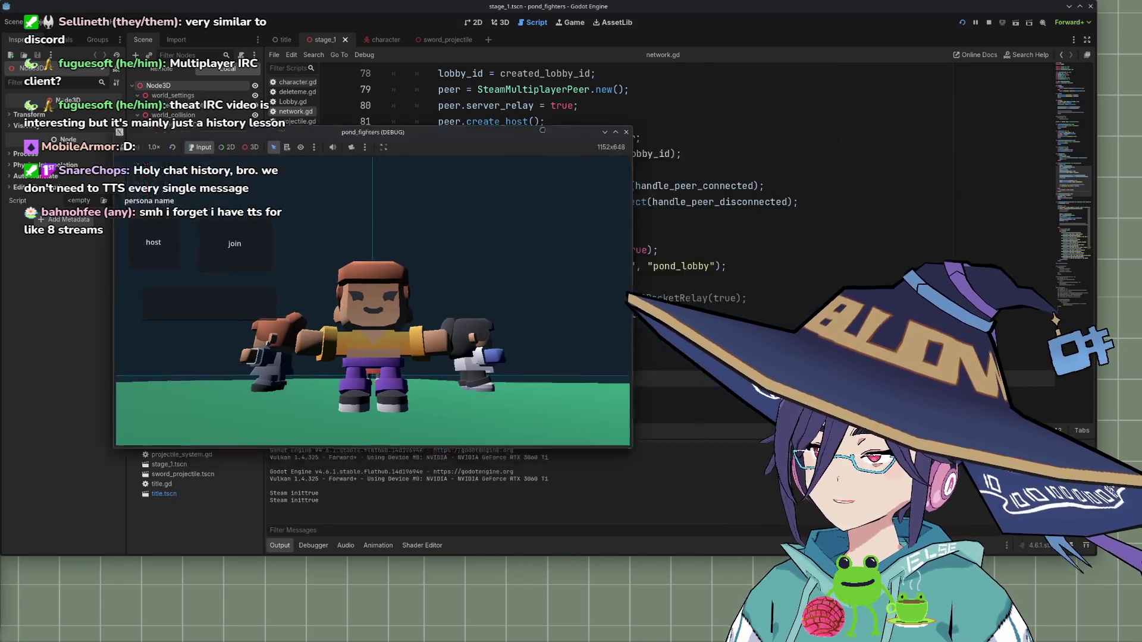
pyautogui.click(625, 131)
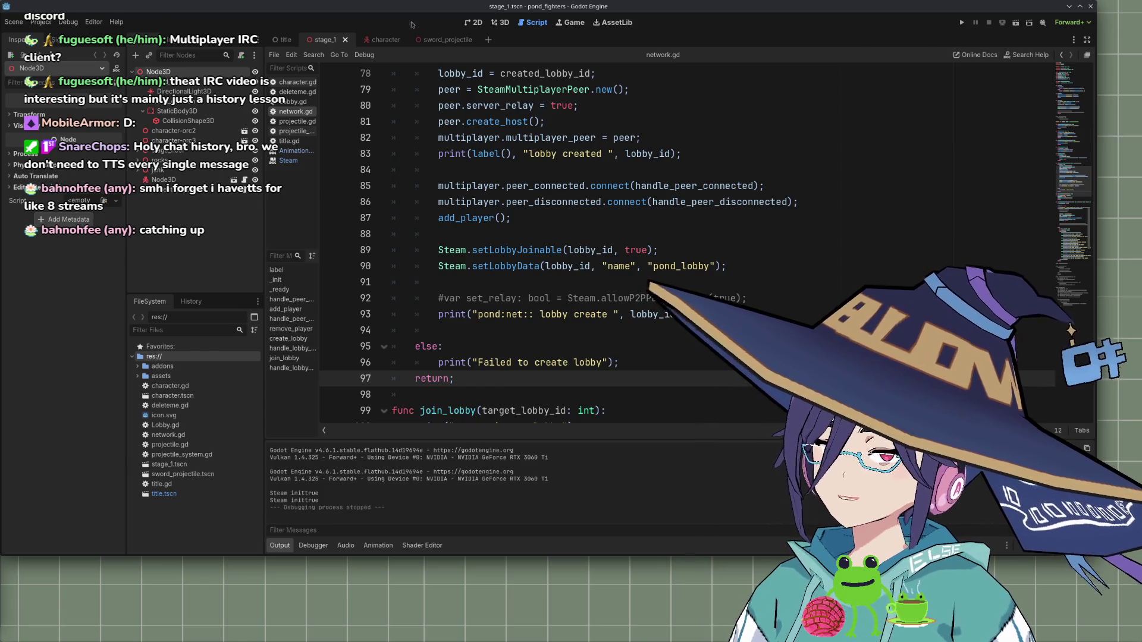
# Reload the project, then add a Linux export preset and enlarge the Export dialog
pyautogui.click(41, 22)
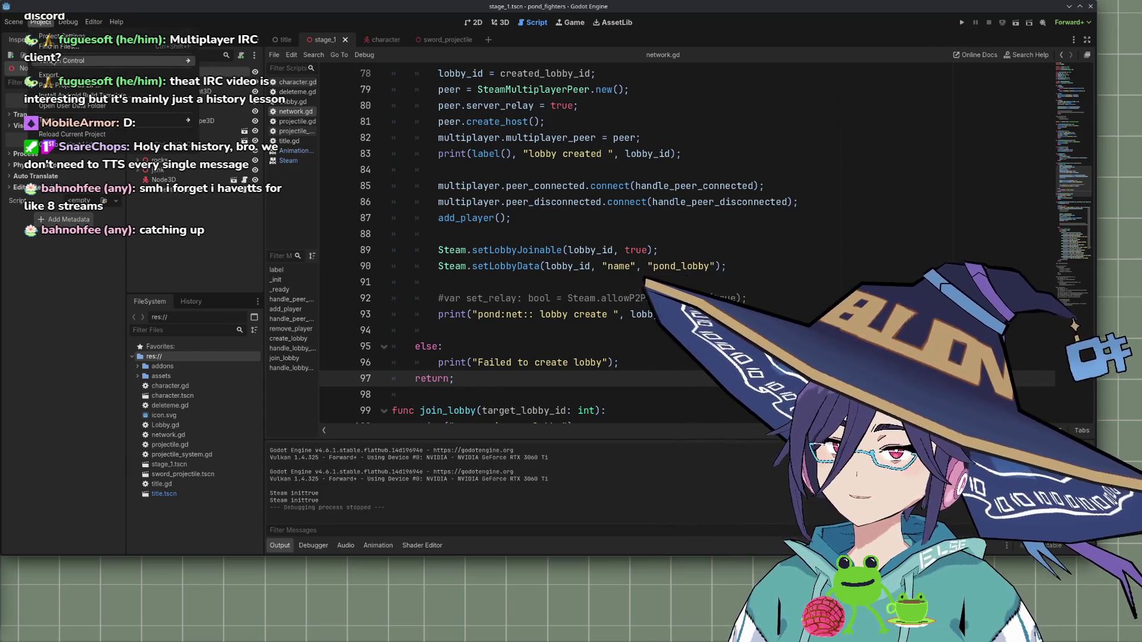
pyautogui.click(71, 133)
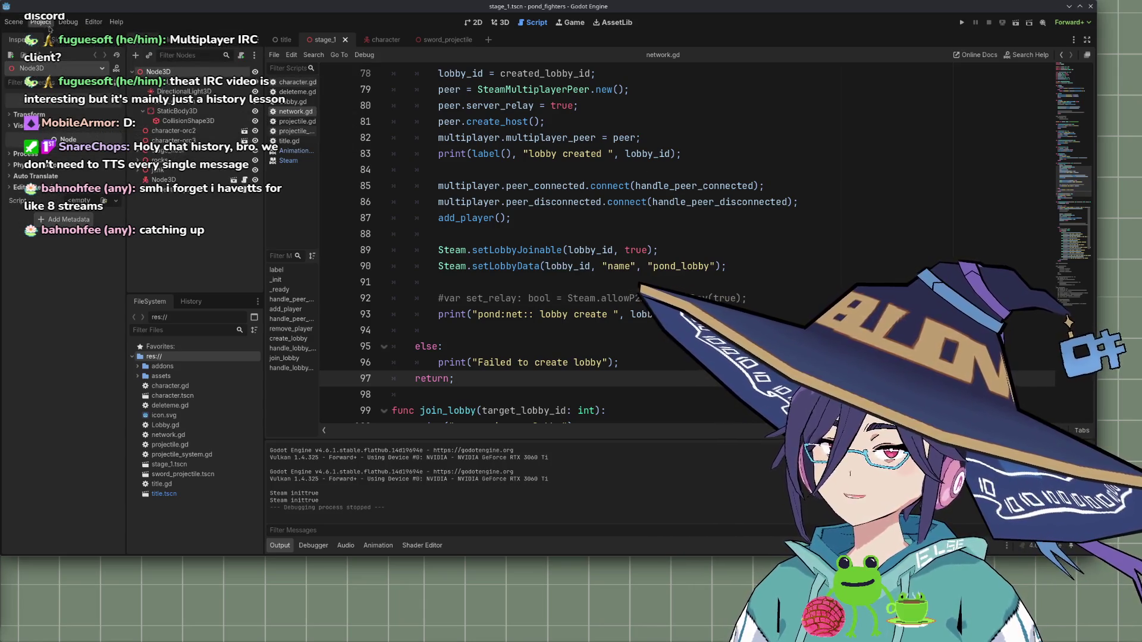
pyautogui.click(41, 22)
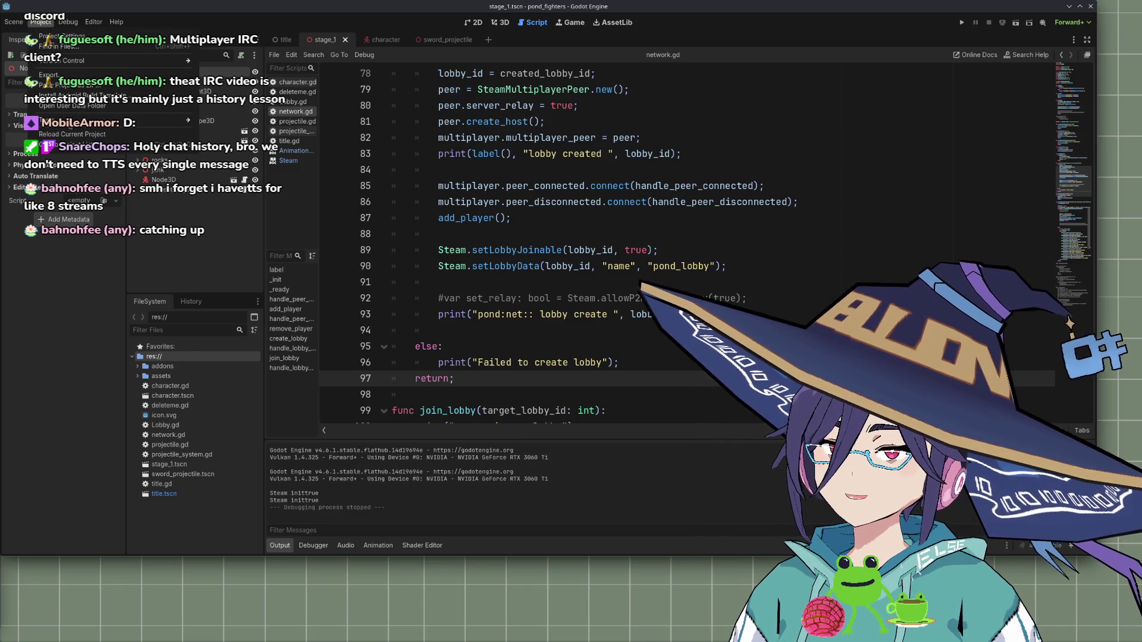
pyautogui.moveTo(24, 24)
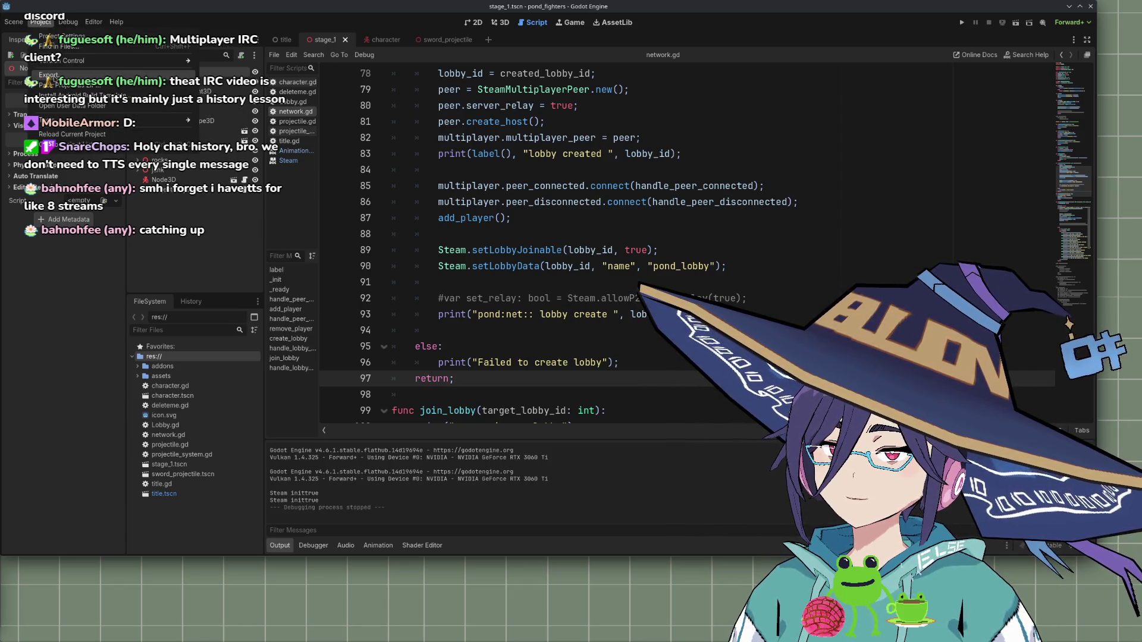
pyautogui.click(50, 75)
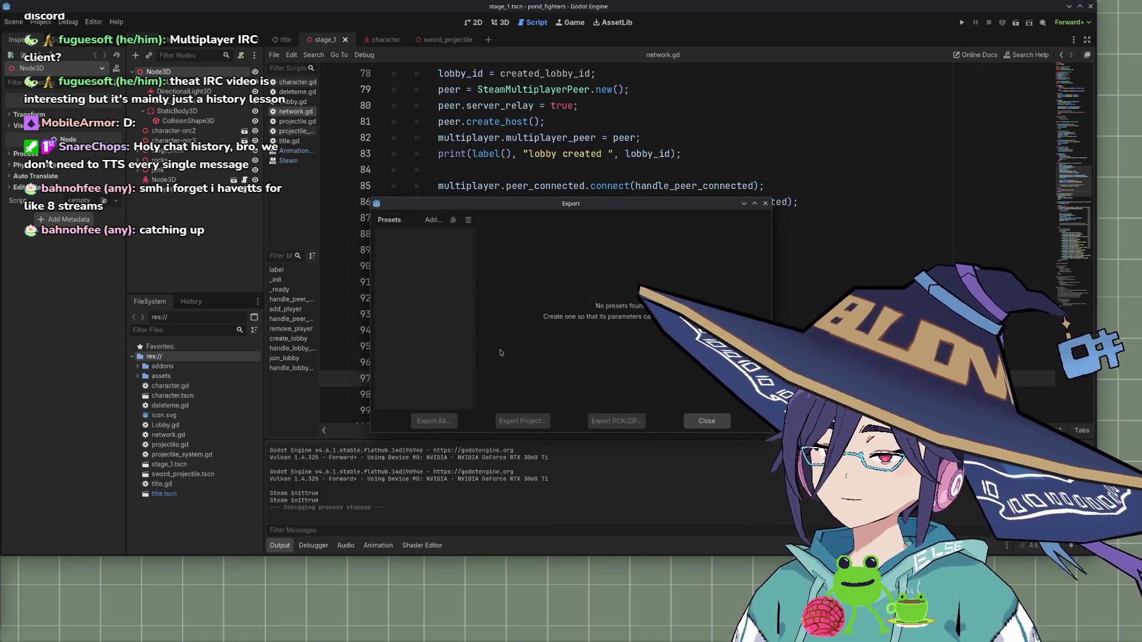
pyautogui.click(432, 220)
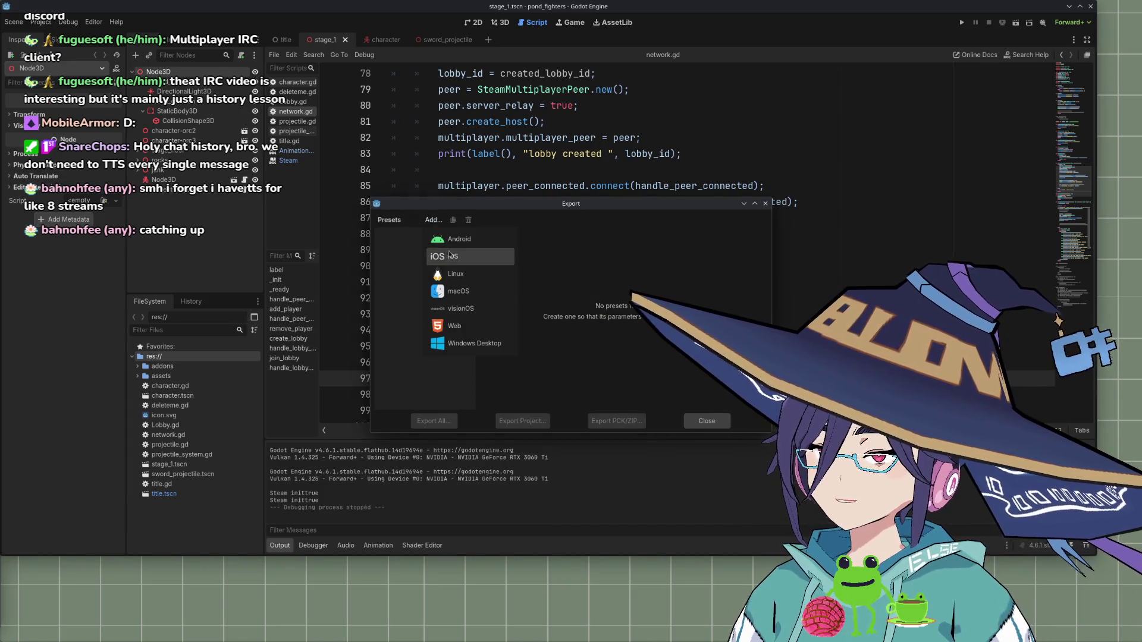
pyautogui.click(457, 277)
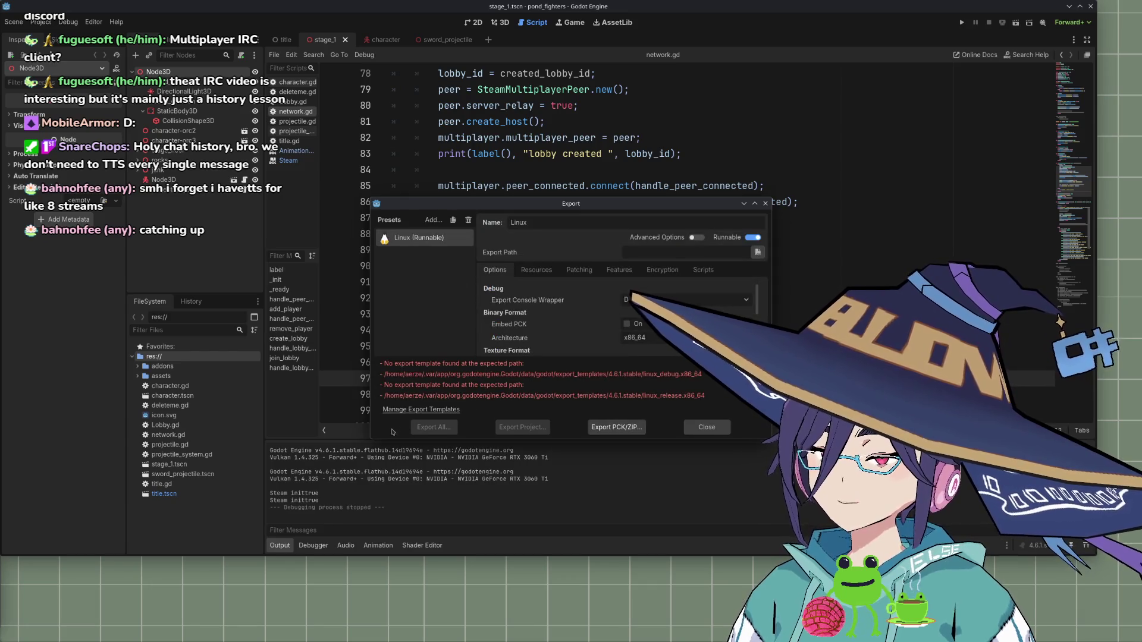
pyautogui.moveTo(371, 439); pyautogui.dragTo(279, 518)
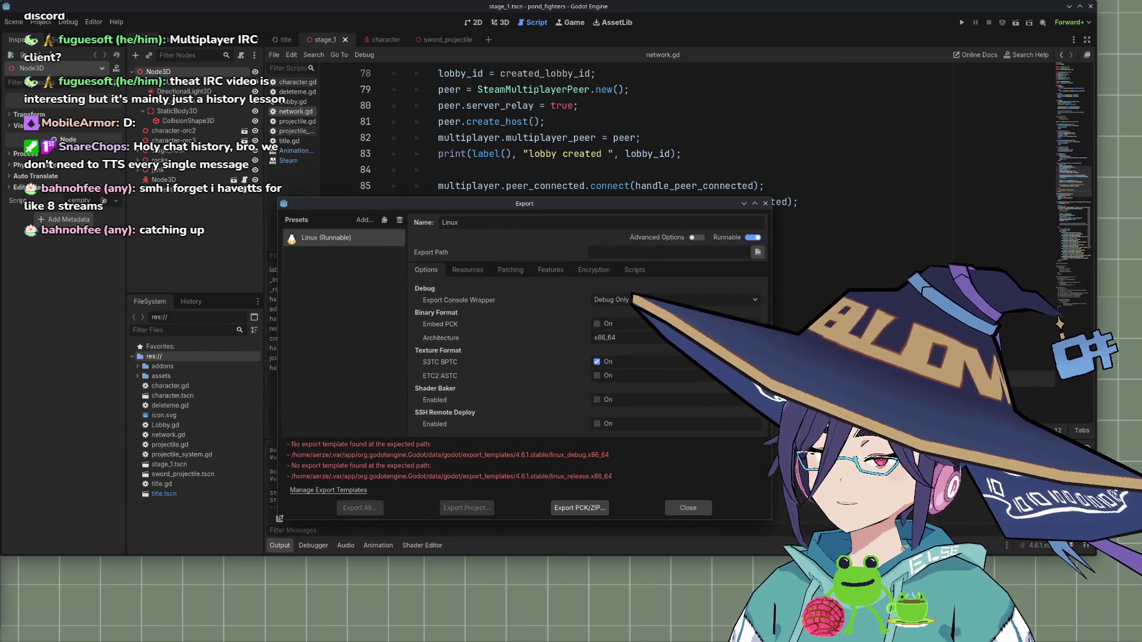
# Download and install the 4.6.1.stable export templates from the Template Manager
pyautogui.click(326, 492)
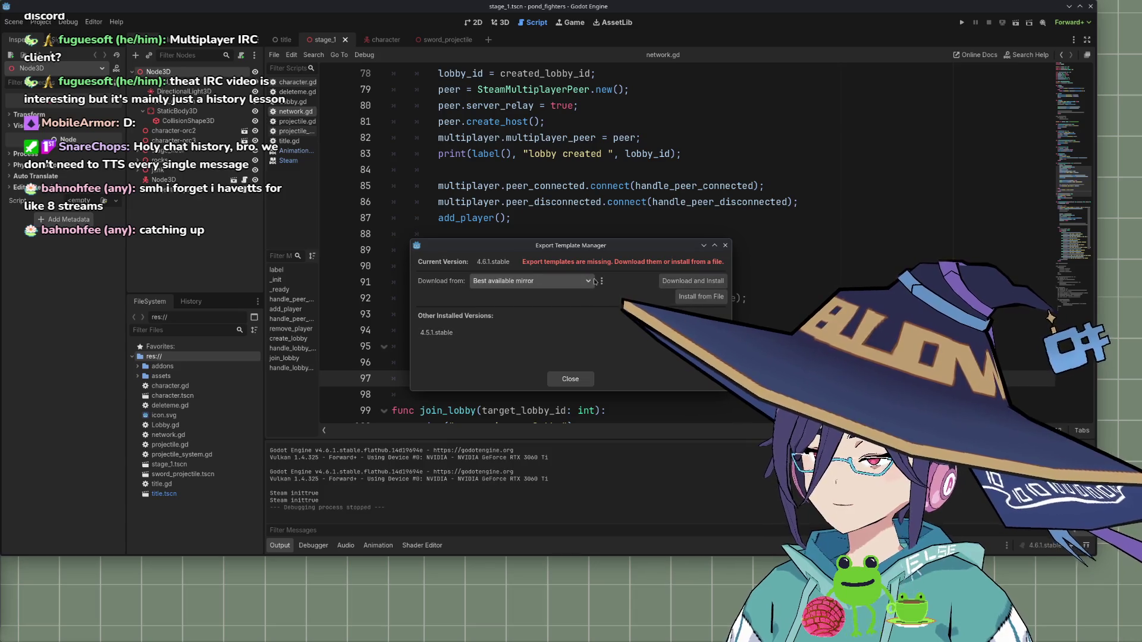
pyautogui.click(681, 282)
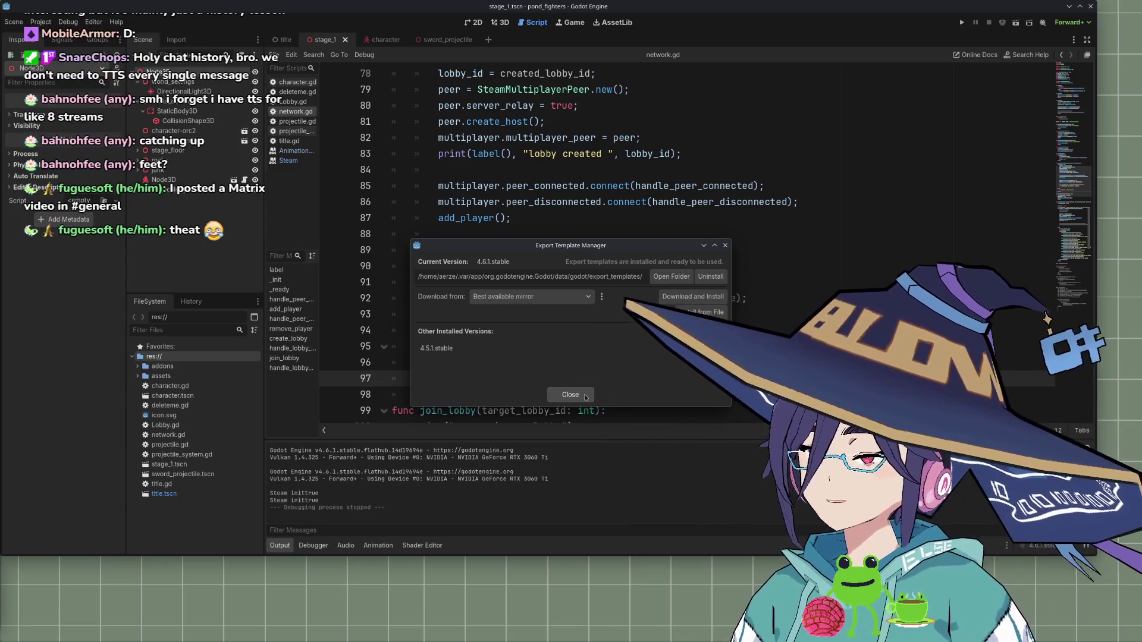
pyautogui.click(571, 395)
pyautogui.click(4, 20)
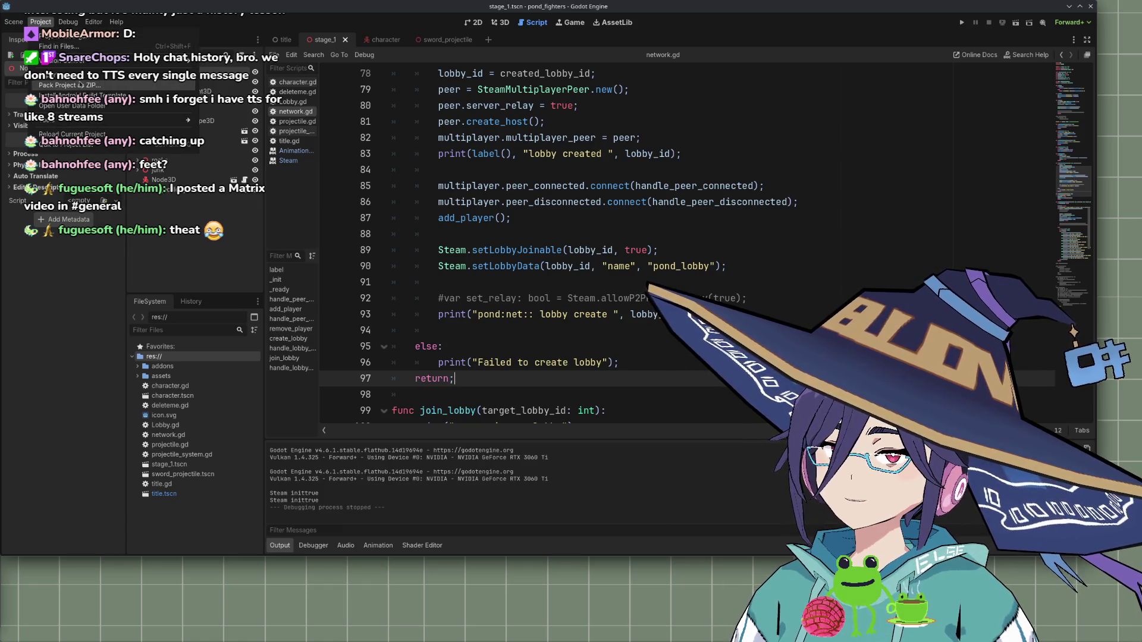
# Cancel Pack Project as ZIP and reopen Project > Export for the Linux preset
pyautogui.click(71, 86)
pyautogui.press('Escape')
pyautogui.click(40, 21)
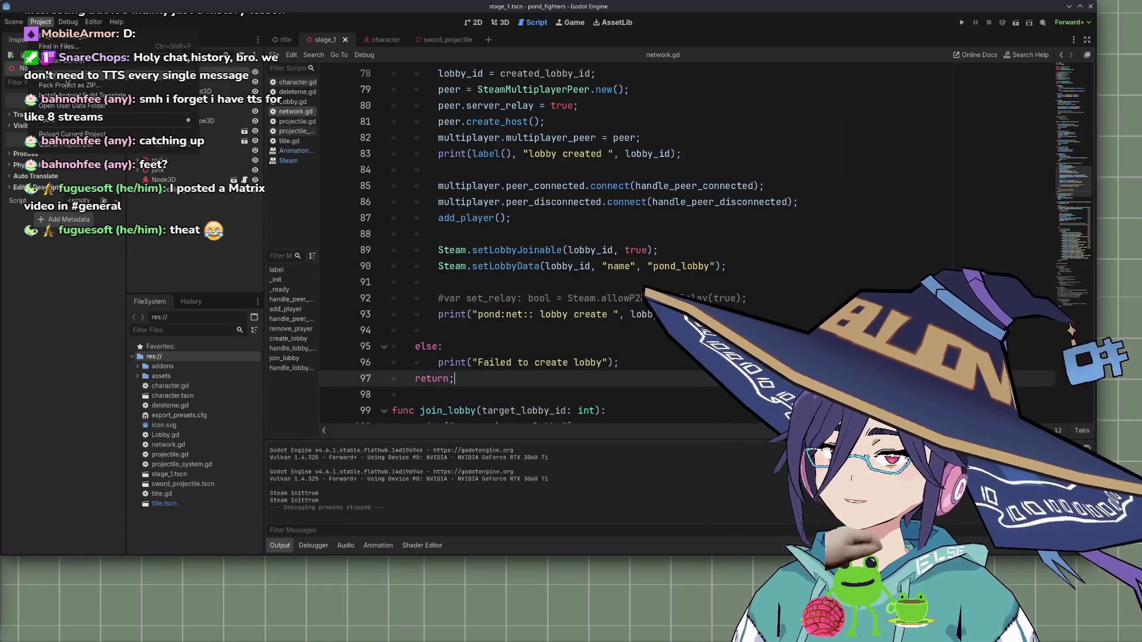
pyautogui.click(59, 75)
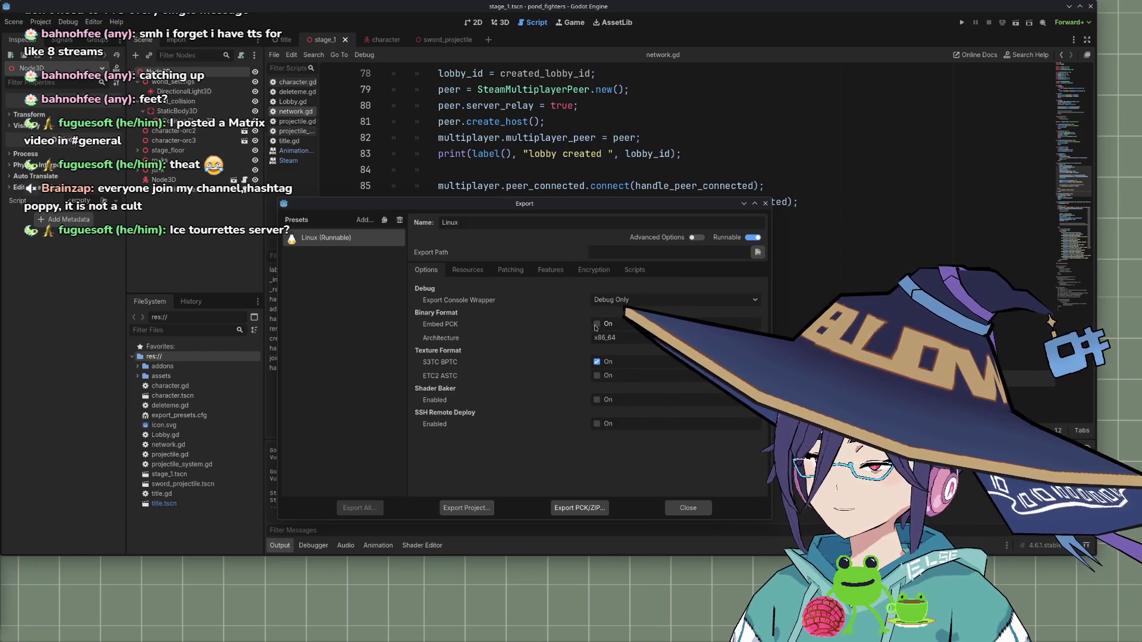
# Start the export, create a 'builds' folder under projects/, then cancel the save
pyautogui.click(480, 511)
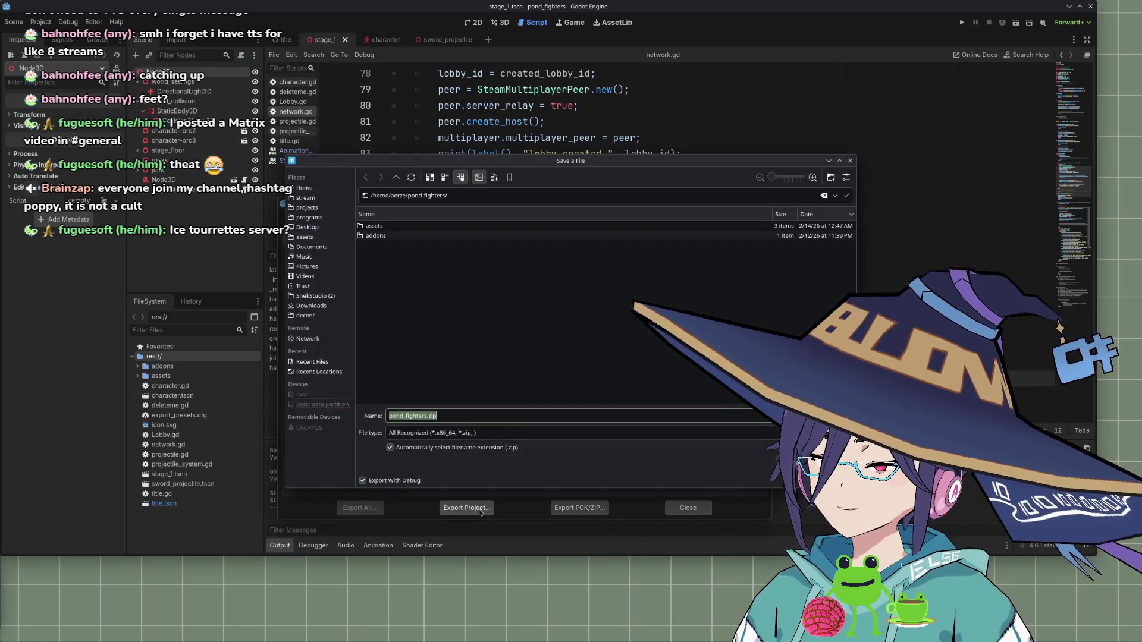
pyautogui.click(409, 197)
pyautogui.hotkey('shift', 'End')
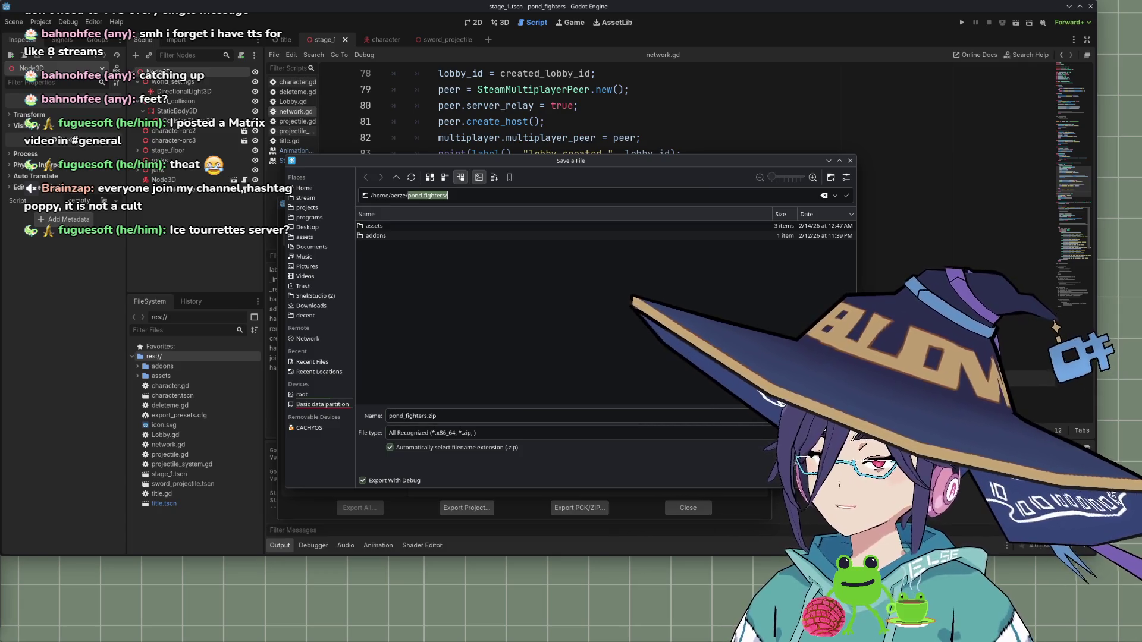
pyautogui.write('projects')
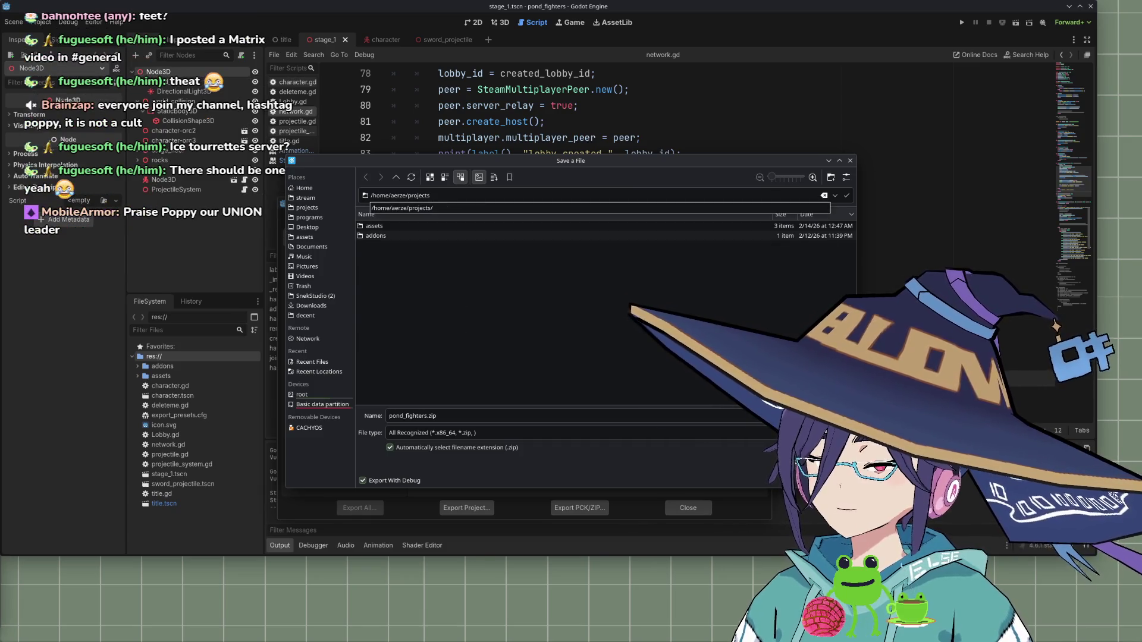
pyautogui.write('/')
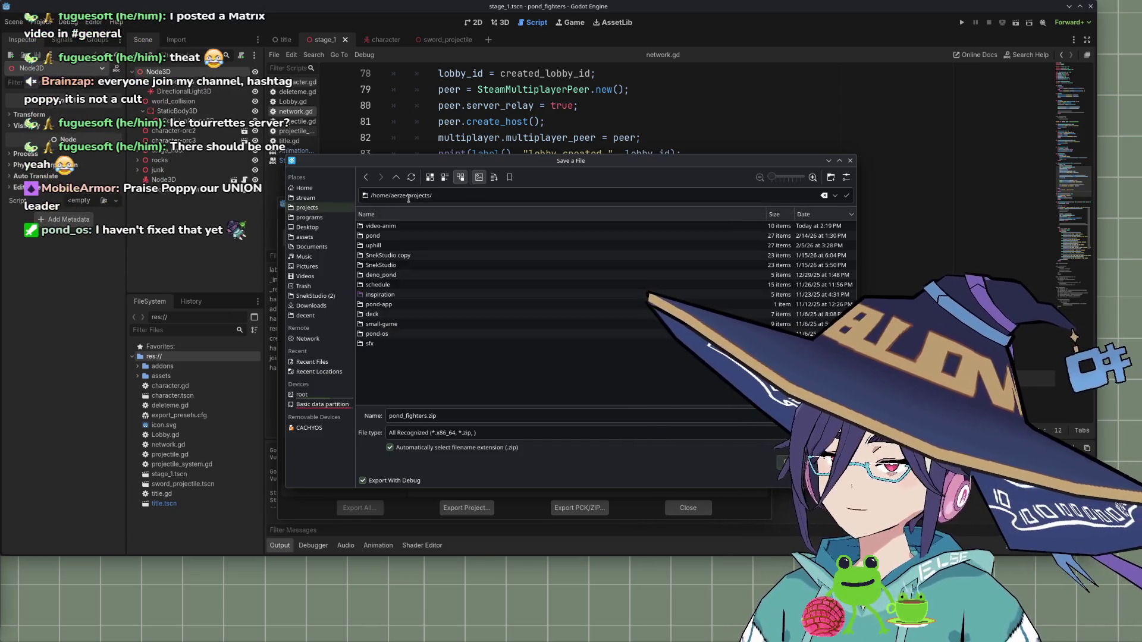
pyautogui.rightClick(405, 368)
pyautogui.moveTo(440, 374)
pyautogui.click(538, 375)
pyautogui.write('builds')
pyautogui.press('Return')
pyautogui.doubleClick(410, 196)
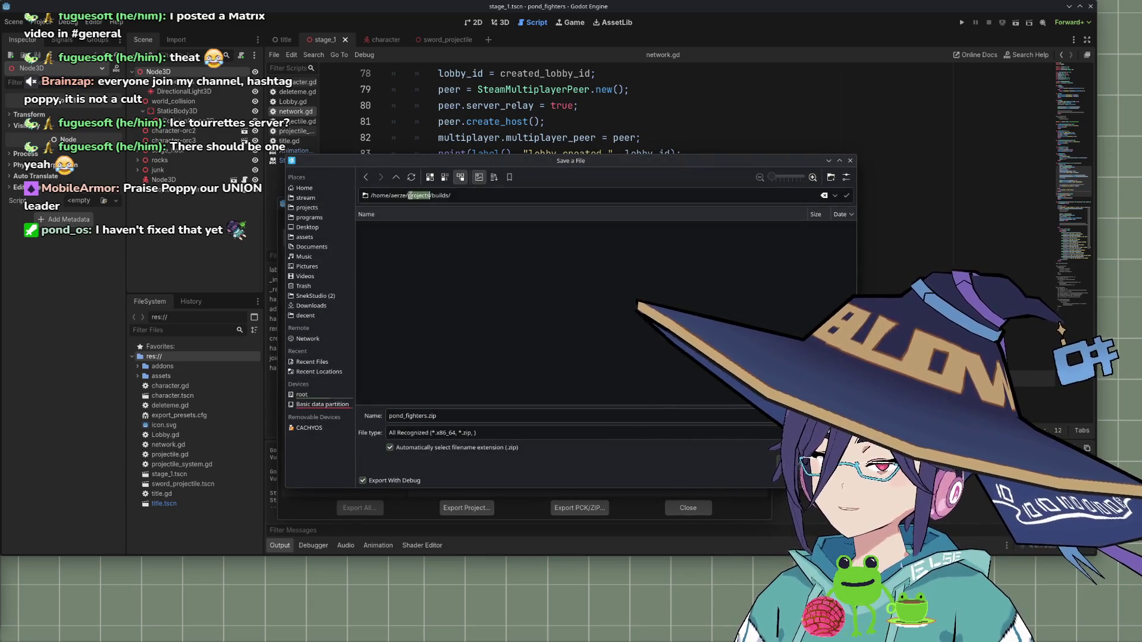
pyautogui.click(851, 161)
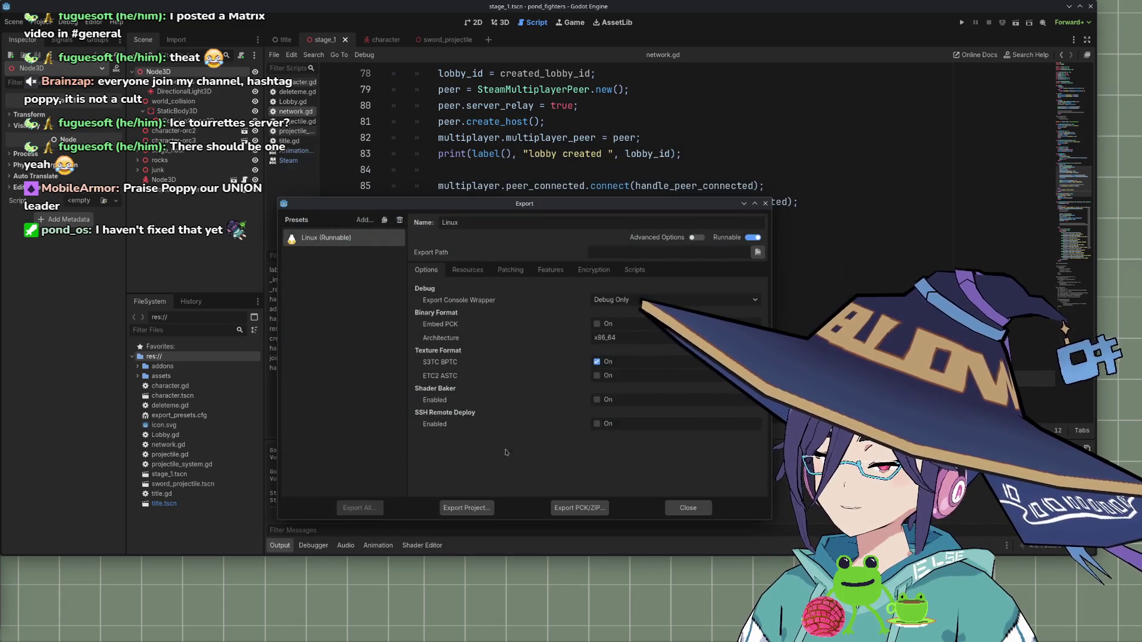
# Create a 'builds' folder inside pond-fighters and save the export there as pond_fighters.zip
pyautogui.click(467, 508)
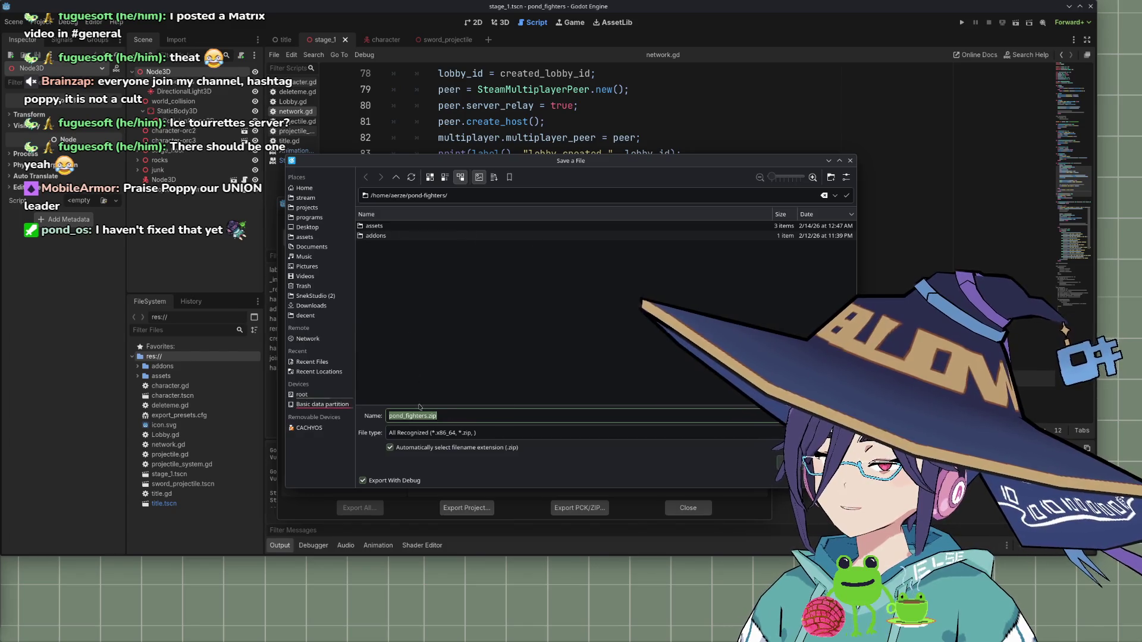
pyautogui.click(410, 200)
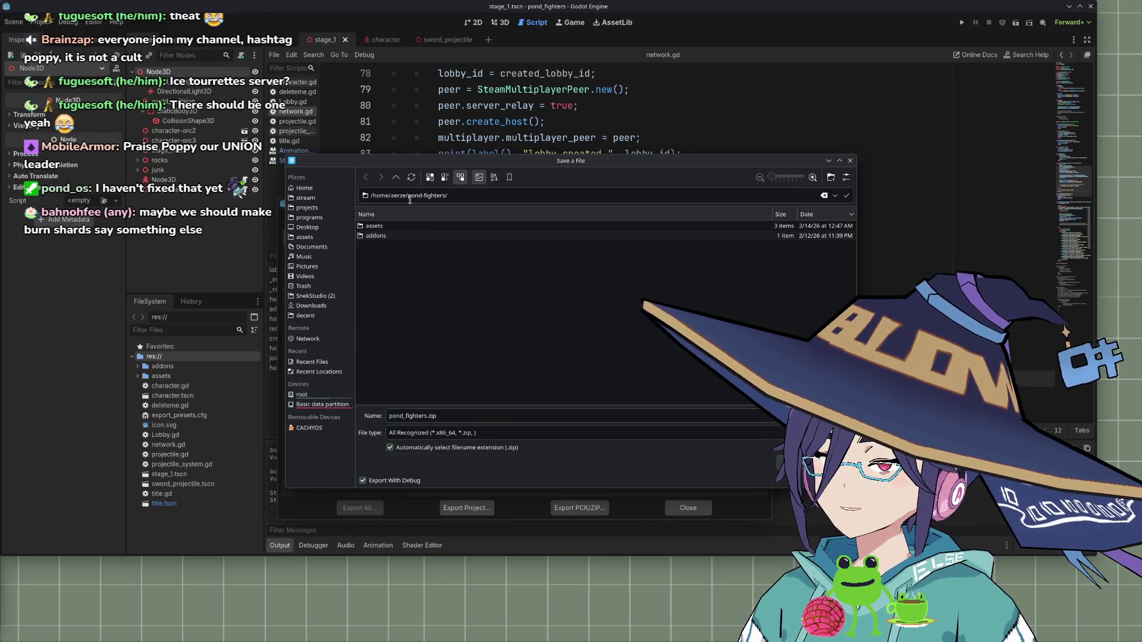
pyautogui.rightClick(411, 294)
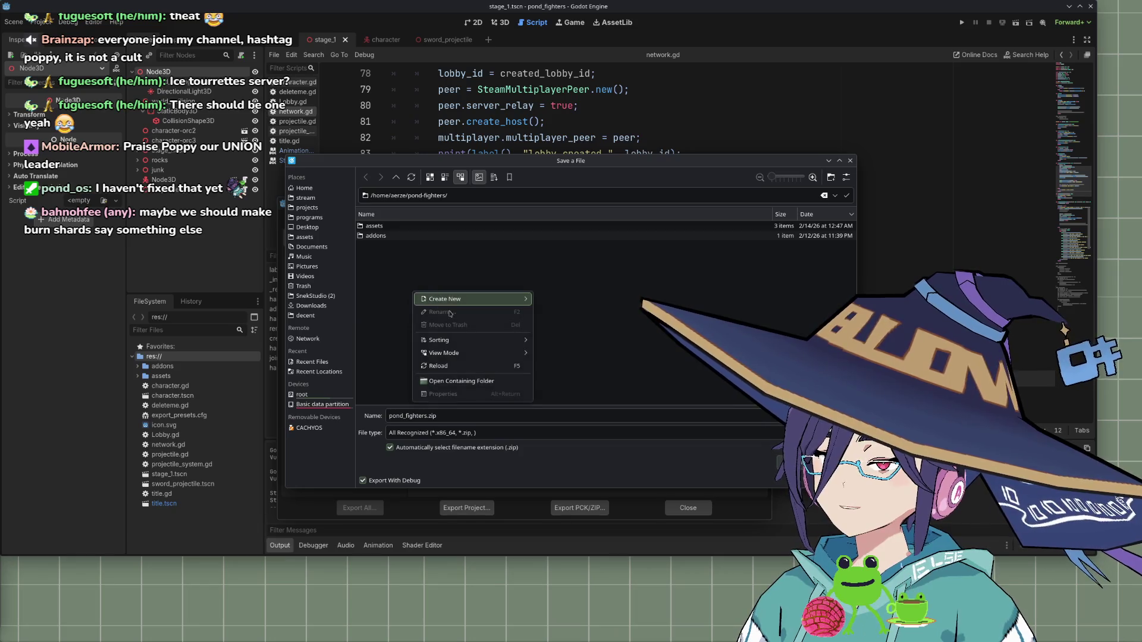
pyautogui.moveTo(451, 299)
pyautogui.click(548, 303)
pyautogui.write('builds')
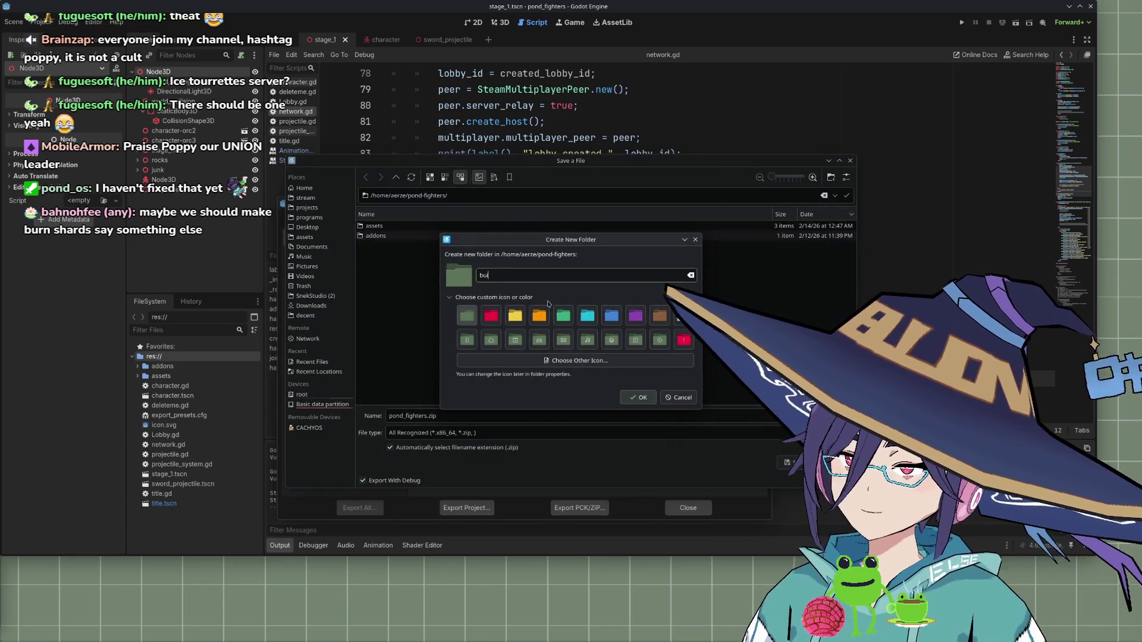
pyautogui.press('Return')
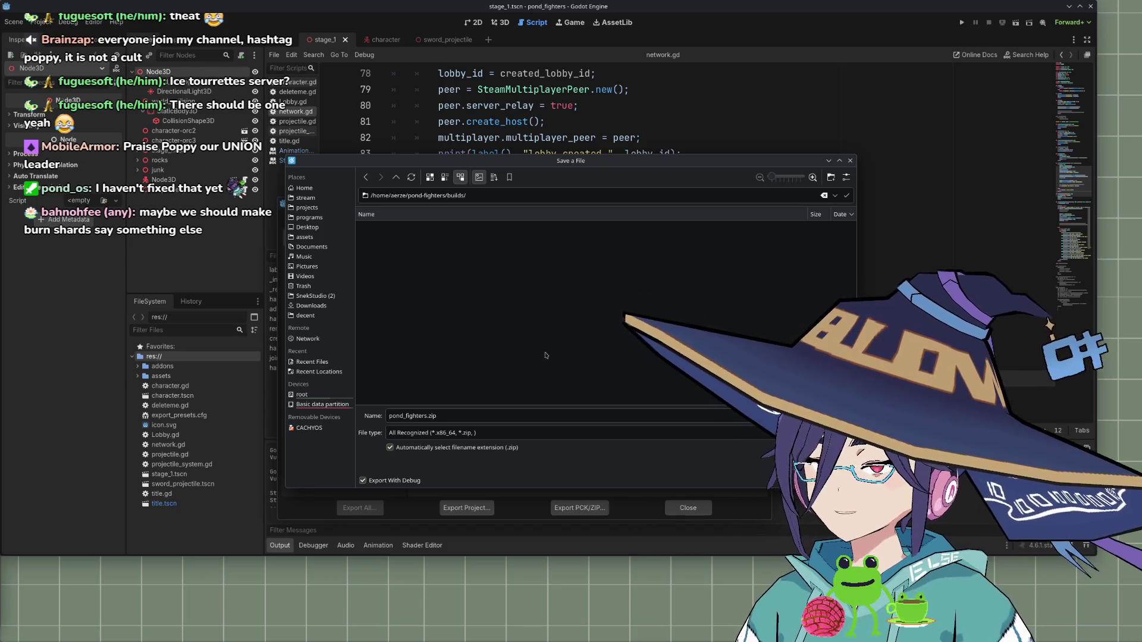
pyautogui.press('Return')
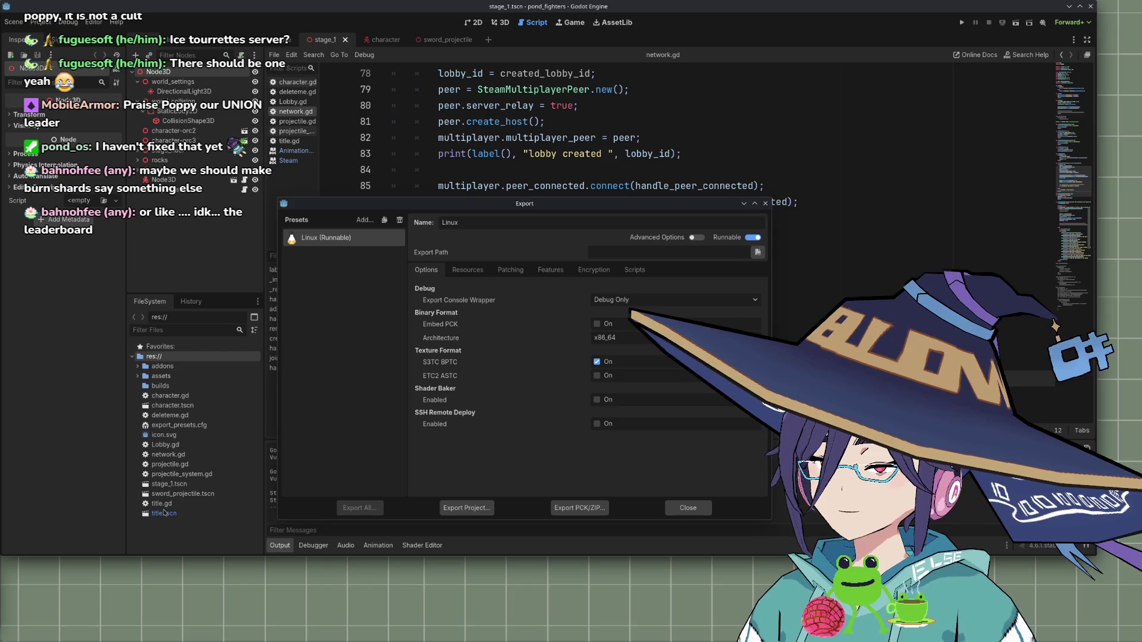
pyautogui.moveTo(365, 206); pyautogui.dragTo(418, 192)
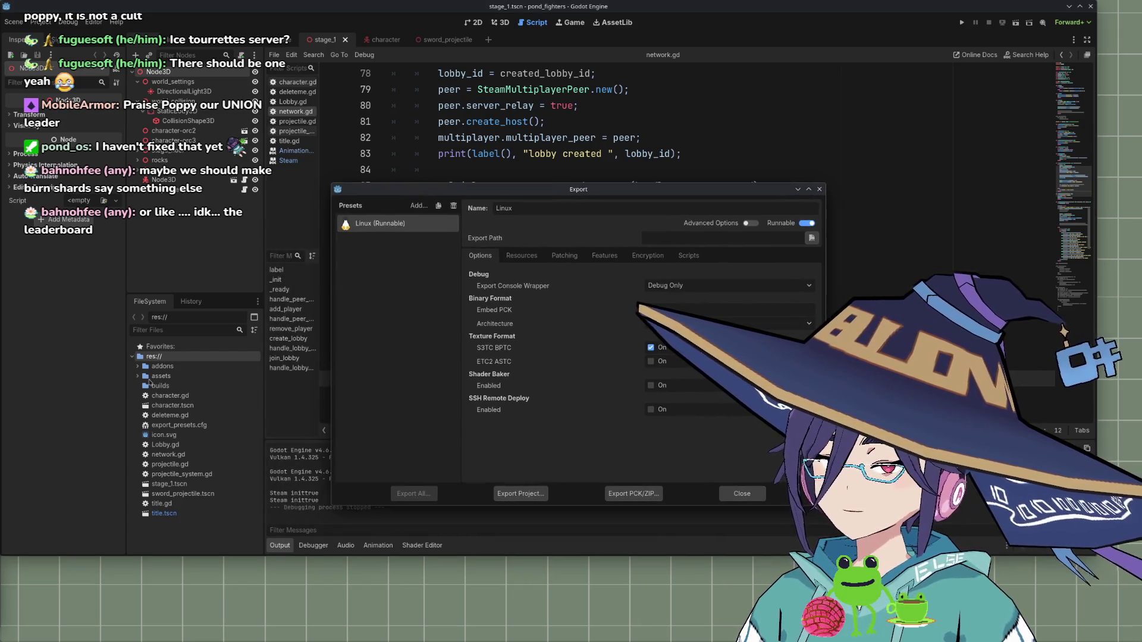
pyautogui.click(735, 495)
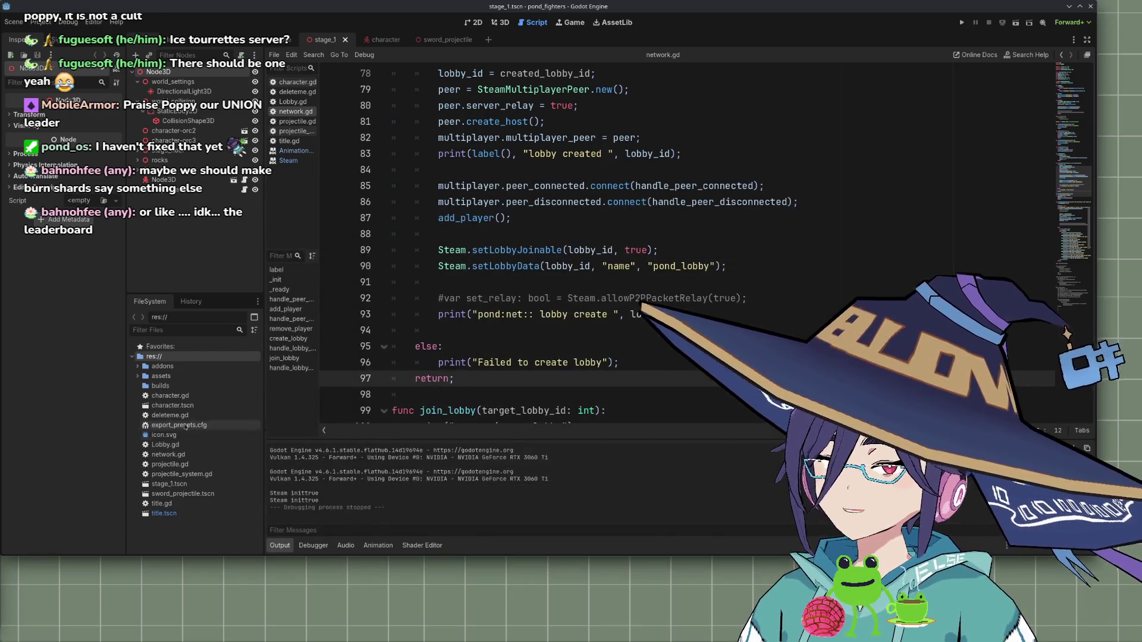
# Browse the builds folder, then go up to the pond-fighters project folder
pyautogui.click(173, 385)
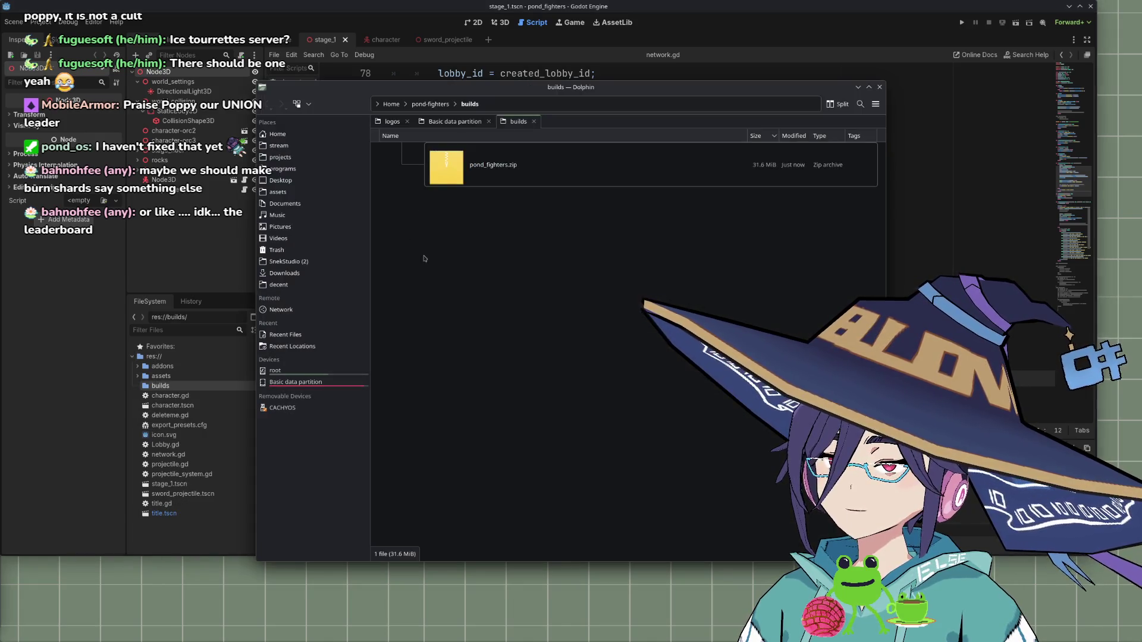
pyautogui.scroll(-5, 482, 289)
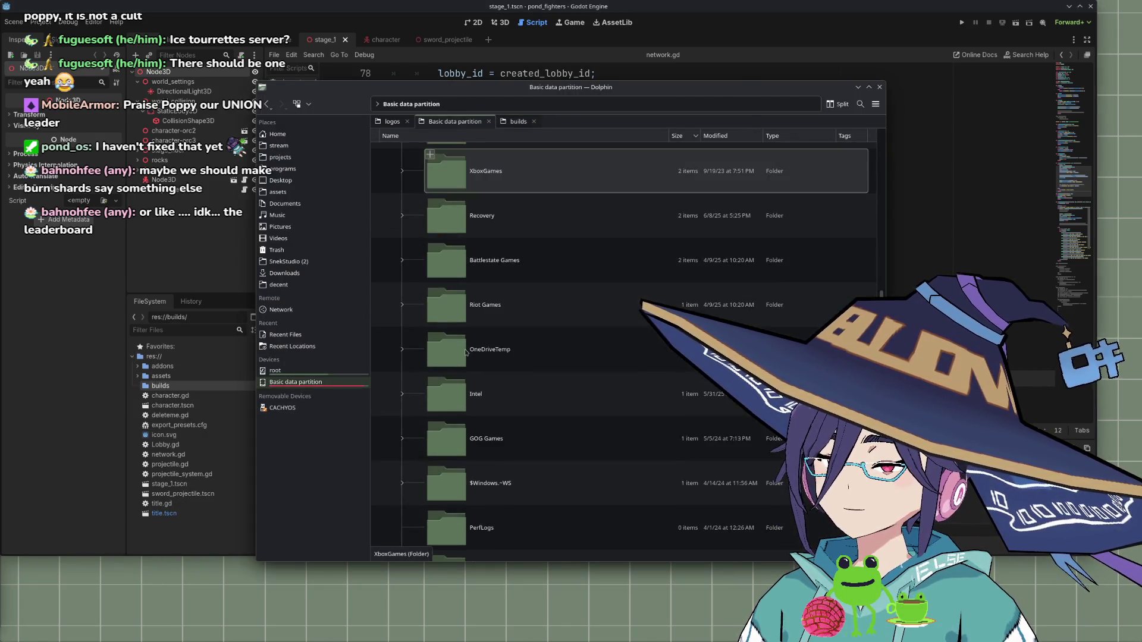
pyautogui.scroll(5, 479, 268)
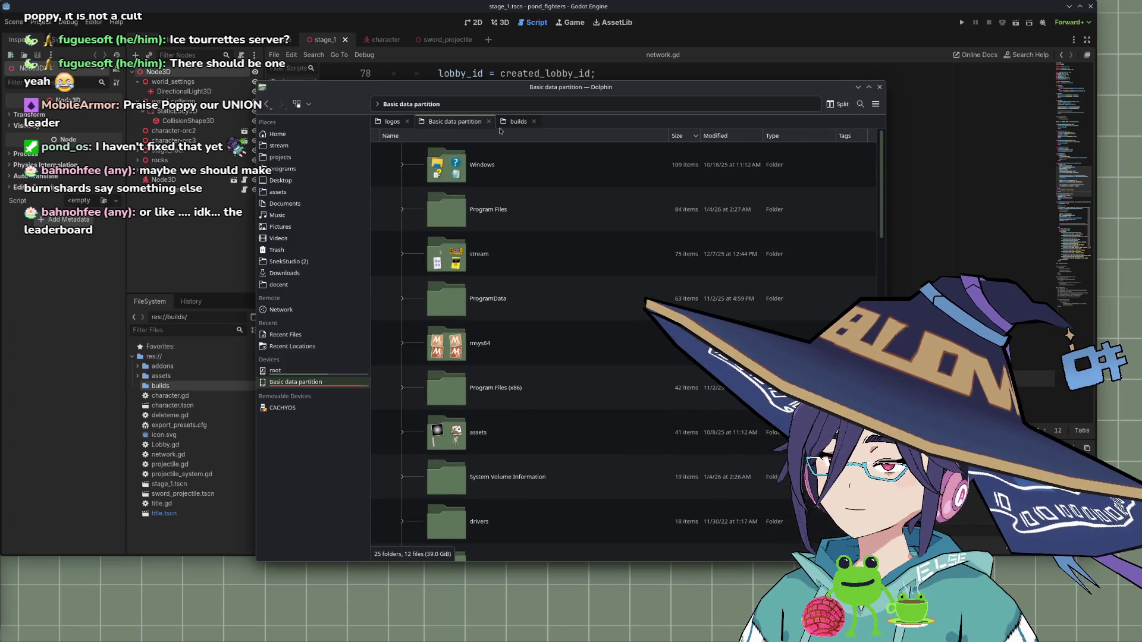
pyautogui.click(517, 122)
pyautogui.click(430, 104)
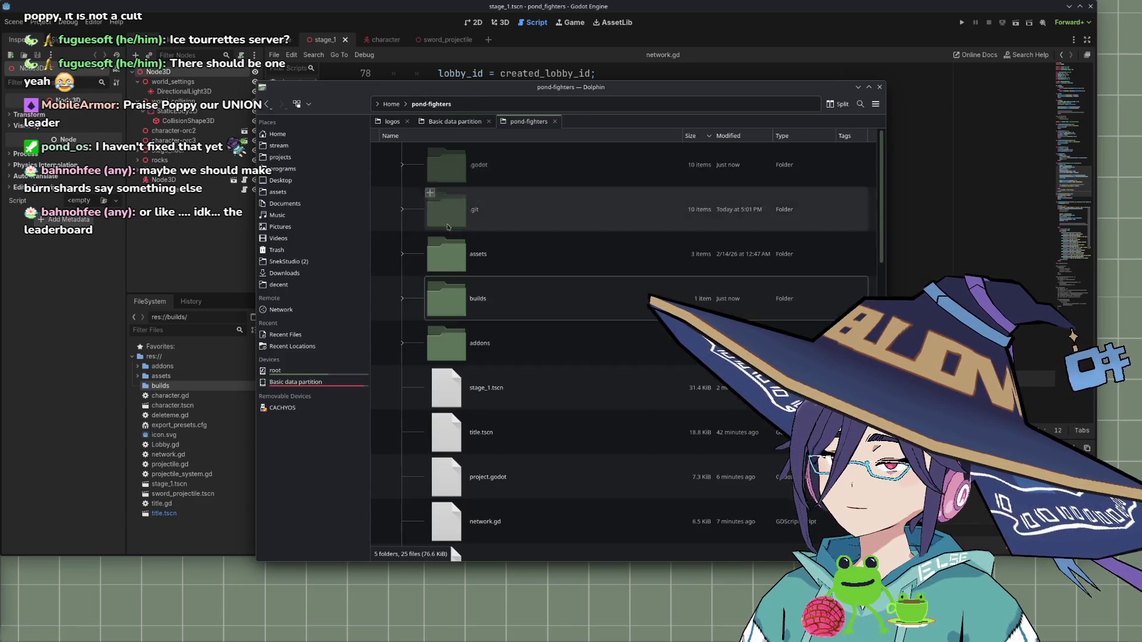
pyautogui.scroll(-10, 467, 365)
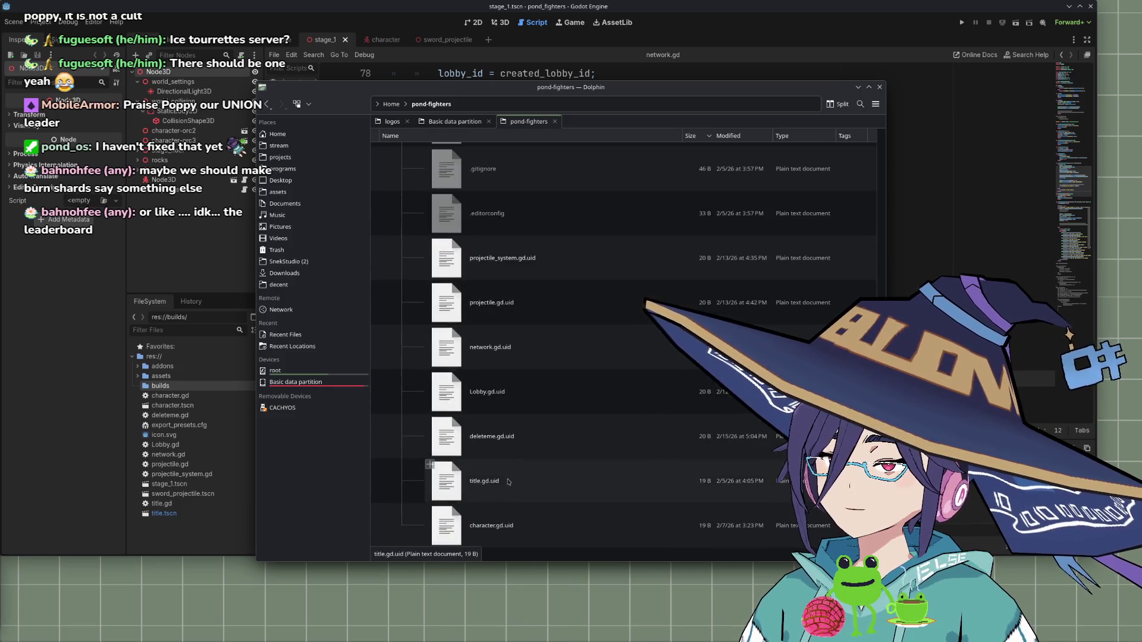
pyautogui.scroll(4, 482, 333)
# Open .gitignore in Kate, add a '*' line at the end, save and close
pyautogui.rightClick(486, 341)
pyautogui.moveTo(524, 363)
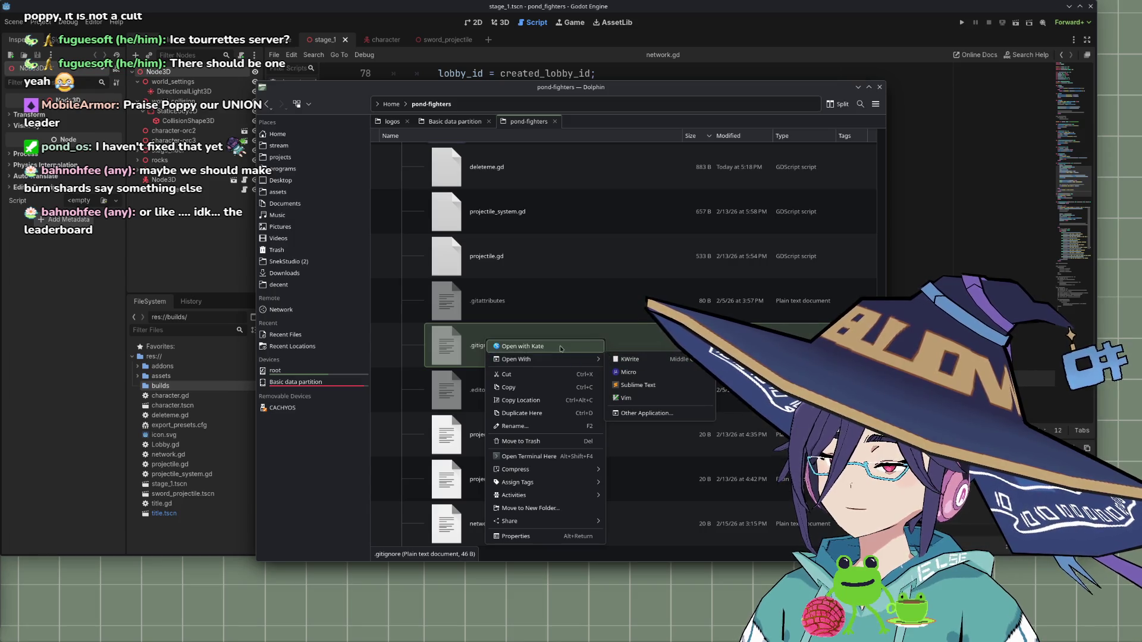
pyautogui.click(520, 346)
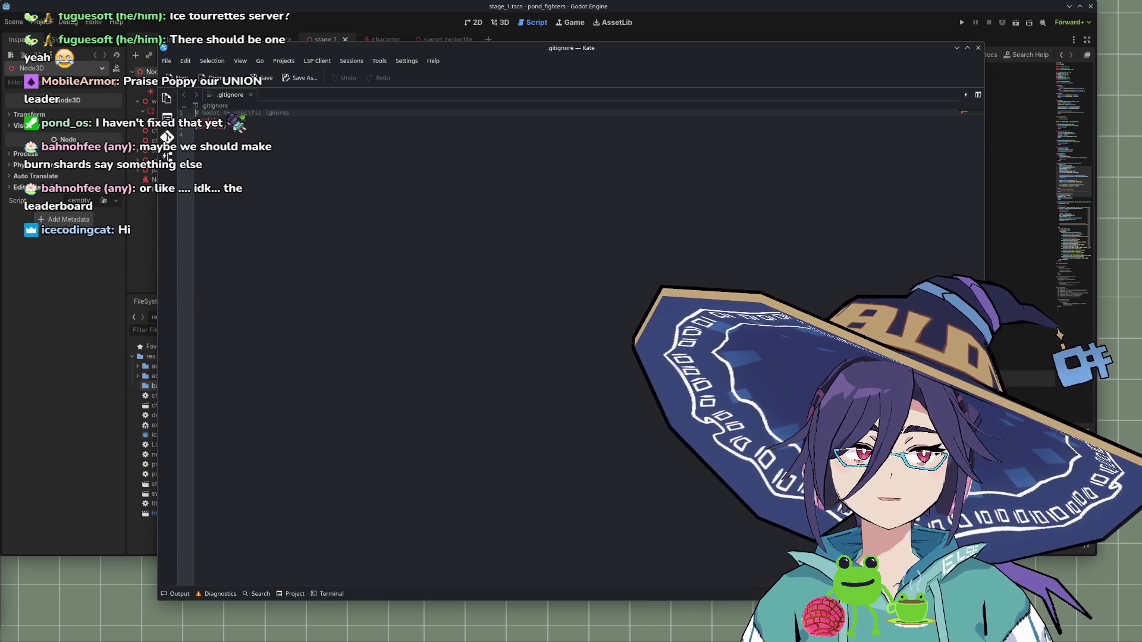
pyautogui.click(546, 304)
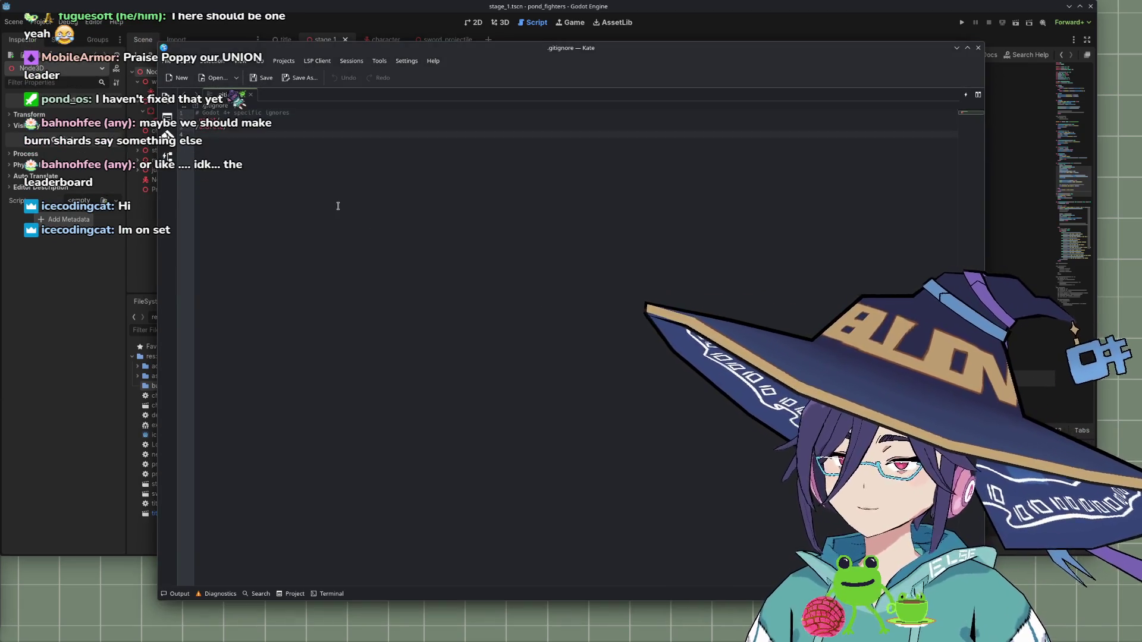
pyautogui.write('*')
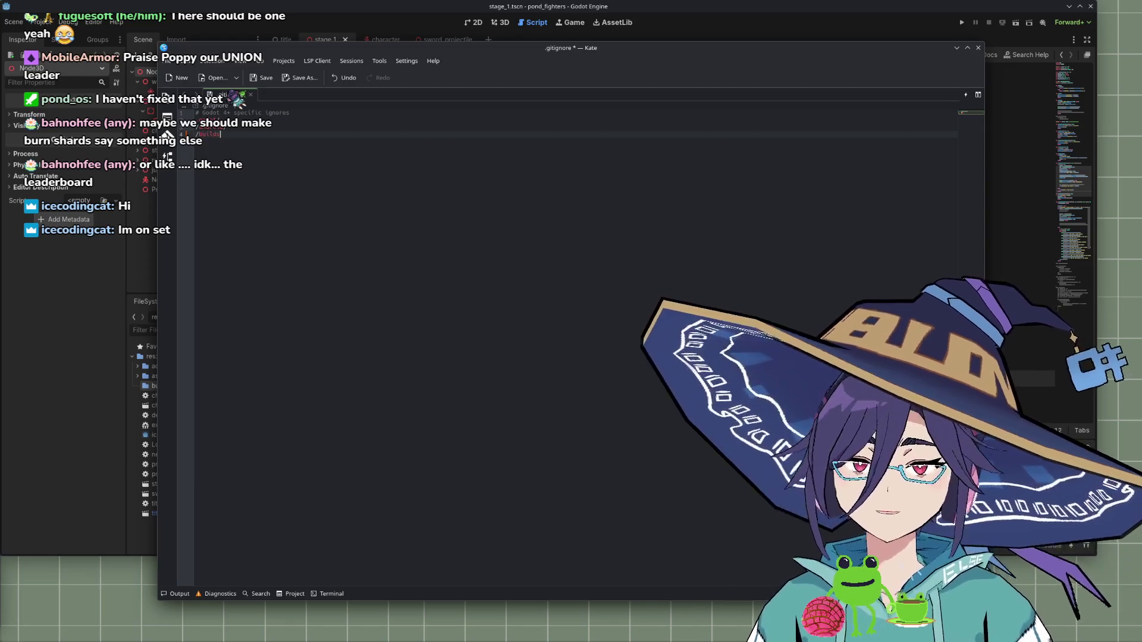
pyautogui.hotkey('ctrl', 's')
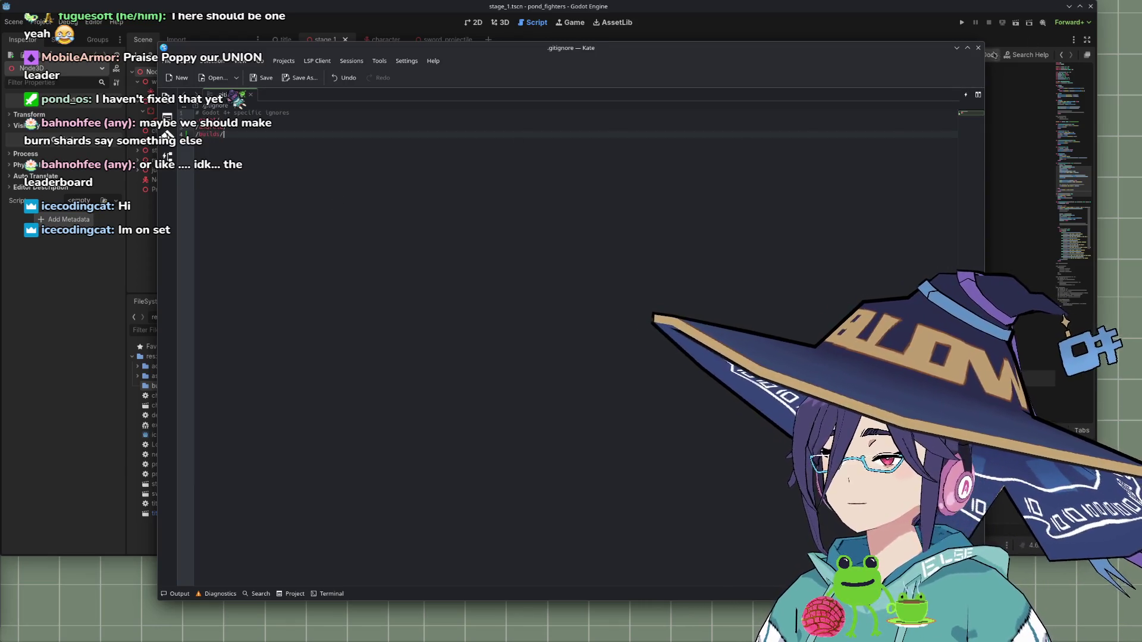
pyautogui.click(979, 47)
pyautogui.scroll(8, 527, 425)
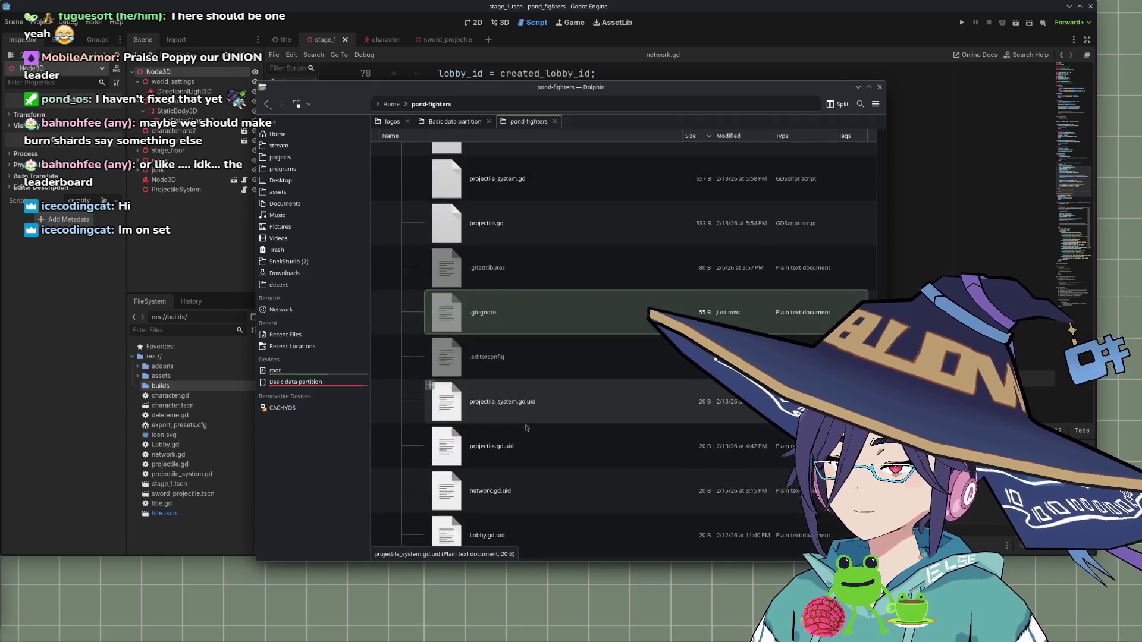
# Open pond_fighters.zip in Ark, extract all files into builds, then close Ark
pyautogui.scroll(-3, 527, 425)
pyautogui.scroll(-5, 526, 424)
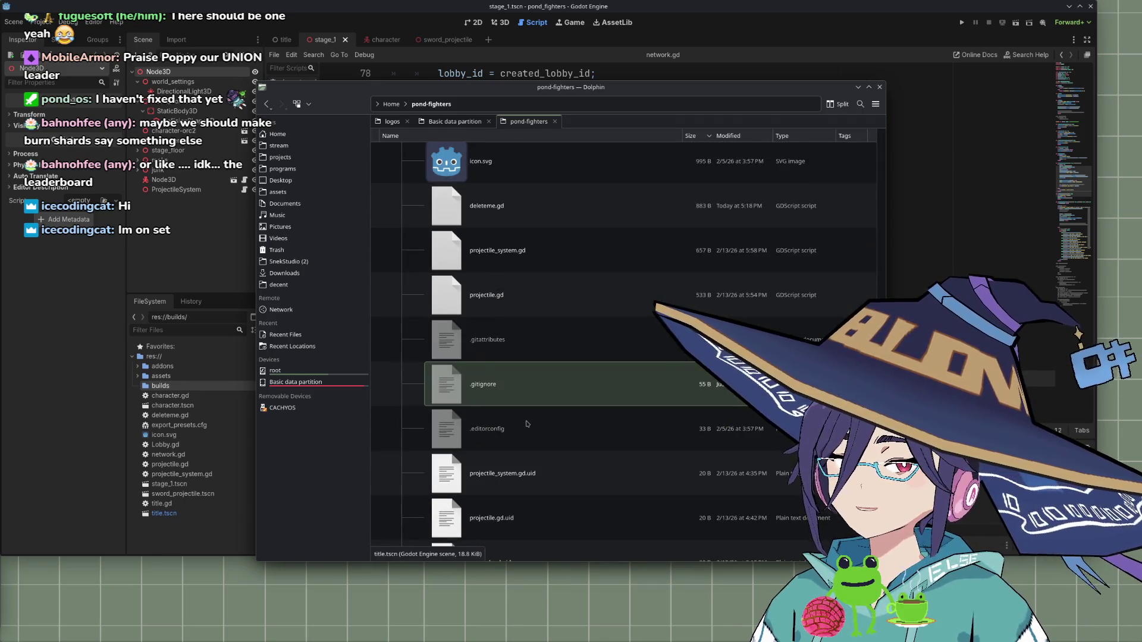
pyautogui.scroll(4, 524, 434)
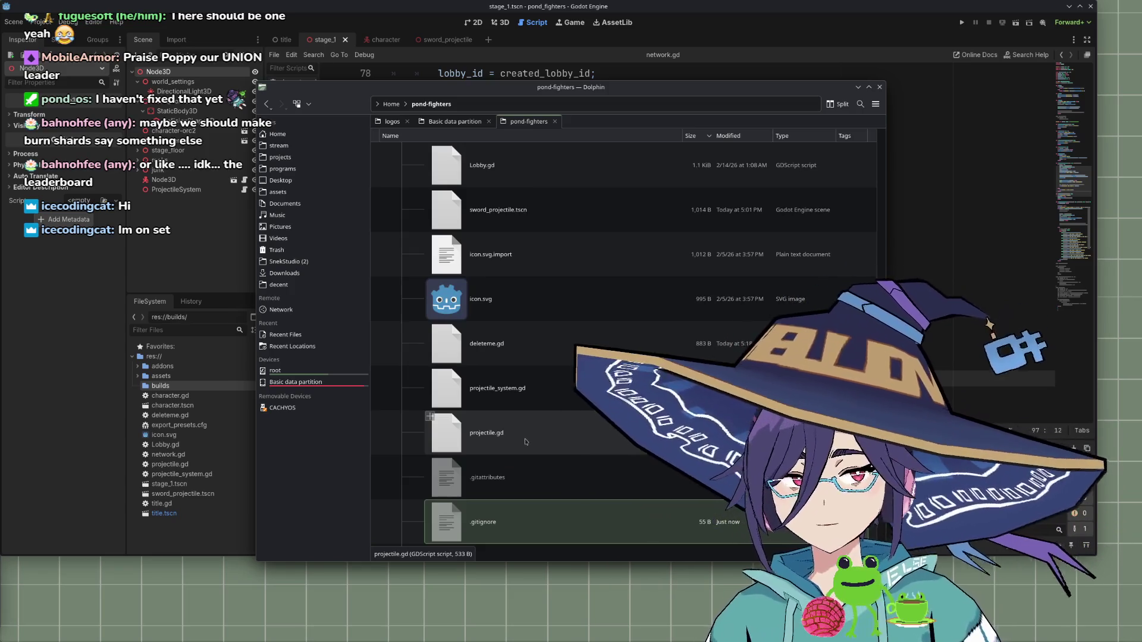
pyautogui.scroll(6, 530, 432)
pyautogui.scroll(7, 533, 427)
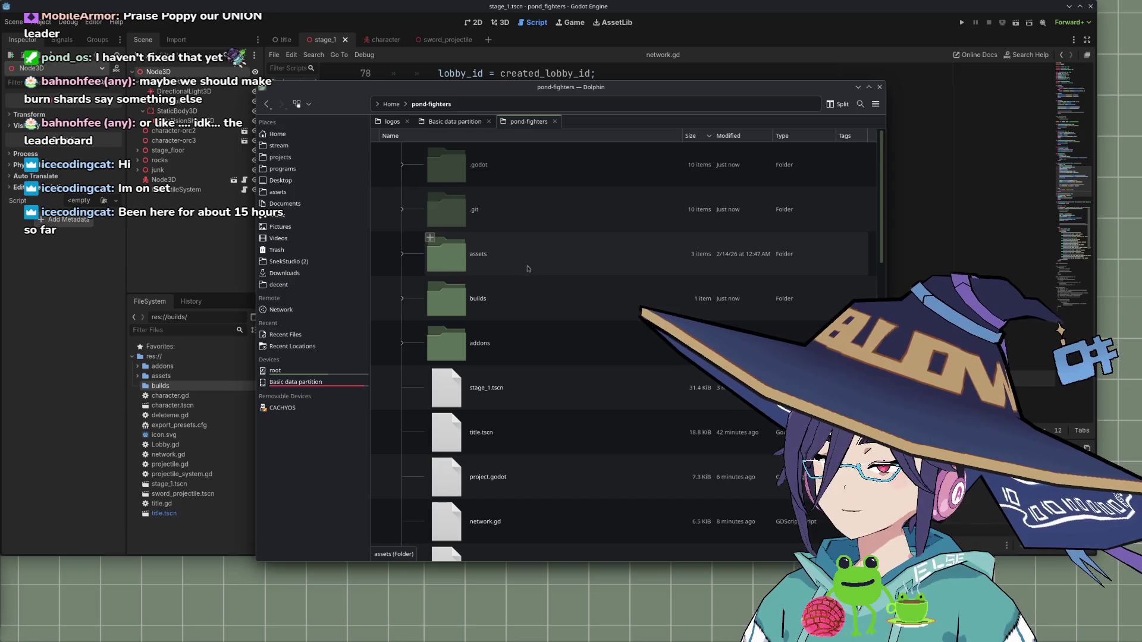
pyautogui.doubleClick(535, 301)
pyautogui.doubleClick(497, 178)
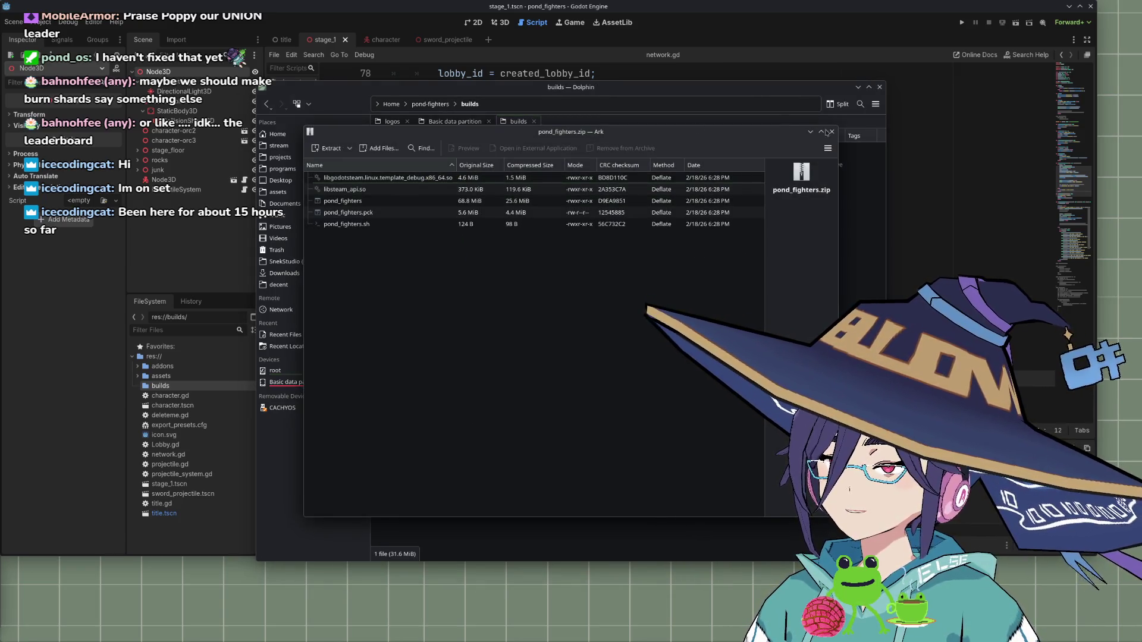
pyautogui.click(327, 149)
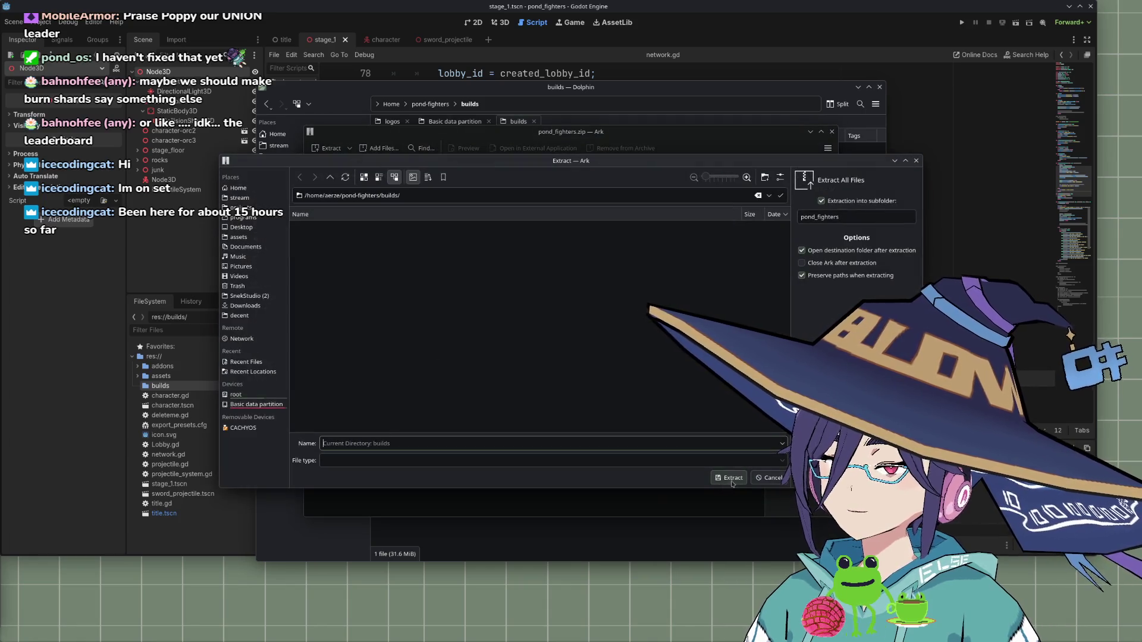
pyautogui.click(729, 478)
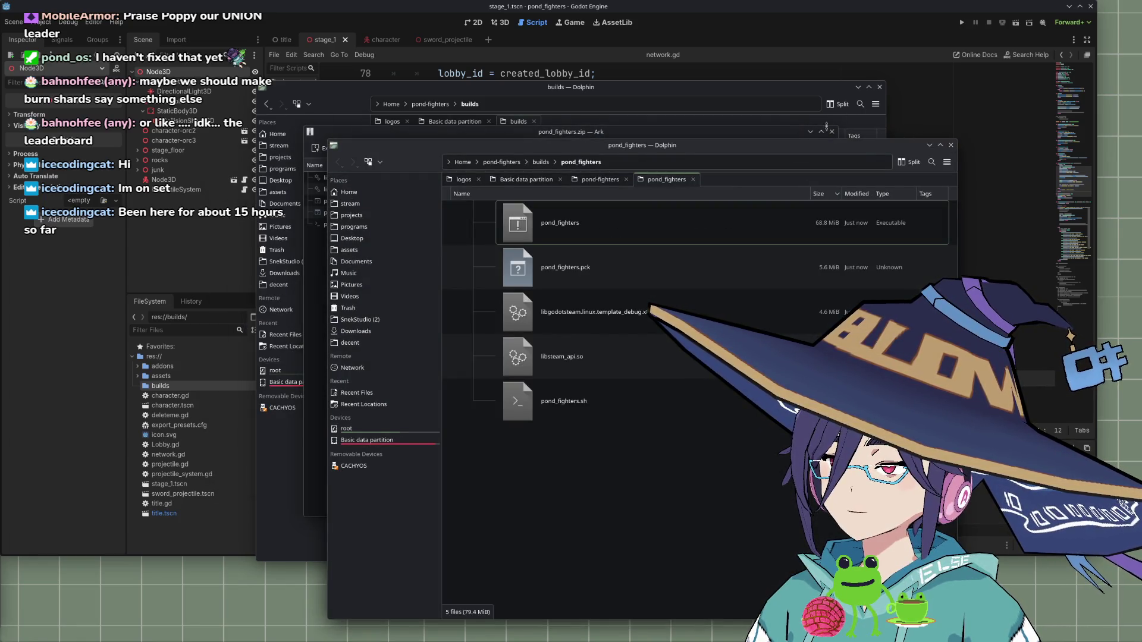
pyautogui.click(951, 145)
pyautogui.click(832, 131)
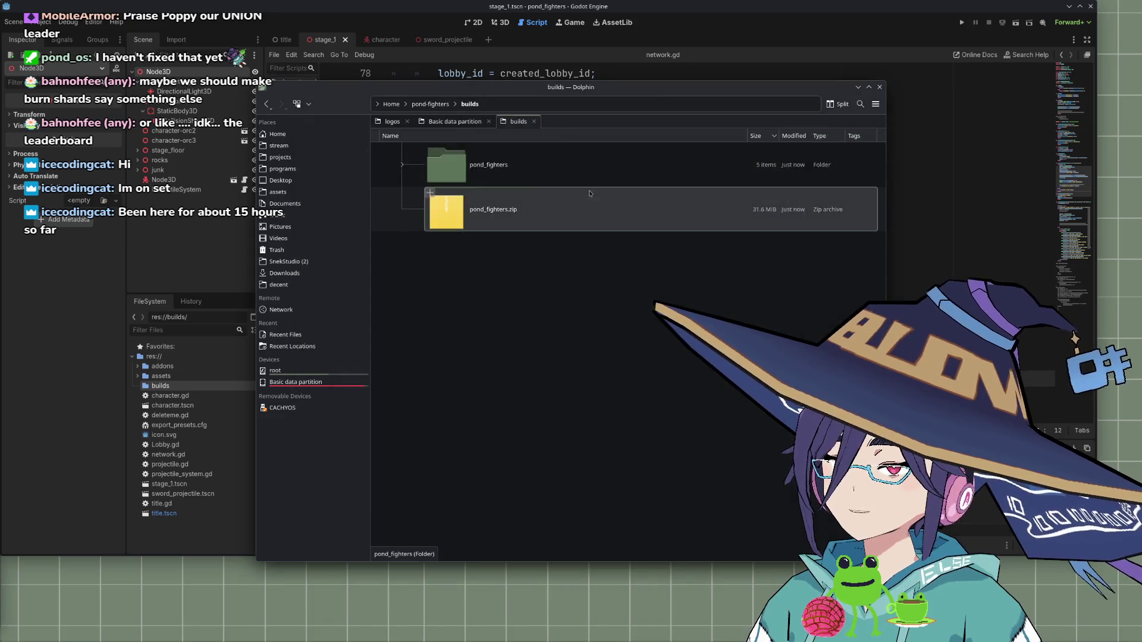
# Open the extracted pond_fighters folder and arrange the two game windows at lower left and top right
pyautogui.doubleClick(530, 168)
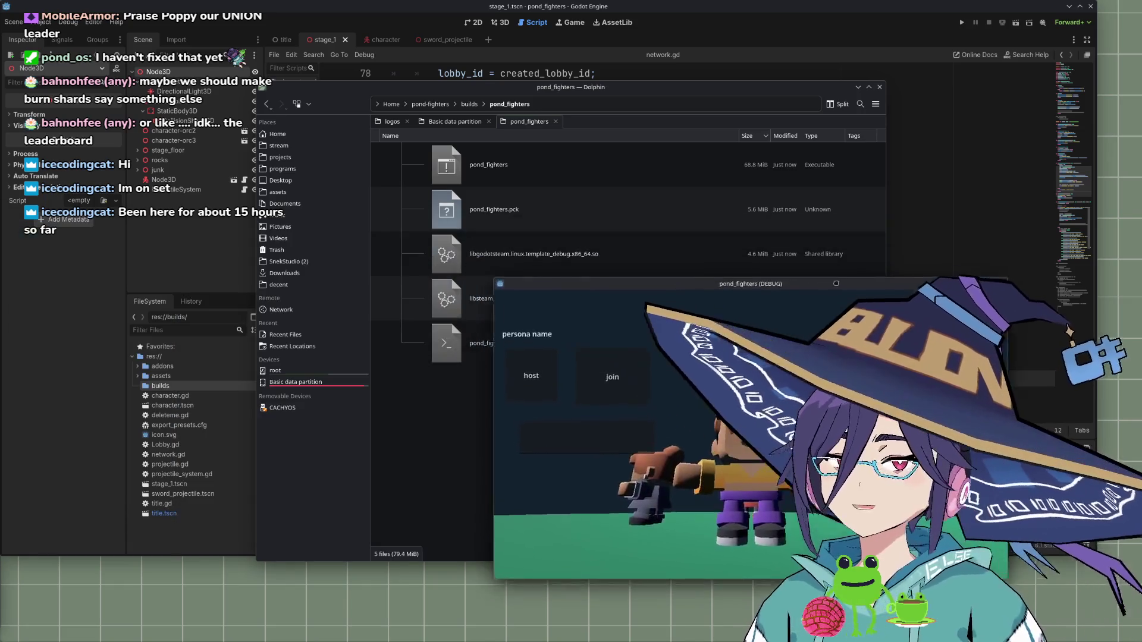
pyautogui.moveTo(835, 256)
pyautogui.mouseDown()
pyautogui.moveTo(415, 298)
pyautogui.moveTo(311, 331)
pyautogui.mouseUp()
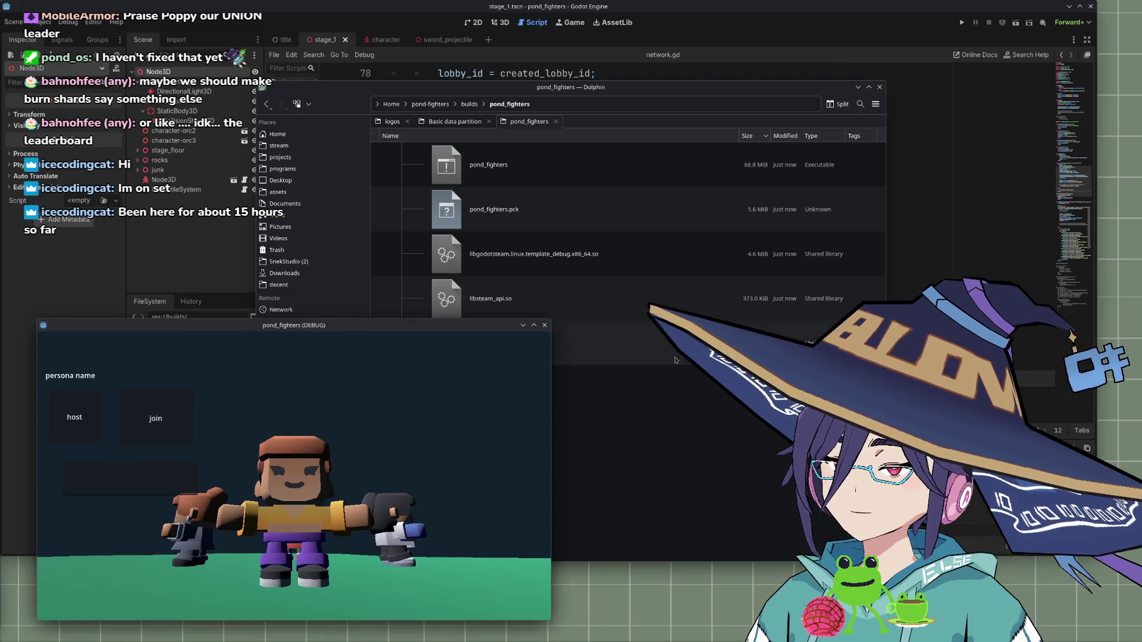
pyautogui.click(679, 360)
pyautogui.moveTo(227, 329); pyautogui.dragTo(259, 233)
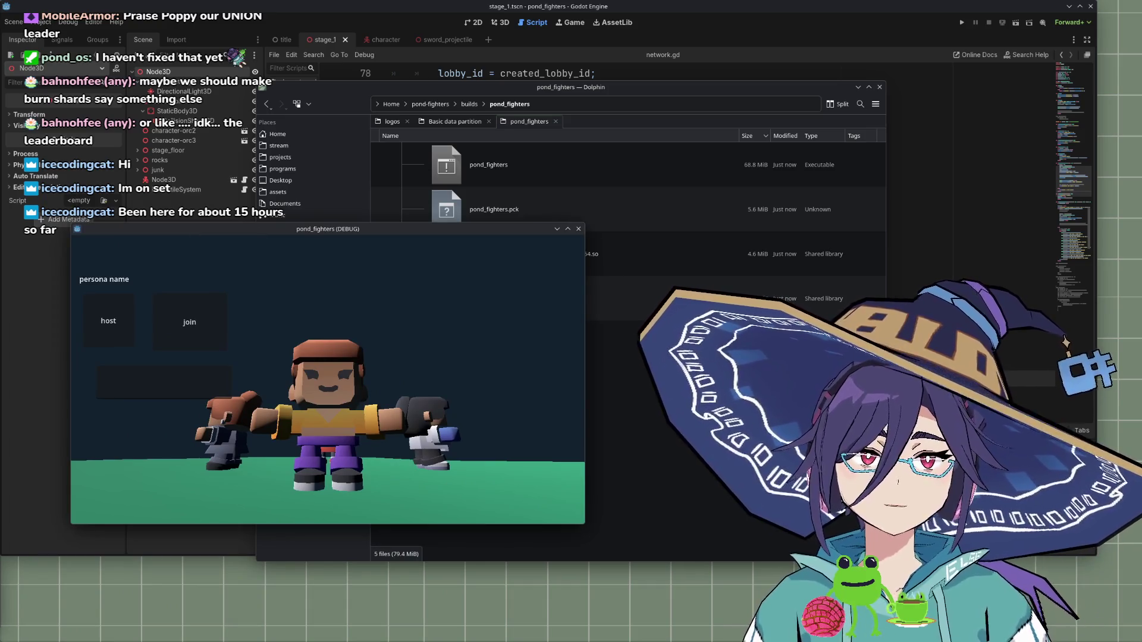
pyautogui.moveTo(727, 180); pyautogui.dragTo(803, 73)
pyautogui.moveTo(404, 232); pyautogui.dragTo(366, 239)
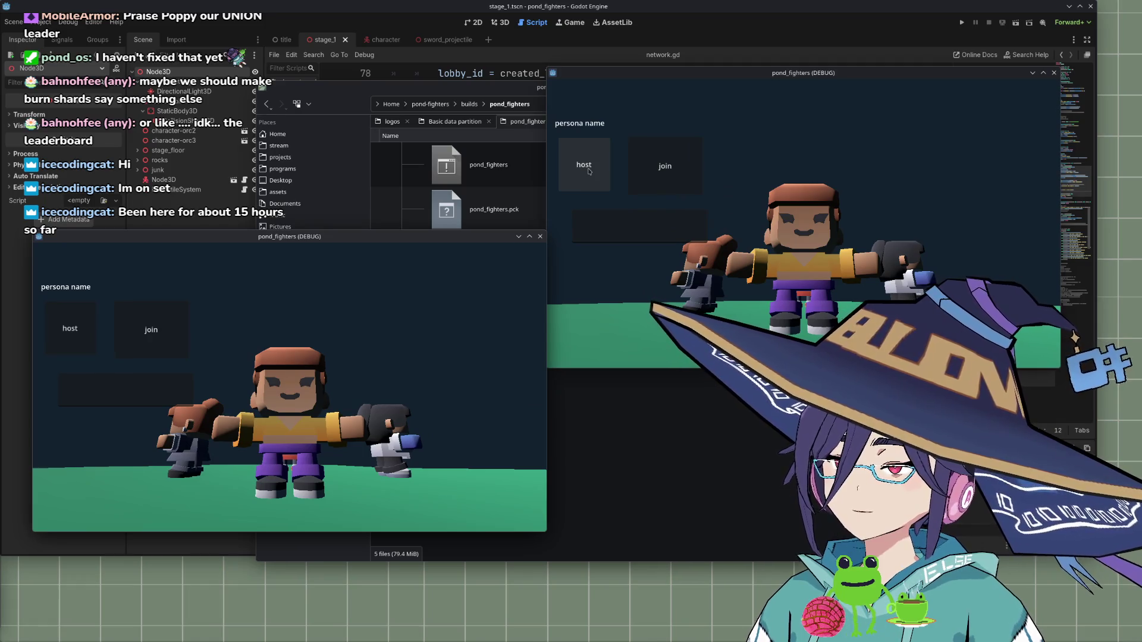
# Host a lobby in the right-hand game window, then close both game windows
pyautogui.click(589, 172)
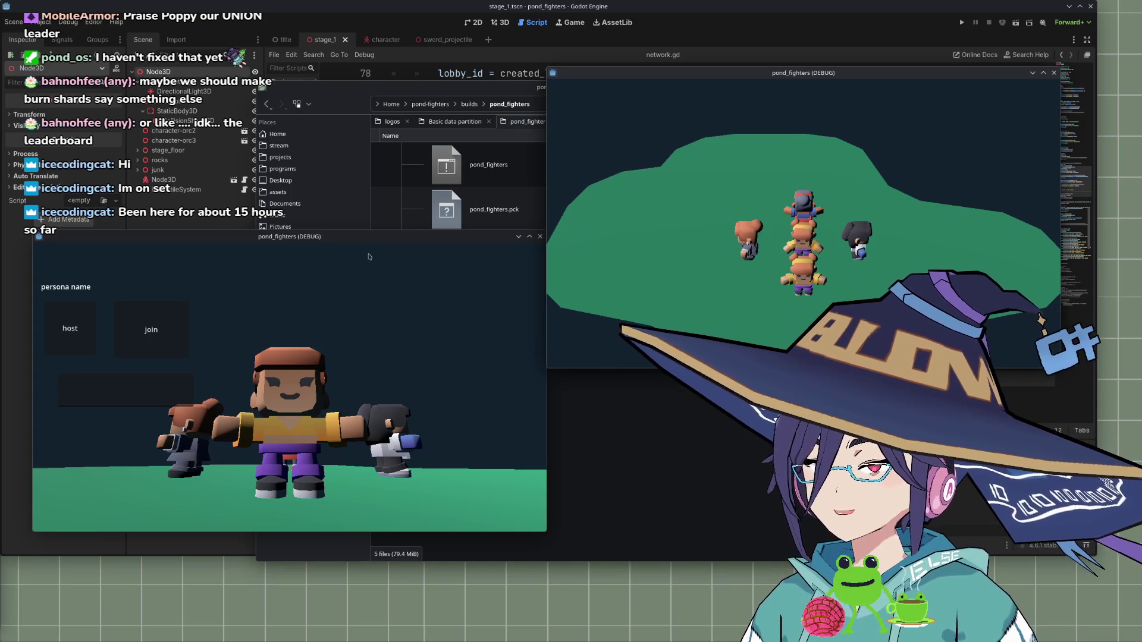
pyautogui.click(540, 236)
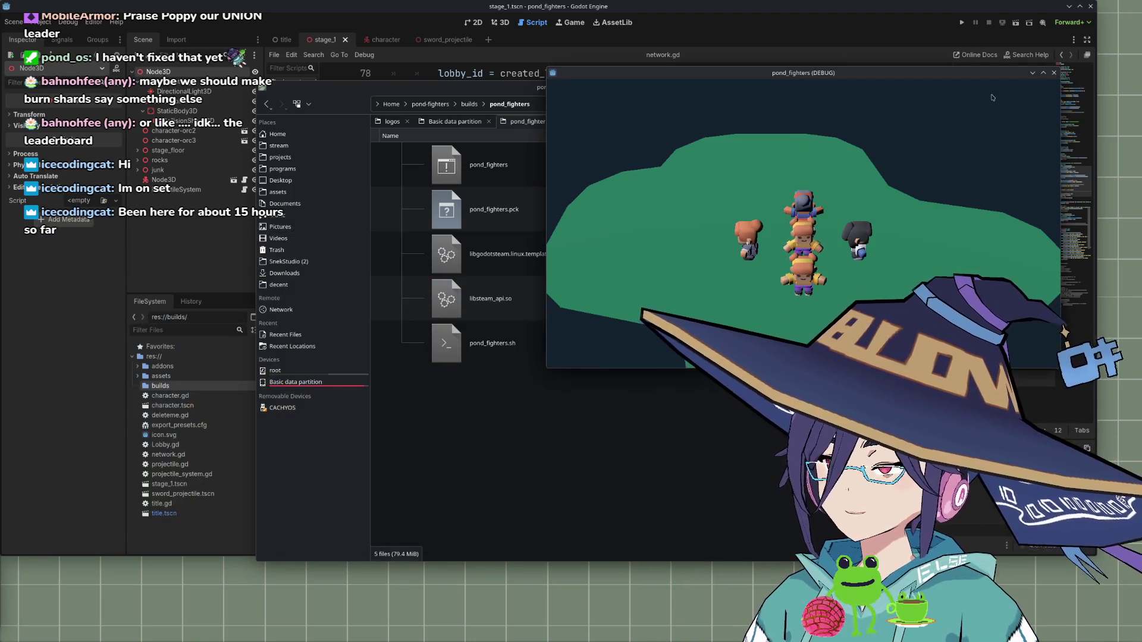
pyautogui.click(1052, 75)
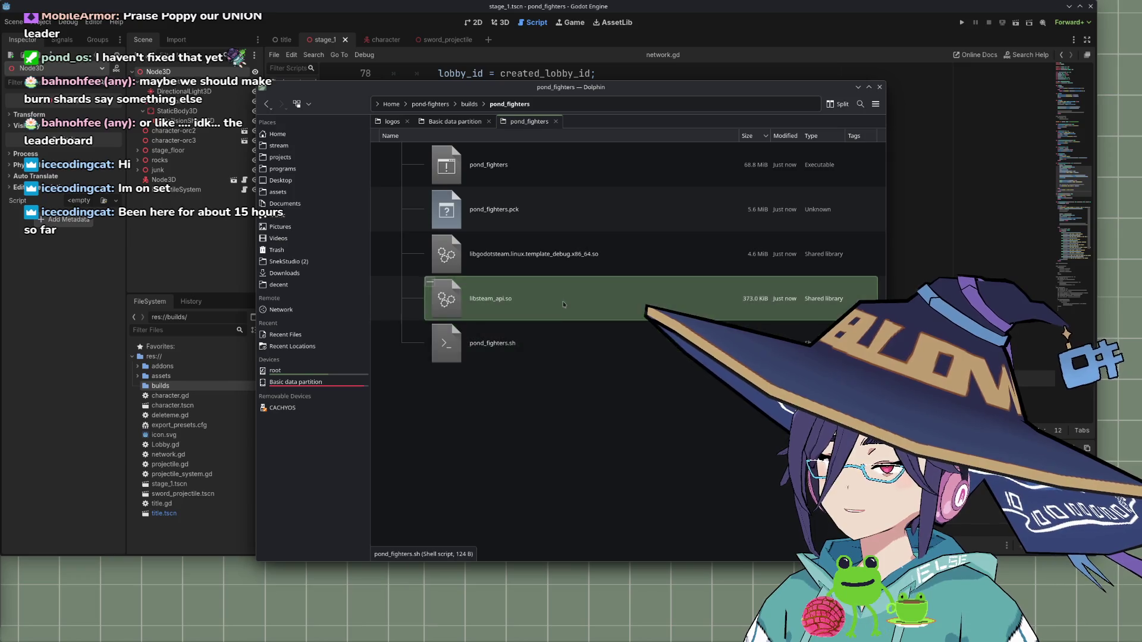
pyautogui.rightClick(527, 348)
# Dismiss the pond_fighters.sh action menu without choosing anything
pyautogui.moveTo(640, 366)
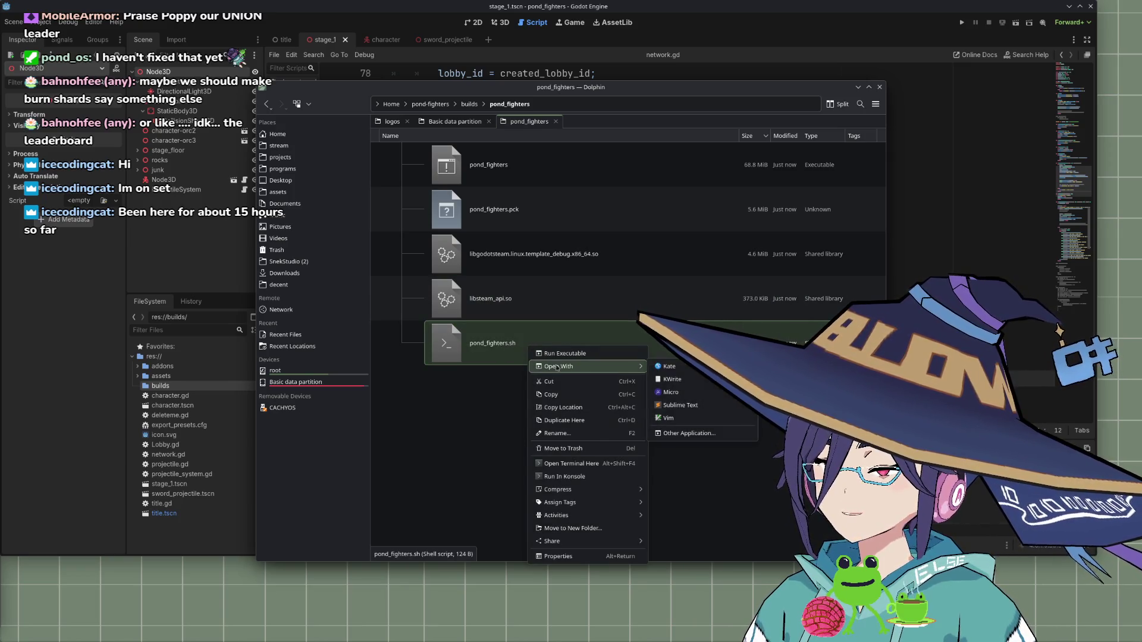
pyautogui.click(480, 349)
pyautogui.rightClick(480, 349)
pyautogui.press('Escape')
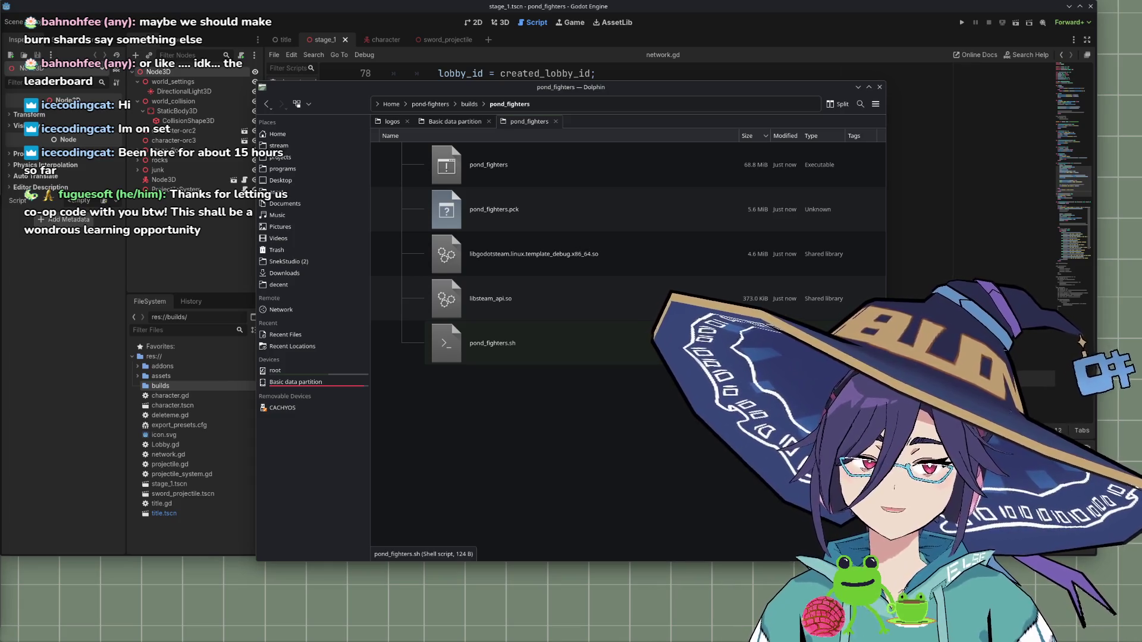
# Open Konsole and change into the ~/pond-fighters/builds folder
pyautogui.hotkey('ctrl', 'alt', 't')
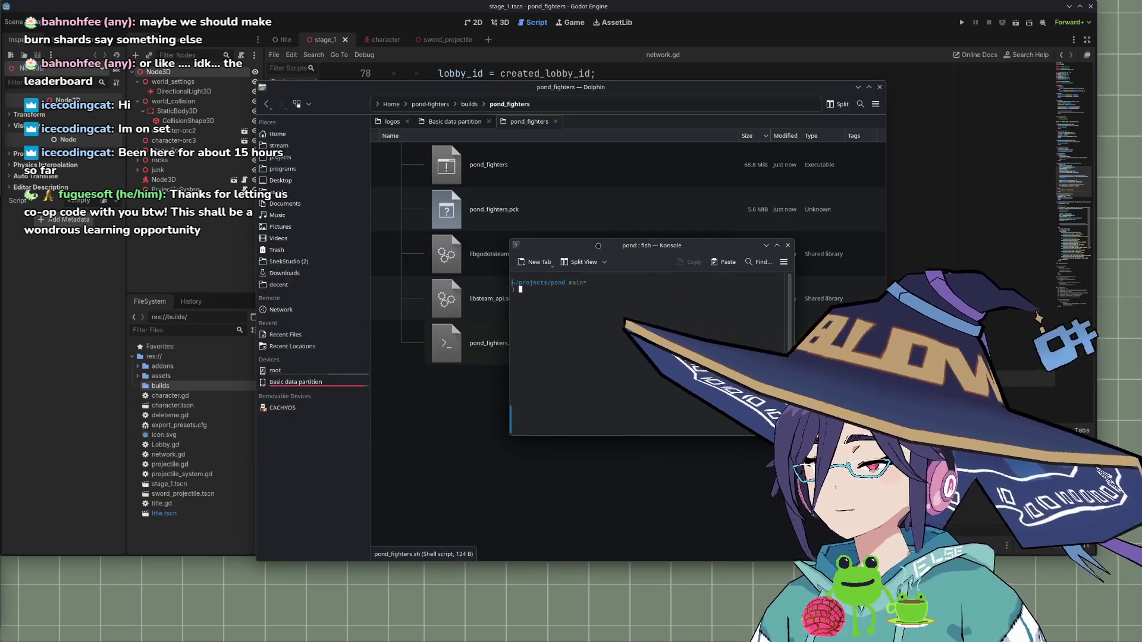
pyautogui.moveTo(598, 246); pyautogui.dragTo(600, 246)
pyautogui.write('cd ~')
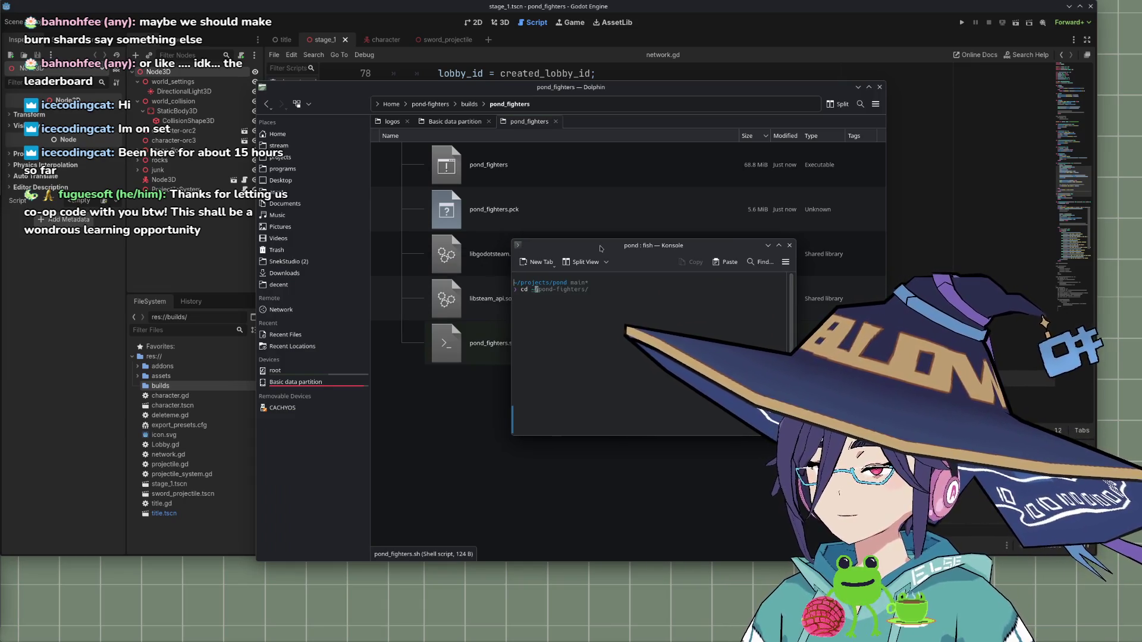
pyautogui.press('Right')
pyautogui.press('Return')
pyautogui.write('bu')
pyautogui.press('Right')
pyautogui.press('Return')
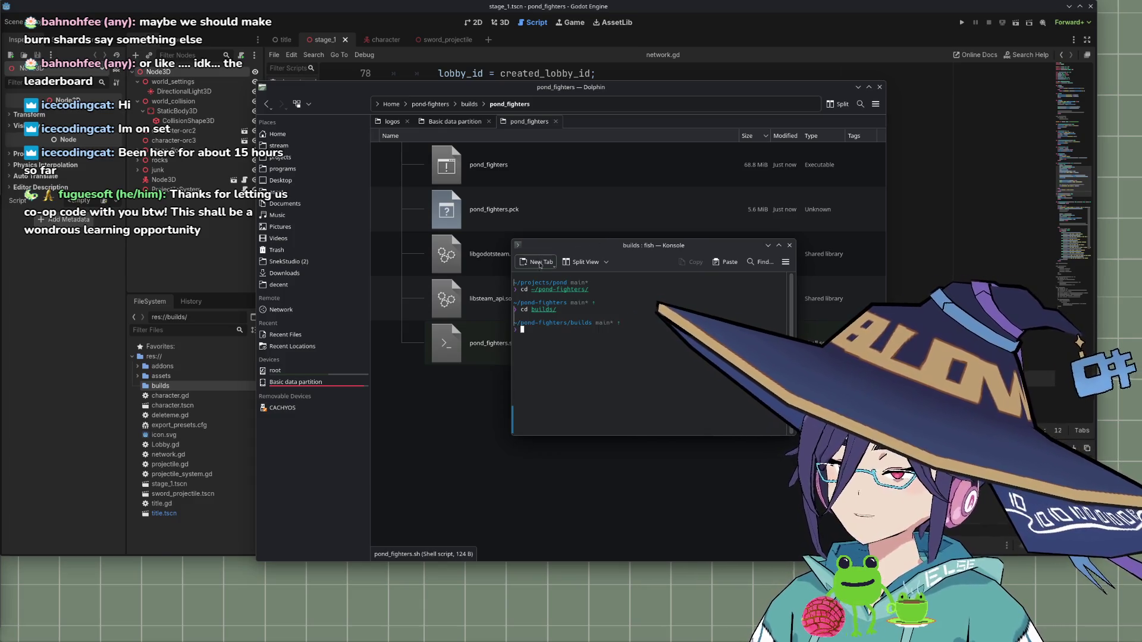
# In a new Konsole tab, clear it, list the builds folder, and cd into pond_fighters/
pyautogui.click(539, 263)
pyautogui.write('clear')
pyautogui.press('Return')
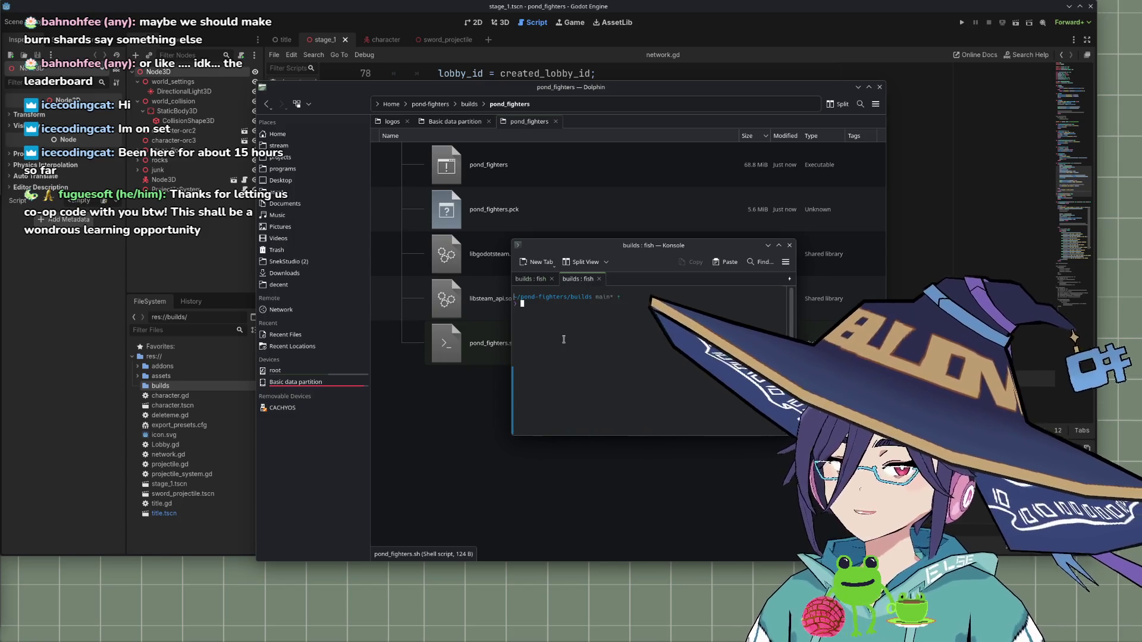
pyautogui.write('pond_fighters.s')
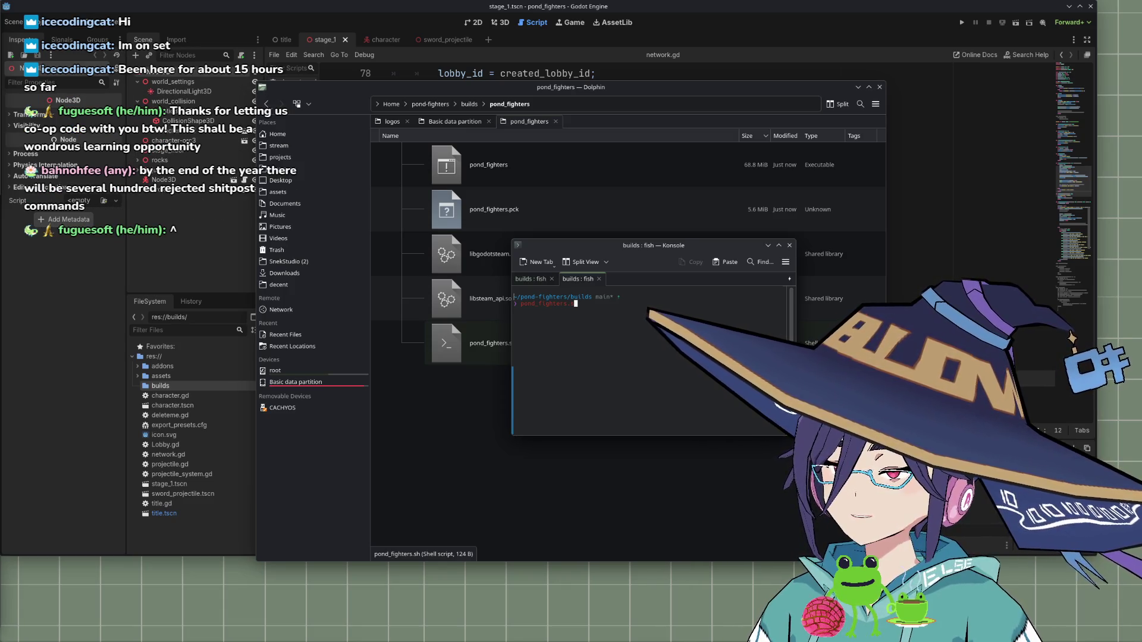
pyautogui.press('BackSpace')
pyautogui.press('BackSpace')
pyautogui.press('BackSpace')
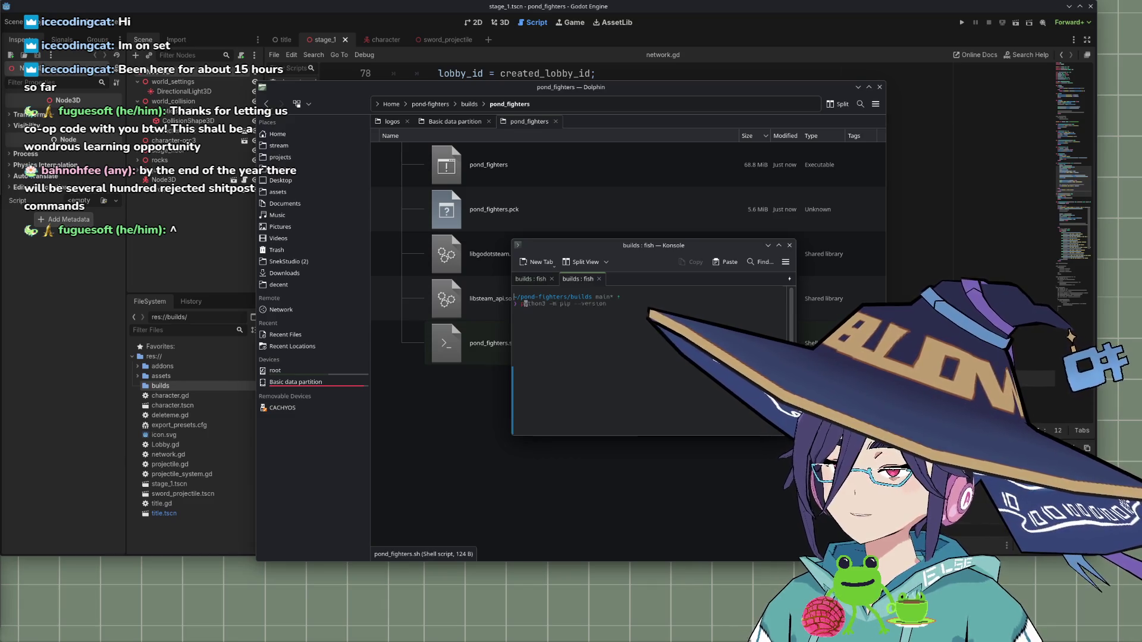
pyautogui.press('BackSpace')
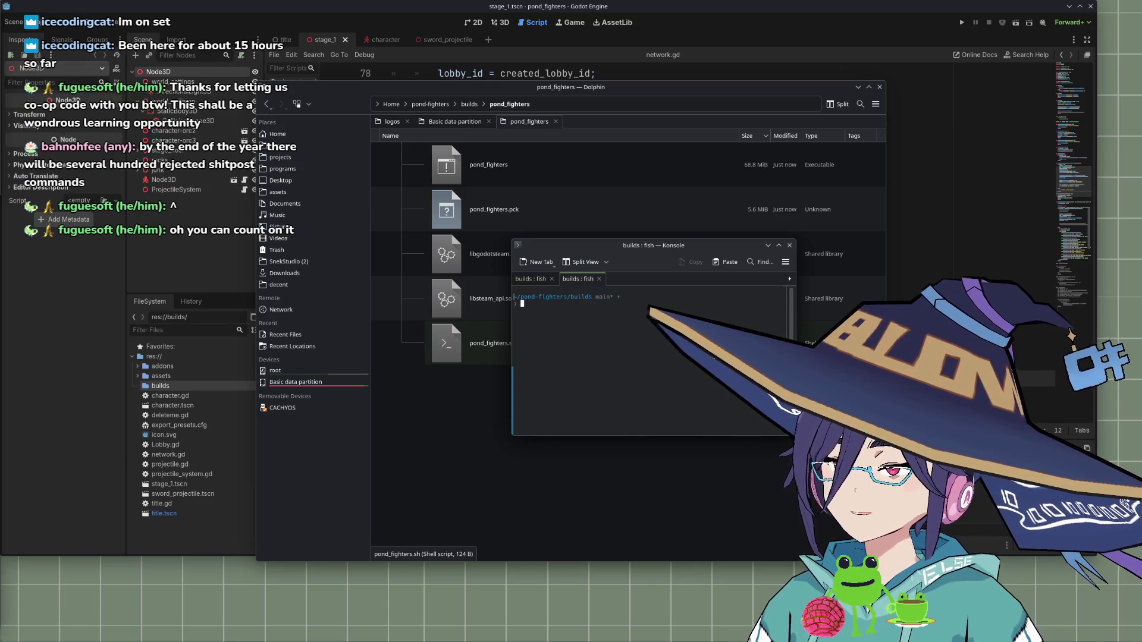
pyautogui.write('ls')
pyautogui.press('Return')
pyautogui.write('cd pond_fighters/')
pyautogui.press('Return')
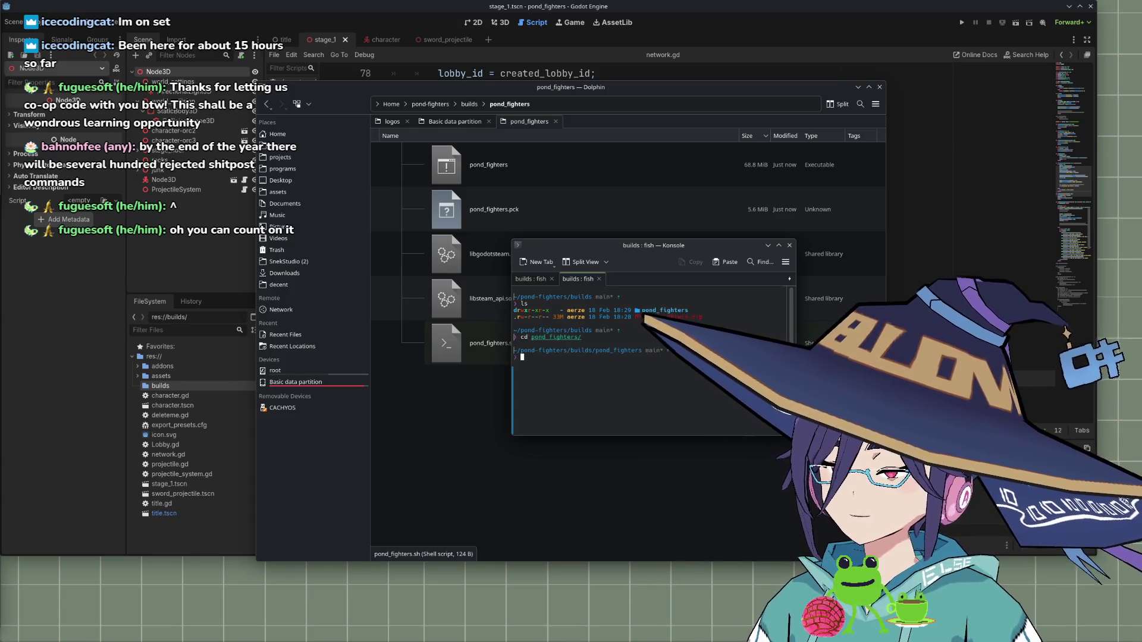
# Clear the stray errors, list the folder, and run ./pond_fighters with Steam initialising successfully
pyautogui.write('pond-')
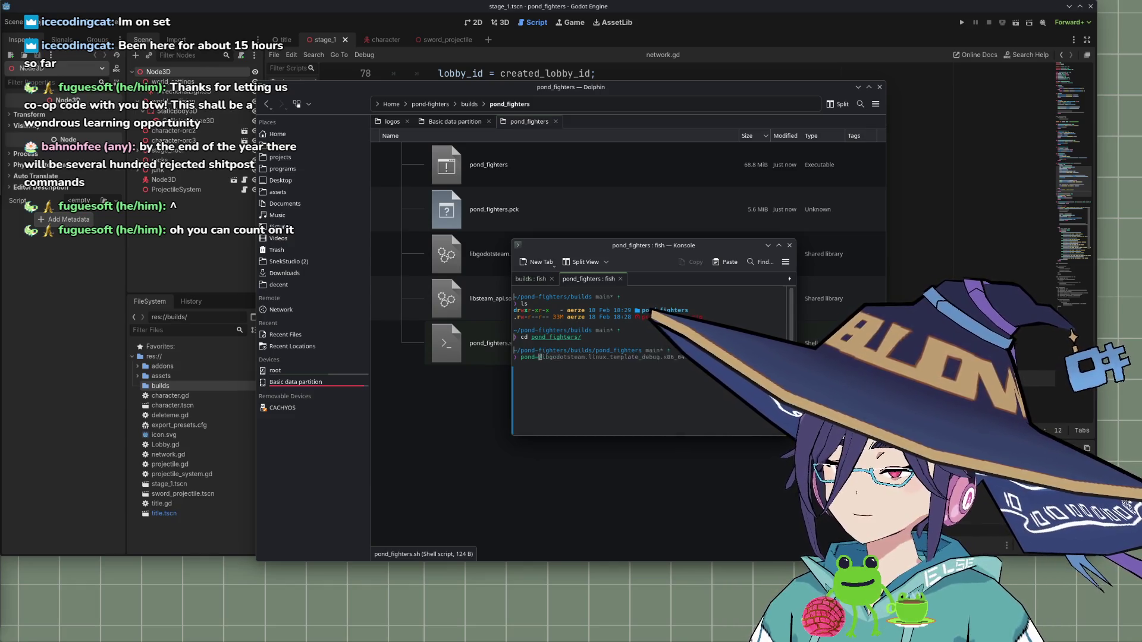
pyautogui.press('BackSpace')
pyautogui.press('BackSpace')
pyautogui.press('BackSpace')
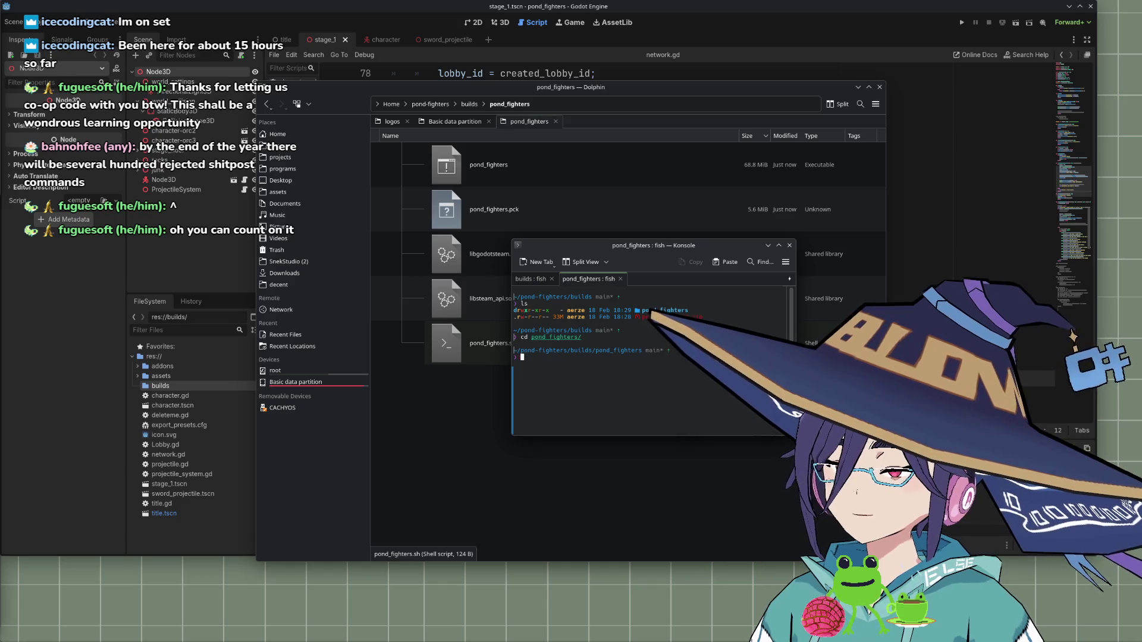
pyautogui.write('l;s')
pyautogui.press('Return')
pyautogui.write('lear')
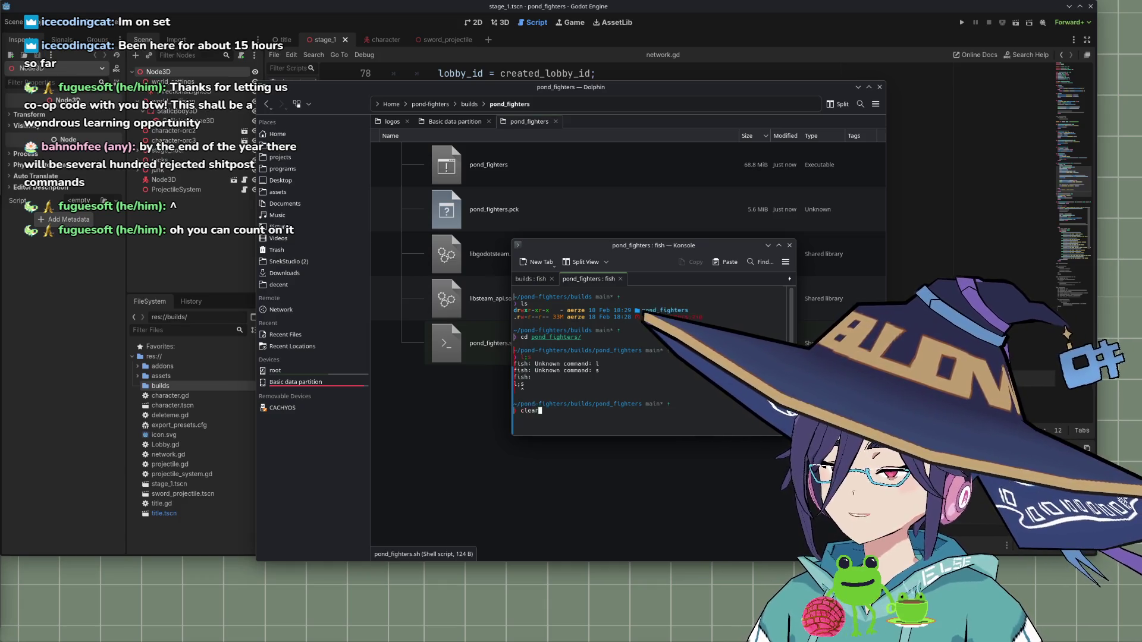
pyautogui.press('Return')
pyautogui.write('pond')
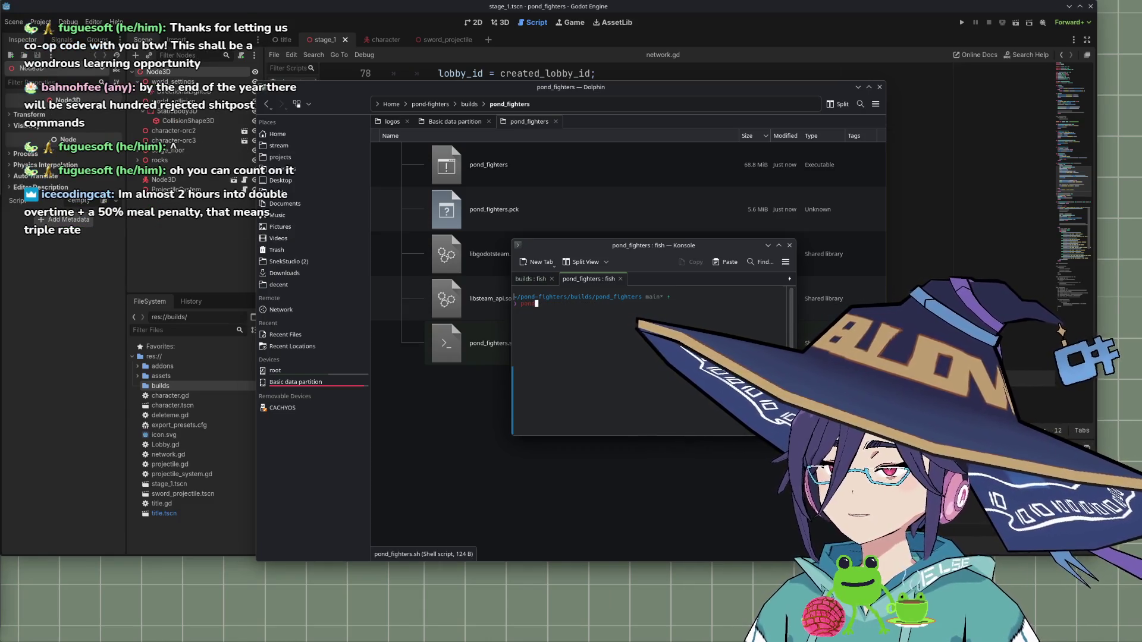
pyautogui.press('BackSpace')
pyautogui.press('BackSpace')
pyautogui.press('BackSpace')
pyautogui.write('ls')
pyautogui.press('Return')
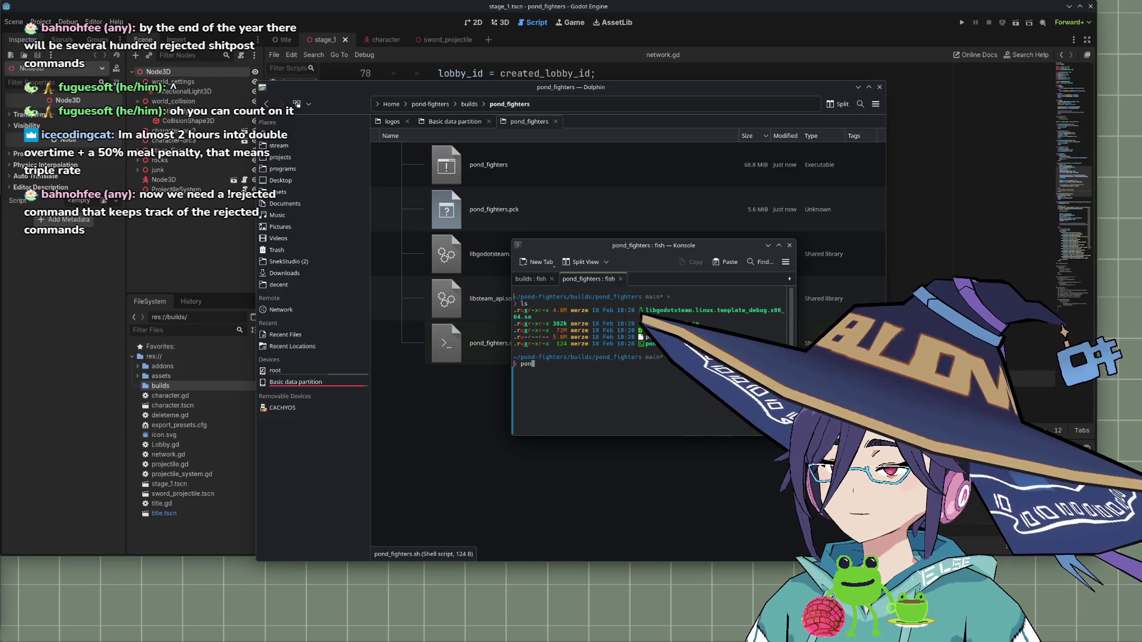
pyautogui.write('./pond_fighters')
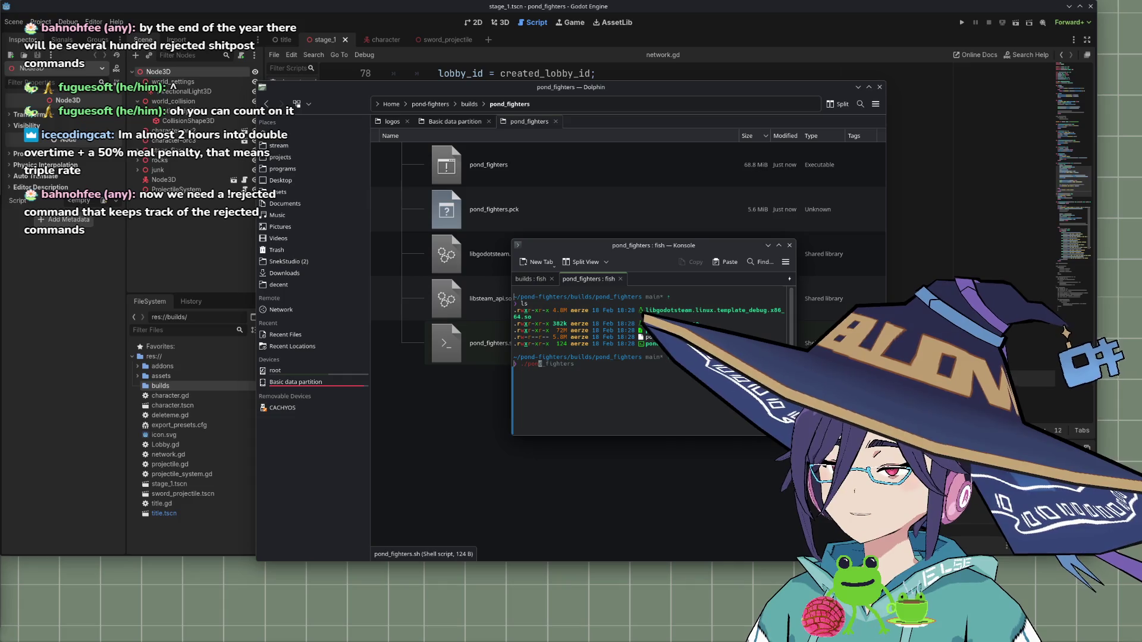
pyautogui.press('Return')
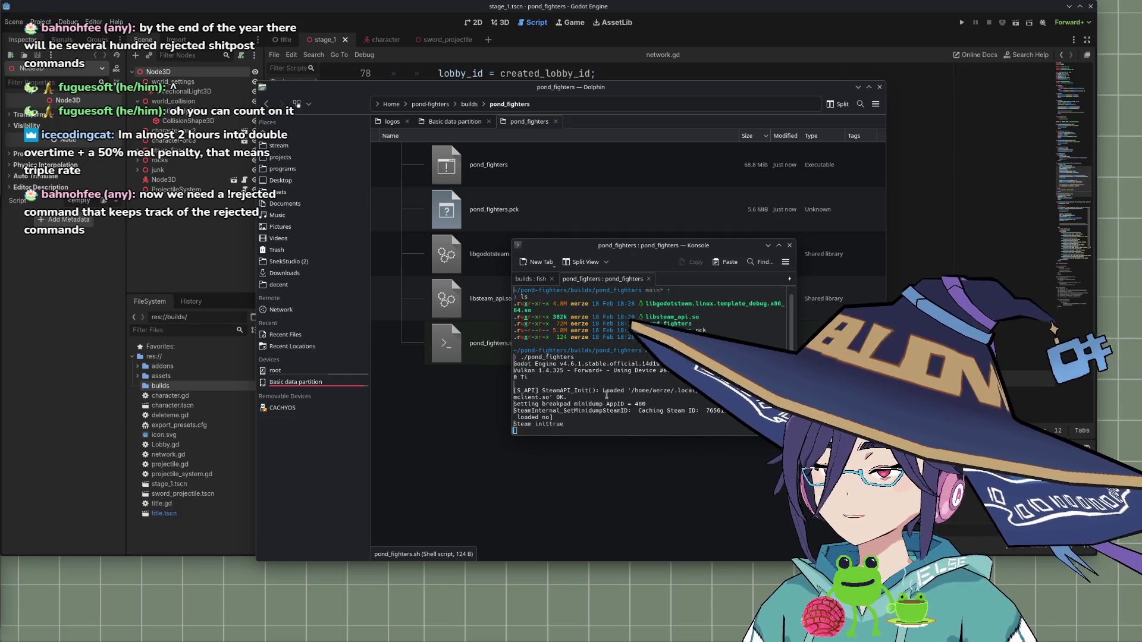
# In the first tab, reuse command history to change into pond-fighters/builds
pyautogui.click(533, 279)
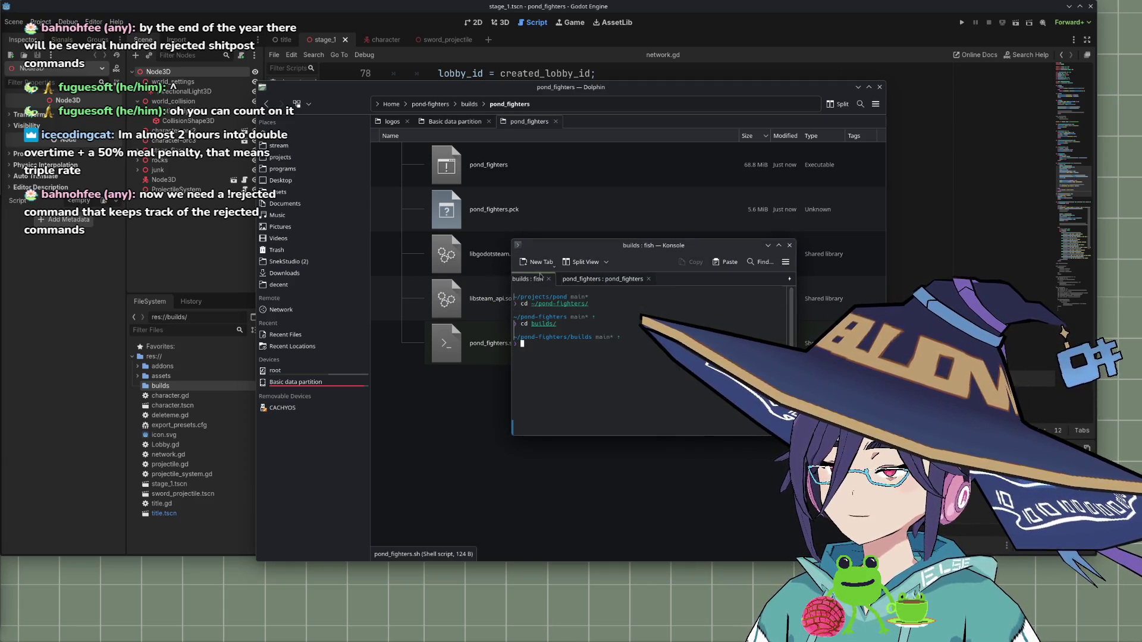
pyautogui.press('Up')
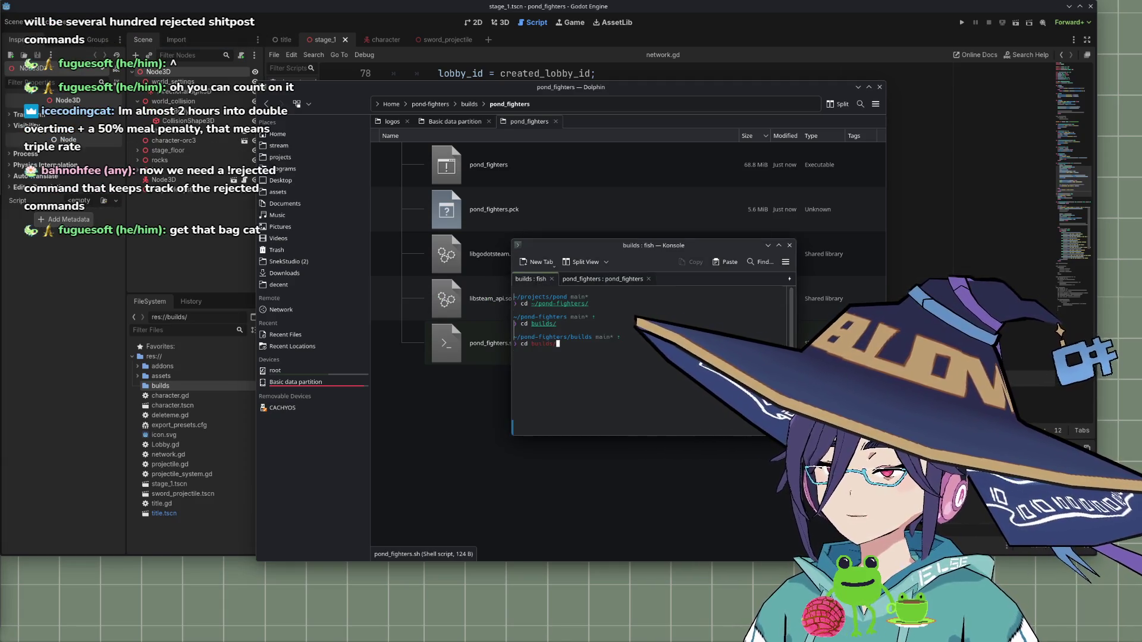
pyautogui.press('Up')
pyautogui.press('Return')
pyautogui.press('Up')
pyautogui.press('Up')
pyautogui.press('Return')
# Enter the pond_fighters folder, clear the terminal, and launch a second ./pond_fighters instance
pyautogui.write('cd p')
pyautogui.press('Return')
pyautogui.press('Up')
pyautogui.press('Tab')
pyautogui.press('Return')
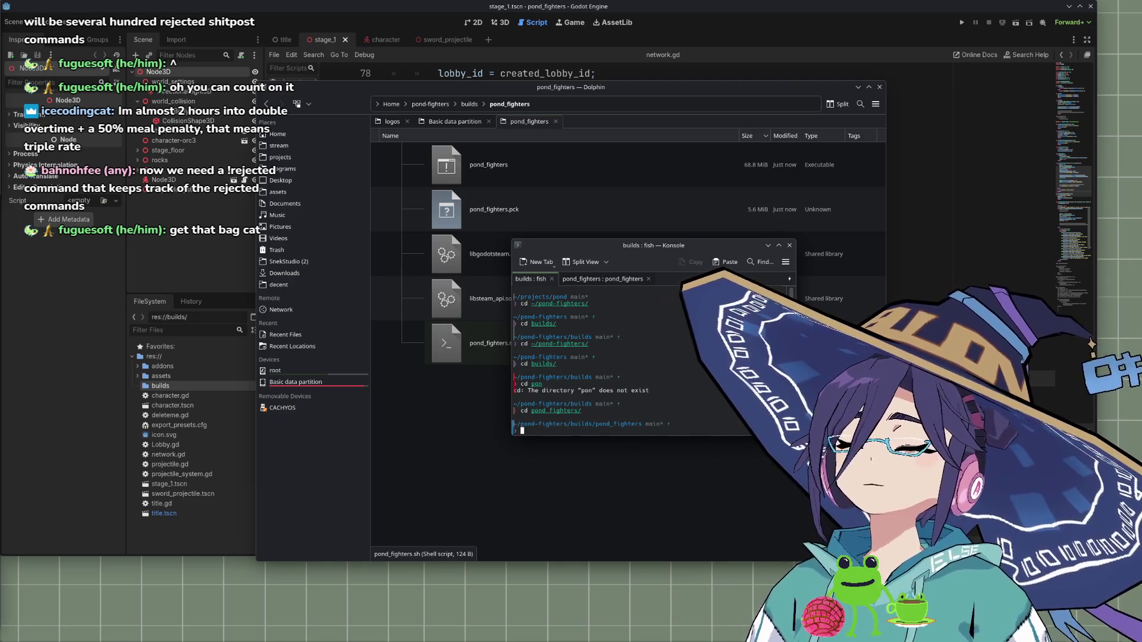
pyautogui.write('clear')
pyautogui.press('Return')
pyautogui.write('./')
pyautogui.write('pon')
pyautogui.write('nd')
pyautogui.write('_fighters')
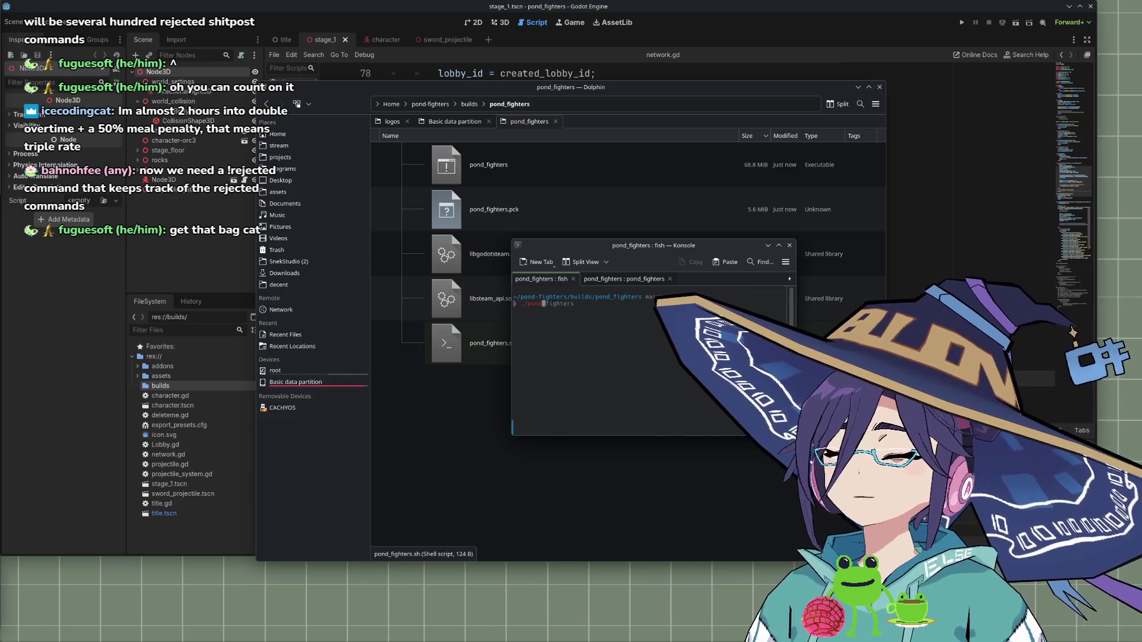
pyautogui.press('Return')
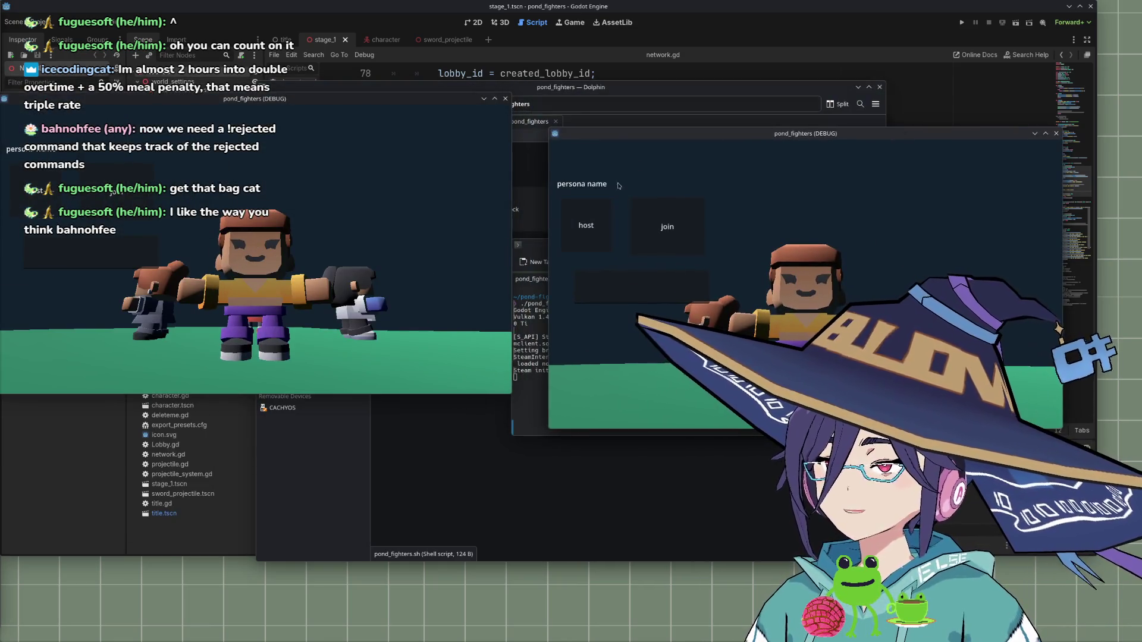
# Move the game and Konsole windows apart and host a lobby from the second game
pyautogui.moveTo(641, 141); pyautogui.dragTo(685, 101)
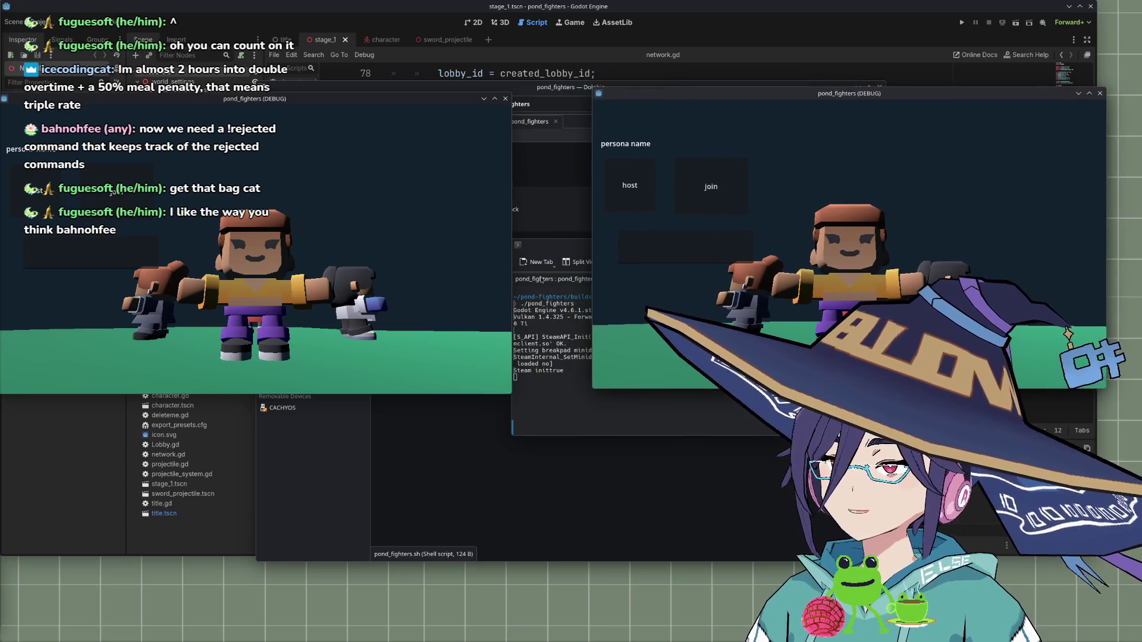
pyautogui.click(566, 244)
pyautogui.moveTo(566, 244); pyautogui.dragTo(535, 277)
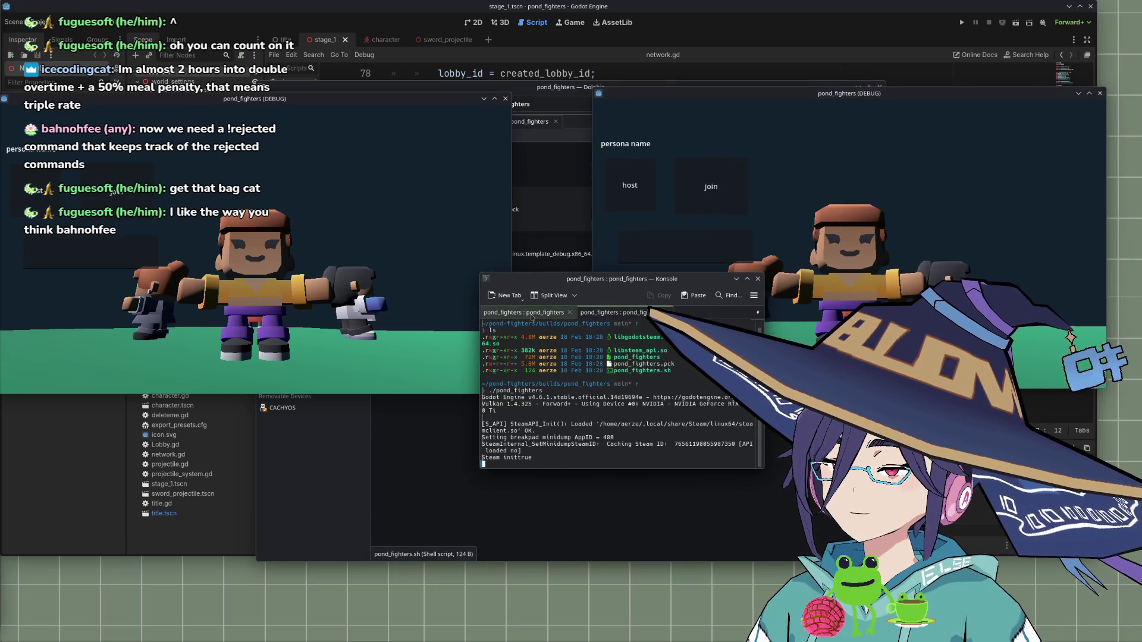
pyautogui.click(631, 185)
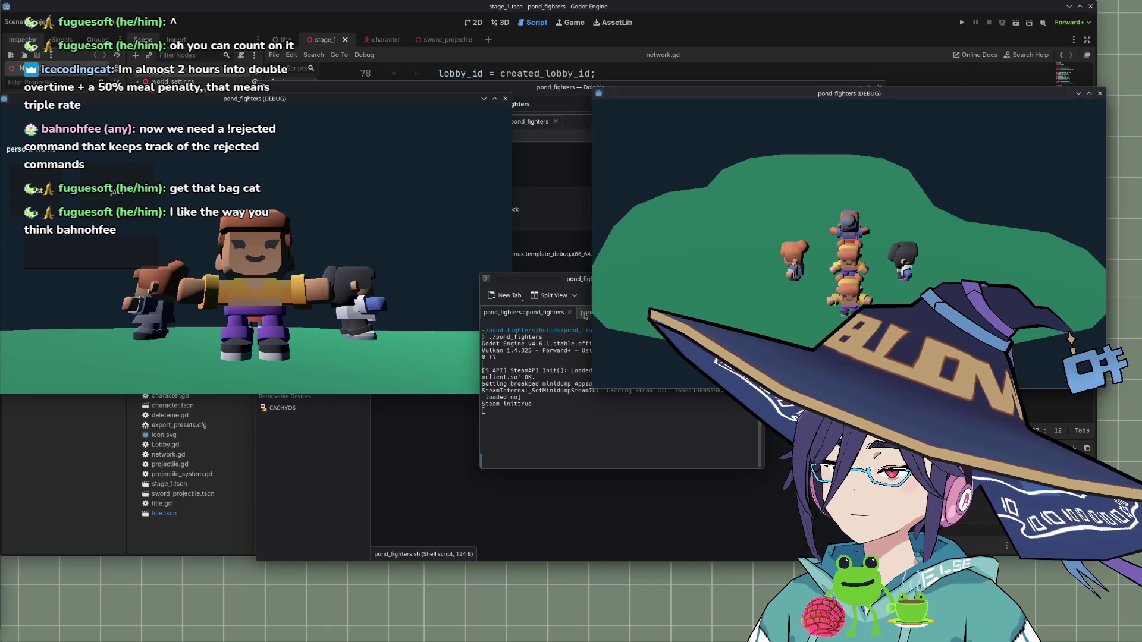
# Select the printed lobby ID, stop the game with Ctrl+C, and recall ./pond_fighters
pyautogui.doubleClick(588, 458)
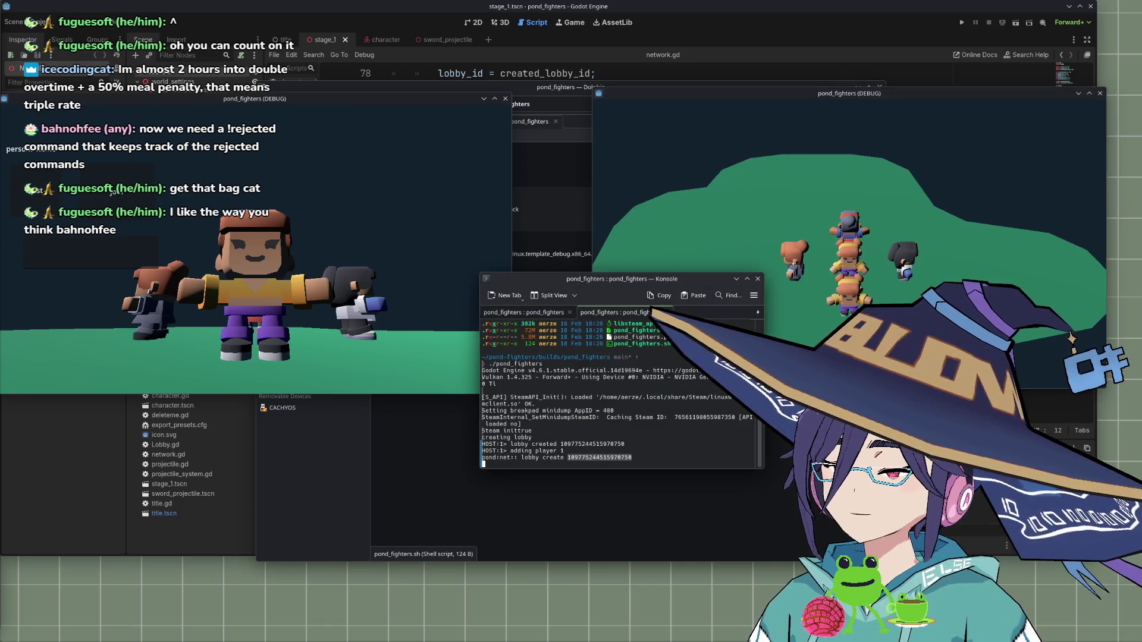
pyautogui.hotkey('ctrl', 'c')
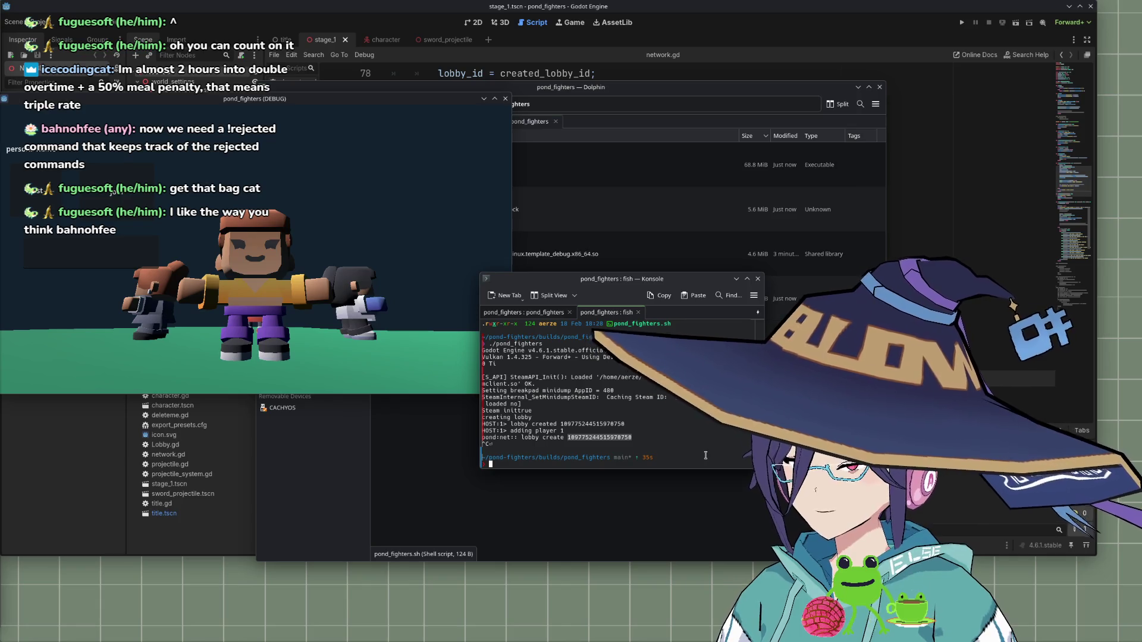
pyautogui.press('Up')
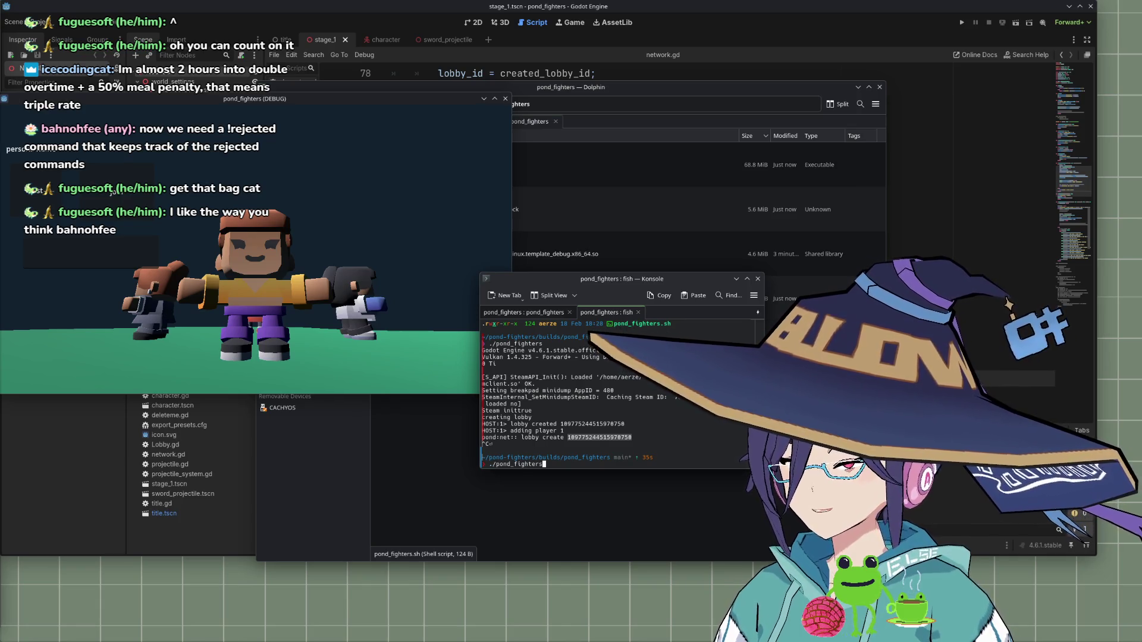